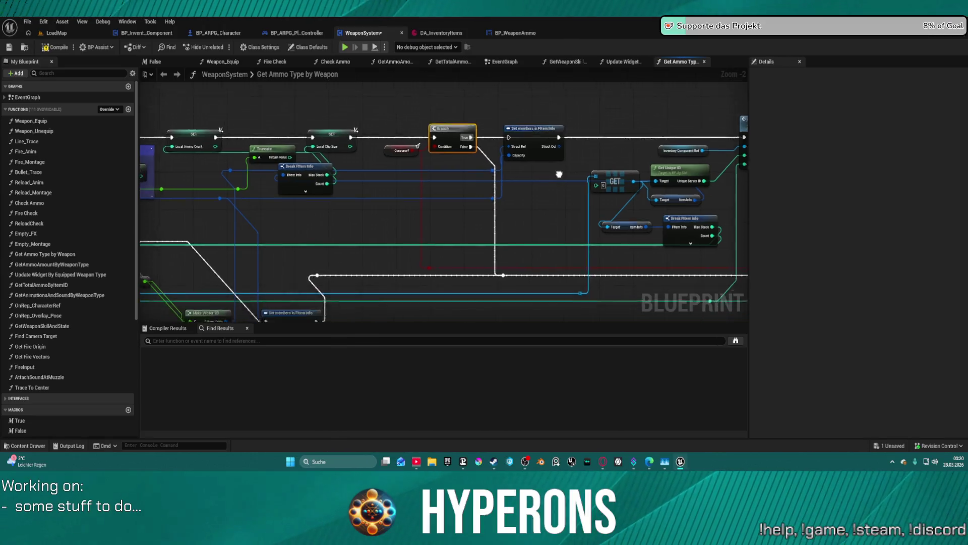
Step: Pan across the current graph to review the comment, GET, Break Item Info, SET and Return nodes
{"action": "mouse_move", "coordinate": [235, 157]}
{"action": "left_mouse_down"}
{"action": "mouse_move", "coordinate": [514, 180]}
{"action": "mouse_move", "coordinate": [294, 150]}
{"action": "left_mouse_up"}
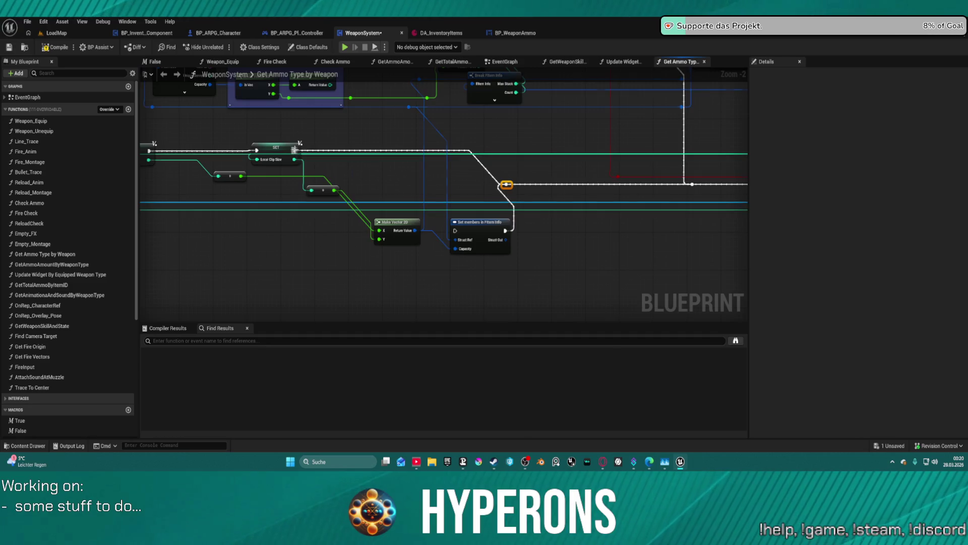
{"action": "left_click_drag", "start_coordinate": [374, 202], "coordinate": [442, 217]}
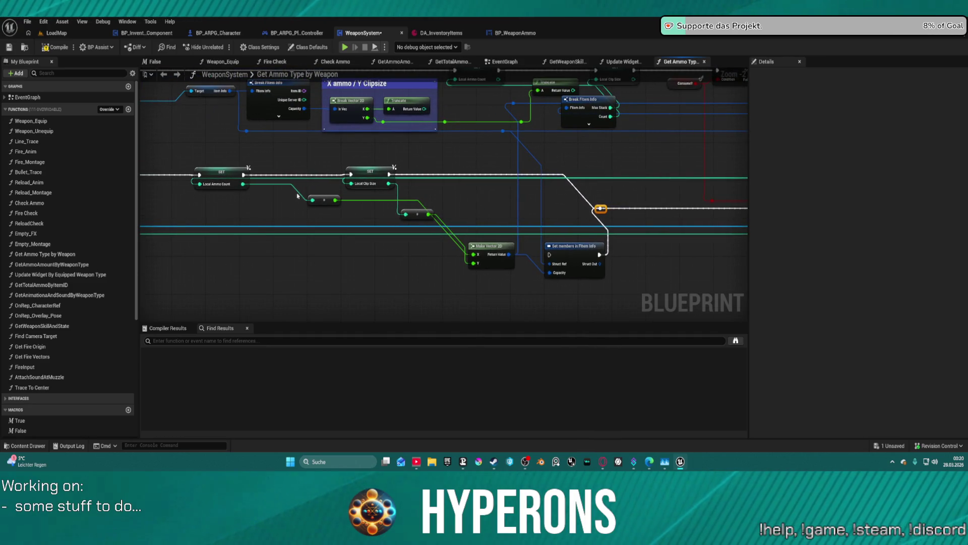
{"action": "left_click_drag", "start_coordinate": [566, 184], "coordinate": [151, 199]}
{"action": "left_click_drag", "start_coordinate": [595, 199], "coordinate": [158, 201]}
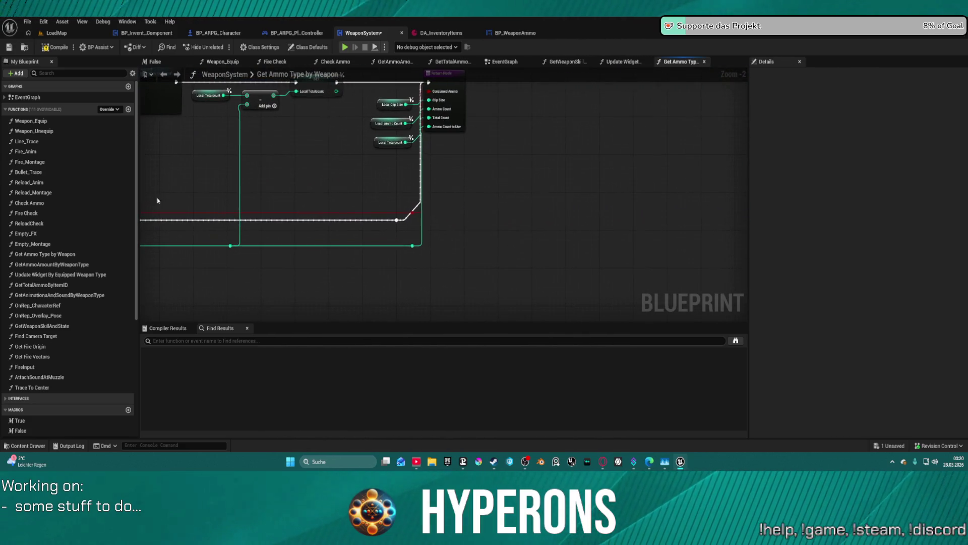
{"action": "left_click_drag", "start_coordinate": [548, 111], "coordinate": [526, 180]}
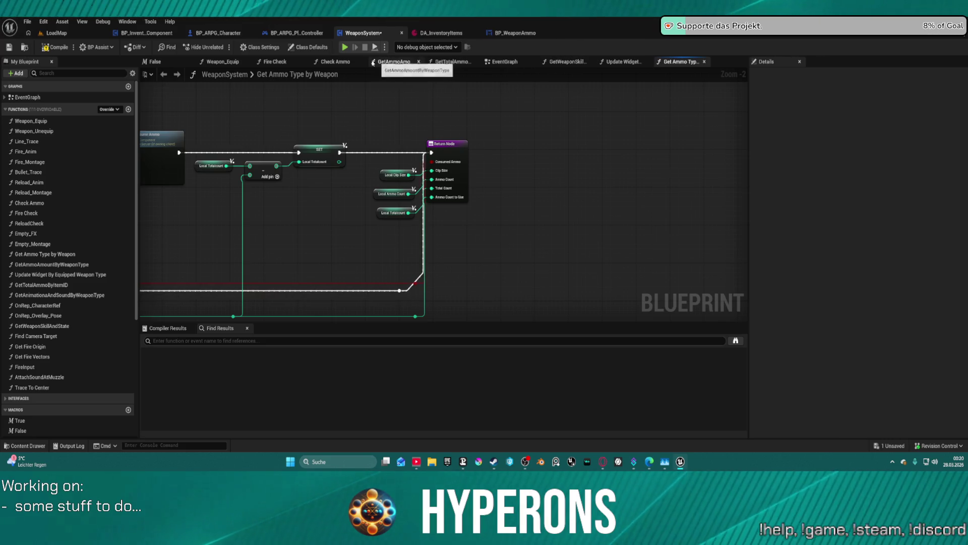
Step: In Check Ammo, zoom in and move the Get Ammo Amount by Weapon Type node up
{"action": "left_click", "coordinate": [330, 62]}
{"action": "mouse_move", "coordinate": [344, 155]}
{"action": "left_mouse_down"}
{"action": "mouse_move", "coordinate": [375, 162]}
{"action": "mouse_move", "coordinate": [376, 228]}
{"action": "left_mouse_up"}
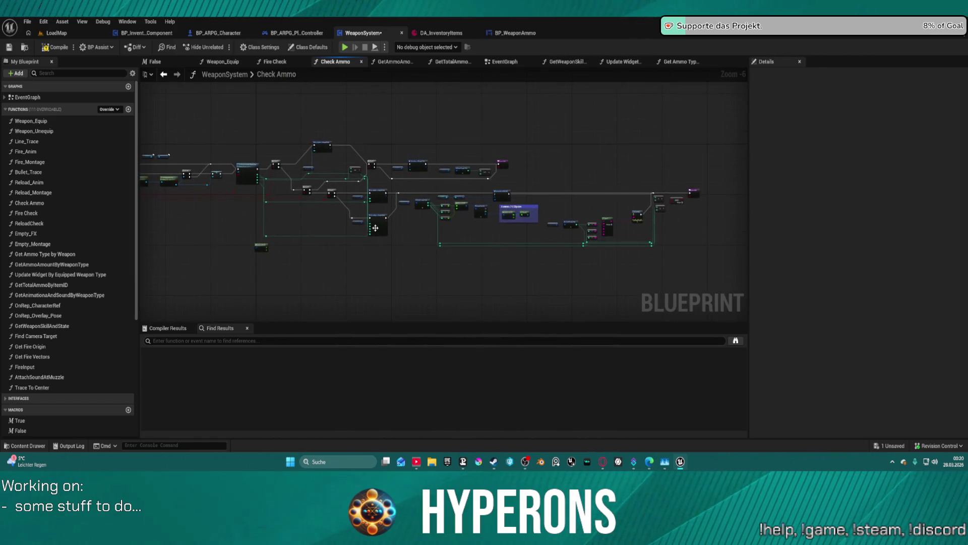
{"action": "scroll", "coordinate": [376, 228], "scroll_direction": "up", "scroll_amount": 5}
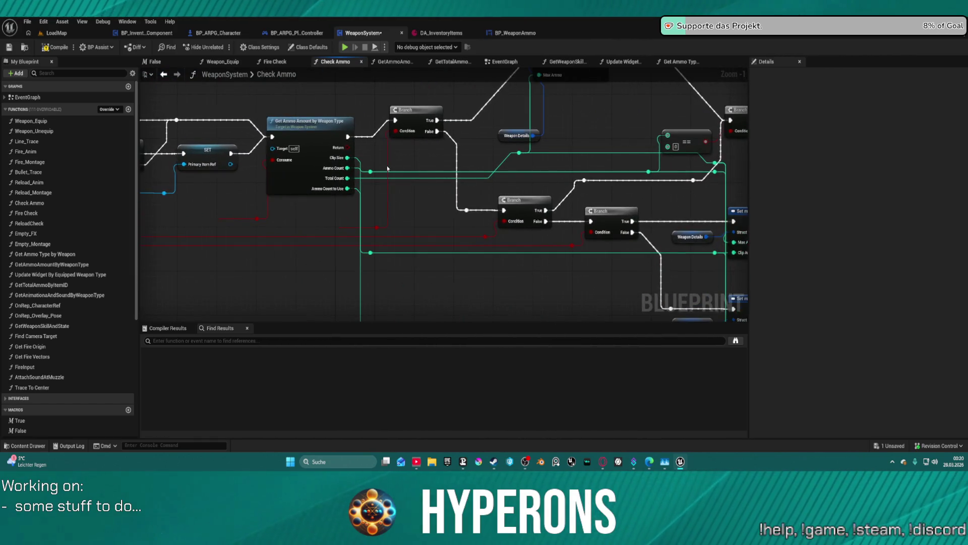
{"action": "mouse_move", "coordinate": [366, 153]}
{"action": "left_mouse_down"}
{"action": "mouse_move", "coordinate": [386, 163]}
{"action": "mouse_move", "coordinate": [353, 191]}
{"action": "mouse_move", "coordinate": [287, 208]}
{"action": "mouse_move", "coordinate": [272, 176]}
{"action": "left_mouse_up"}
{"action": "left_click_drag", "start_coordinate": [549, 166], "coordinate": [548, 150]}
{"action": "mouse_move", "coordinate": [613, 227]}
{"action": "left_mouse_down"}
{"action": "mouse_move", "coordinate": [450, 222]}
{"action": "mouse_move", "coordinate": [395, 207]}
{"action": "mouse_move", "coordinate": [489, 215]}
{"action": "mouse_move", "coordinate": [336, 218]}
{"action": "mouse_move", "coordinate": [152, 152]}
{"action": "left_mouse_up"}
{"action": "mouse_move", "coordinate": [706, 217]}
{"action": "left_mouse_down"}
{"action": "mouse_move", "coordinate": [655, 212]}
{"action": "mouse_move", "coordinate": [469, 237]}
{"action": "mouse_move", "coordinate": [141, 253]}
{"action": "left_mouse_up"}
{"action": "scroll", "coordinate": [481, 128], "scroll_direction": "down", "scroll_amount": 4}
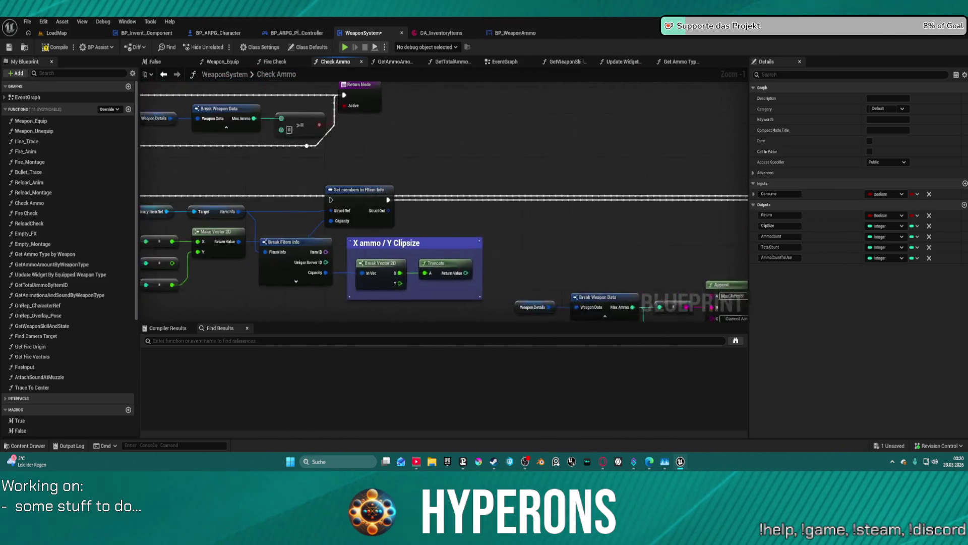
{"action": "mouse_move", "coordinate": [152, 152]}
{"action": "left_mouse_down"}
{"action": "mouse_move", "coordinate": [432, 169]}
{"action": "mouse_move", "coordinate": [321, 217]}
{"action": "left_mouse_up"}
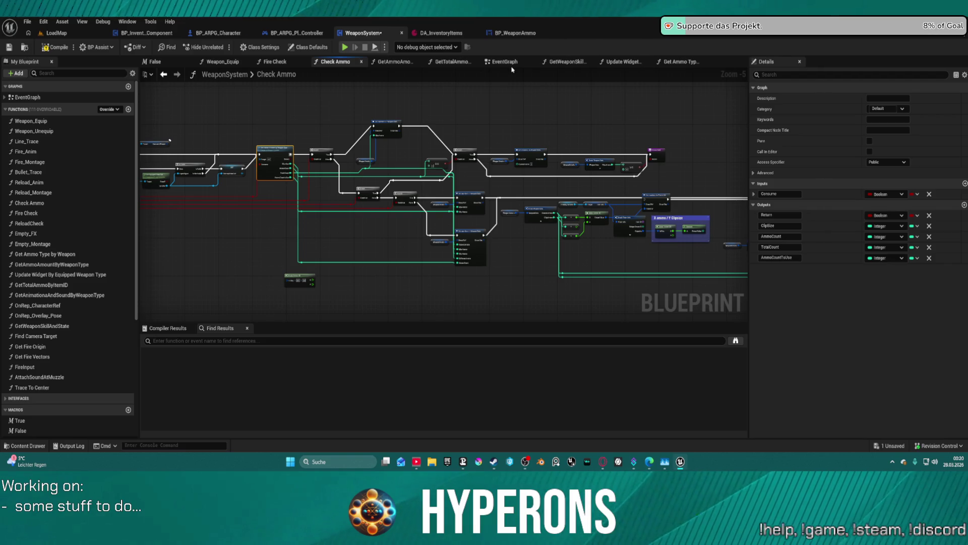
Step: In Fire Check, rearrange Break Weapon Data, Weapon Details and the lower Set members node
{"action": "left_click", "coordinate": [272, 61]}
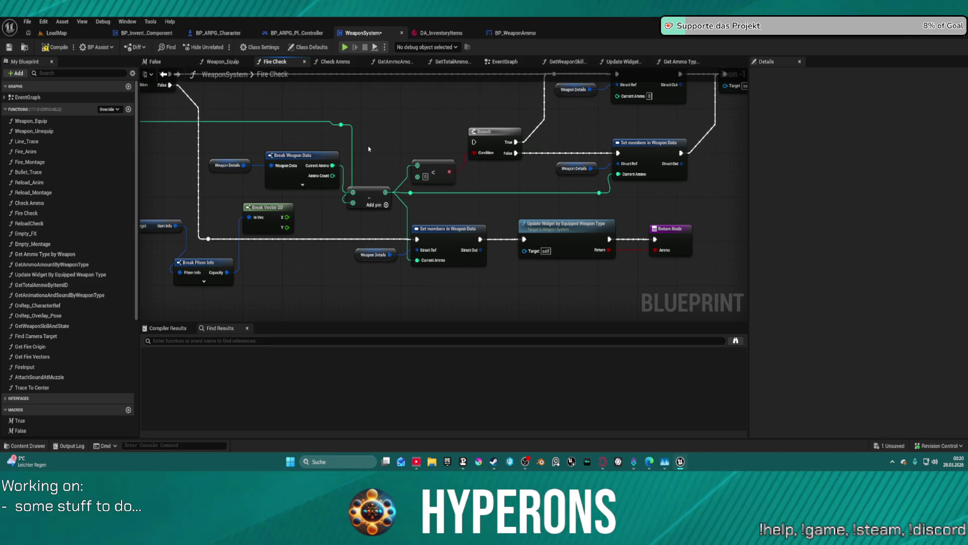
{"action": "left_click_drag", "start_coordinate": [354, 146], "coordinate": [218, 190]}
{"action": "mouse_move", "coordinate": [294, 169]}
{"action": "left_mouse_down"}
{"action": "mouse_move", "coordinate": [222, 155]}
{"action": "mouse_move", "coordinate": [265, 159]}
{"action": "left_mouse_up"}
{"action": "mouse_move", "coordinate": [336, 191]}
{"action": "left_mouse_down"}
{"action": "mouse_move", "coordinate": [235, 195]}
{"action": "mouse_move", "coordinate": [159, 266]}
{"action": "left_mouse_up"}
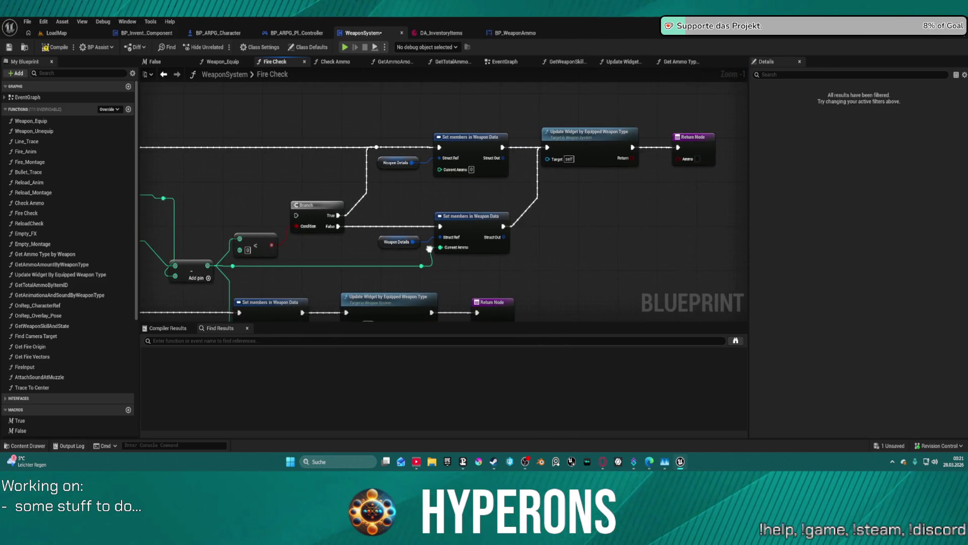
{"action": "left_click_drag", "start_coordinate": [430, 249], "coordinate": [491, 172]}
{"action": "left_click", "coordinate": [547, 150]}
{"action": "left_click_drag", "start_coordinate": [548, 149], "coordinate": [572, 150]}
{"action": "mouse_move", "coordinate": [438, 136]}
{"action": "left_mouse_down"}
{"action": "mouse_move", "coordinate": [415, 197]}
{"action": "mouse_move", "coordinate": [485, 178]}
{"action": "left_mouse_up"}
Step: Delete the Branch node and the Weapon Details, Set members and reroute group
{"action": "left_click", "coordinate": [388, 174]}
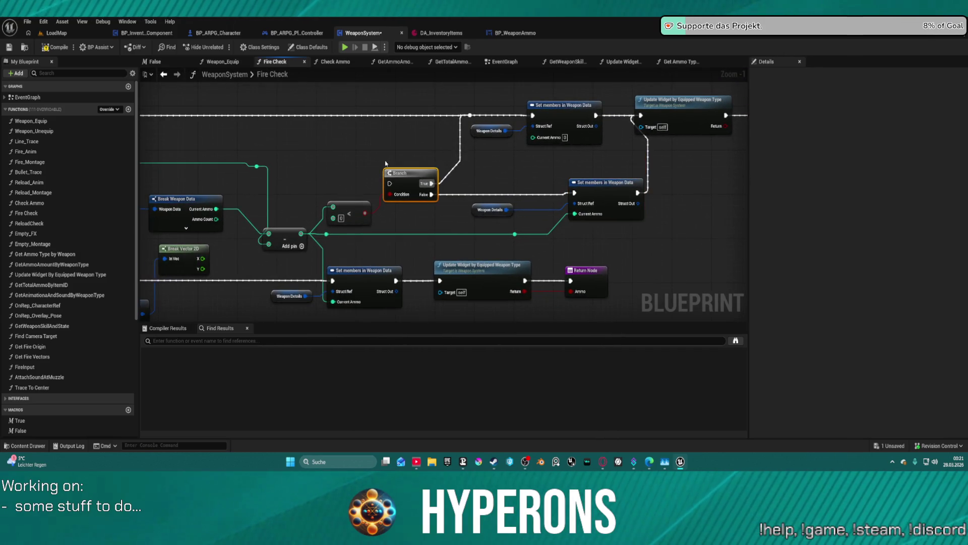
{"action": "left_click_drag", "start_coordinate": [418, 180], "coordinate": [460, 178]}
{"action": "key", "text": "Delete"}
{"action": "left_click_drag", "start_coordinate": [524, 199], "coordinate": [632, 236]}
{"action": "left_click_drag", "start_coordinate": [725, 236], "coordinate": [598, 209]}
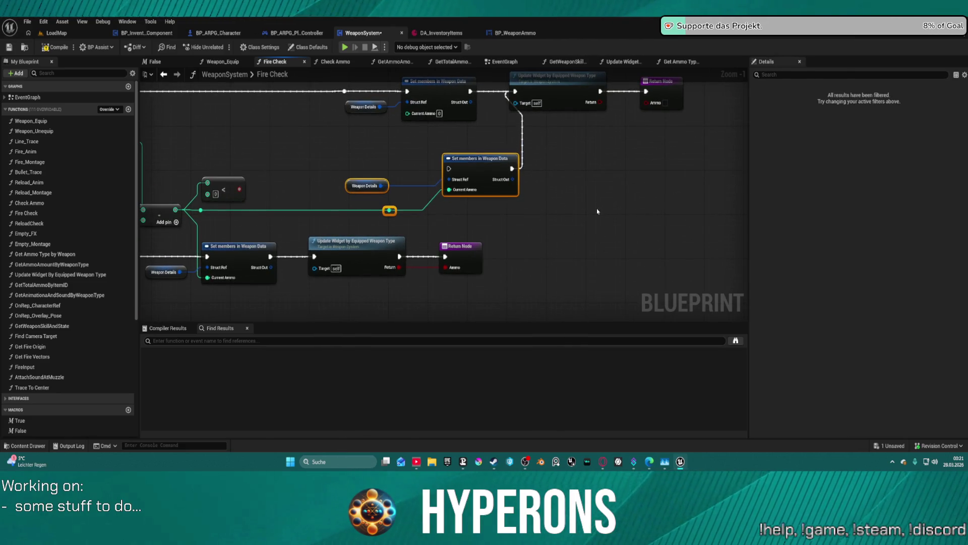
{"action": "key", "text": "Delete"}
Step: Undo, re-delete the Set members group, then start a play-in-editor test
{"action": "left_click_drag", "start_coordinate": [441, 194], "coordinate": [545, 181]}
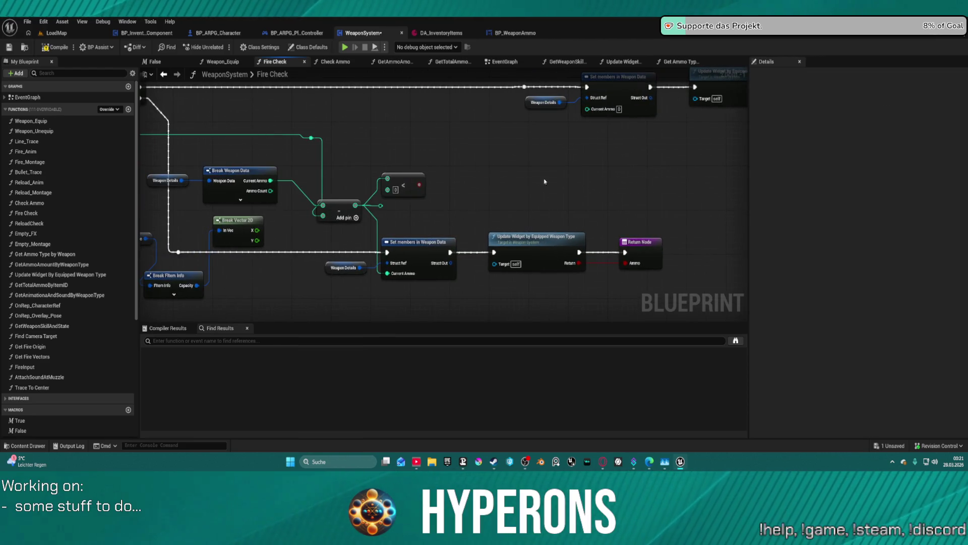
{"action": "left_click_drag", "start_coordinate": [437, 153], "coordinate": [348, 183]}
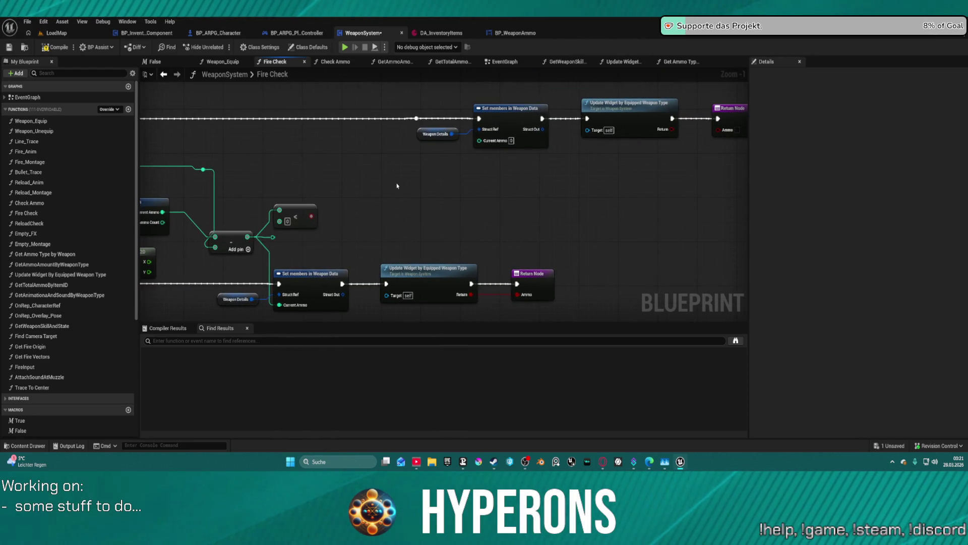
{"action": "key", "text": "ctrl+z"}
{"action": "left_click_drag", "start_coordinate": [510, 233], "coordinate": [627, 255]}
{"action": "key", "text": "Delete"}
{"action": "key", "text": "Delete"}
{"action": "mouse_move", "coordinate": [204, 134]}
{"action": "left_mouse_down"}
{"action": "mouse_move", "coordinate": [373, 143]}
{"action": "mouse_move", "coordinate": [379, 134]}
{"action": "left_mouse_up"}
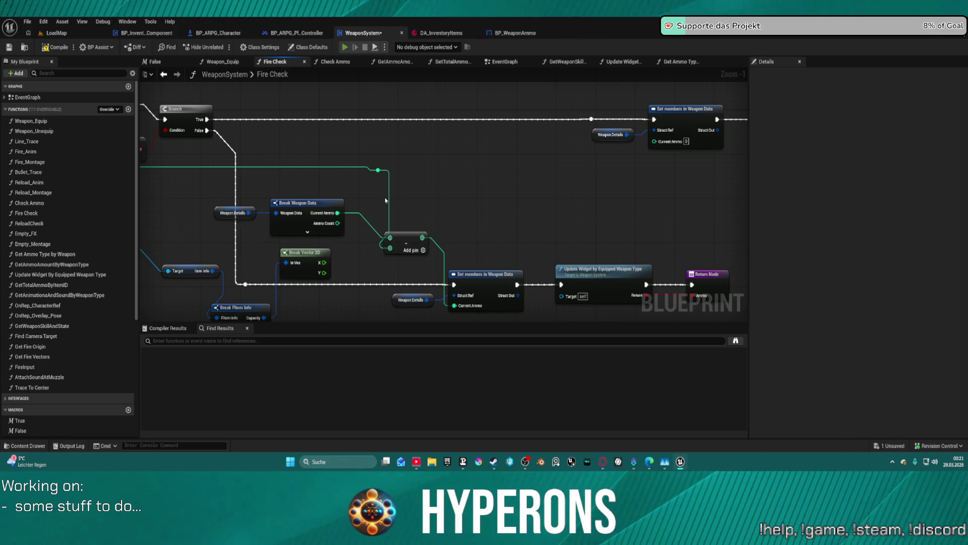
{"action": "key", "text": "alt+p"}
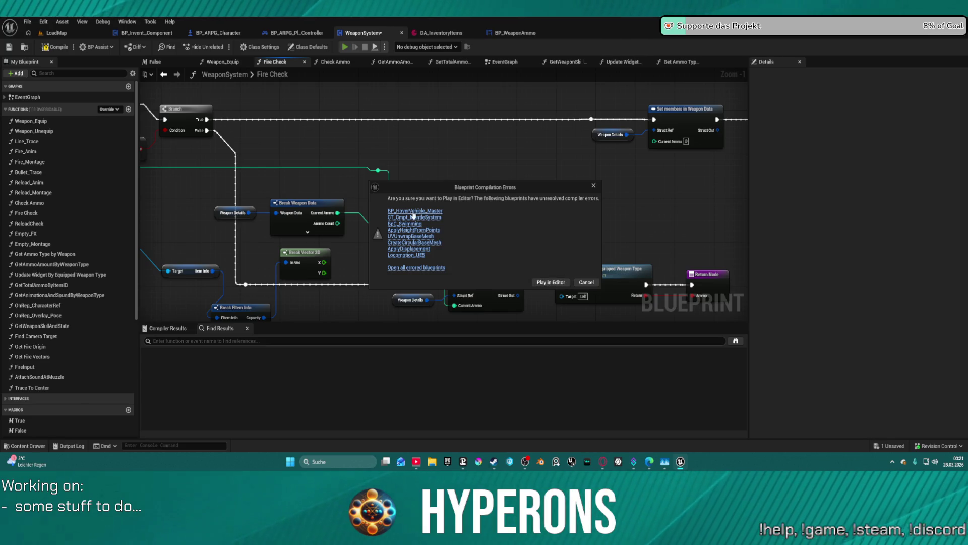
Step: Play despite the compiler errors and equip the MG 01 in the Primary slot
{"action": "left_click", "coordinate": [560, 283]}
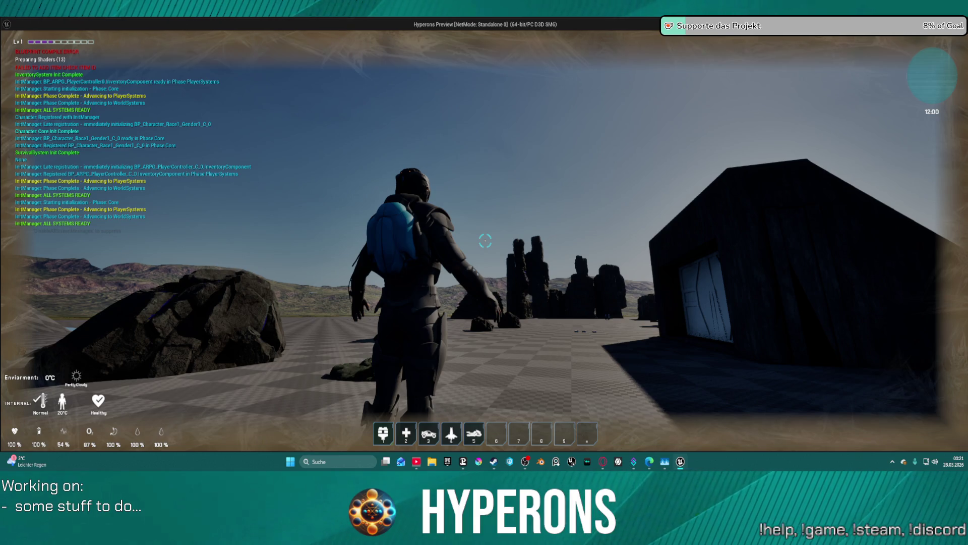
{"action": "key", "text": "i"}
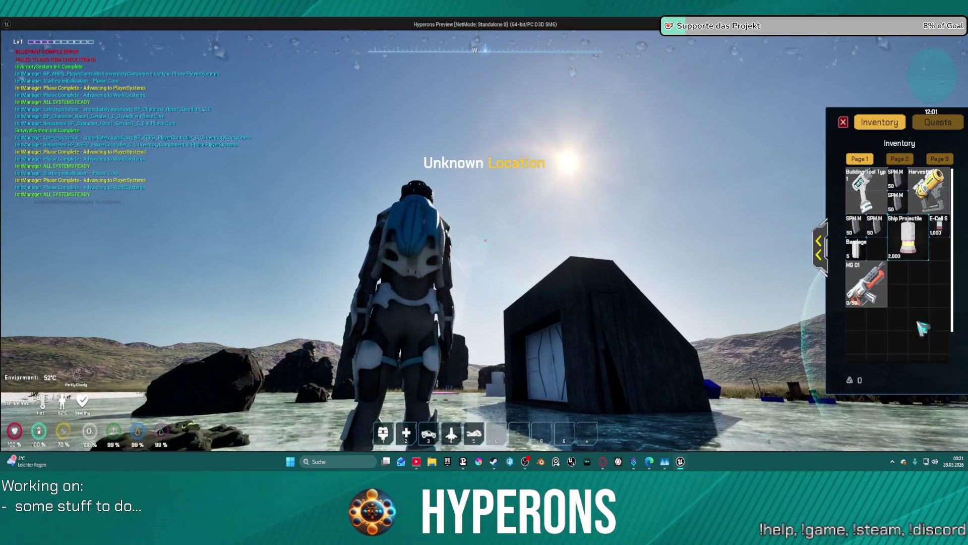
{"action": "key", "text": "i"}
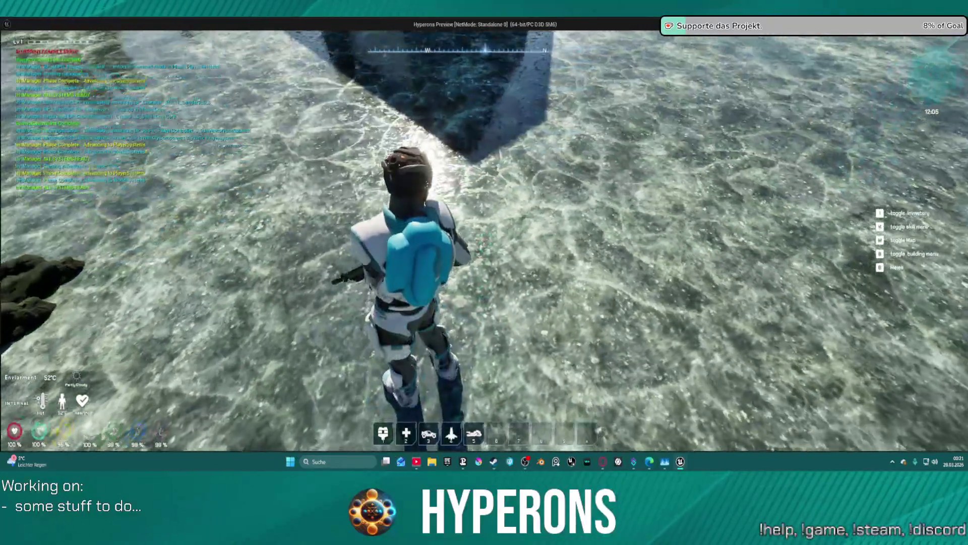
{"action": "key", "text": "i"}
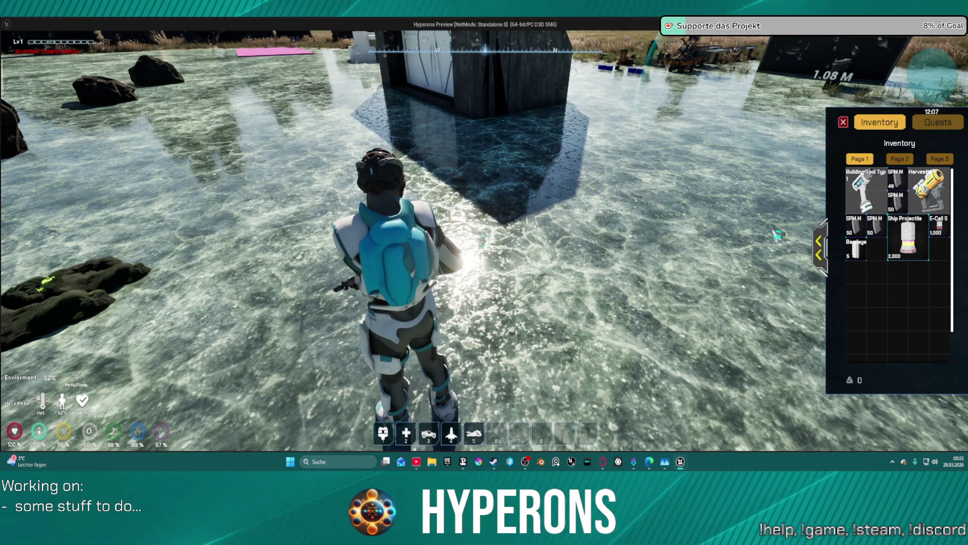
{"action": "left_click", "coordinate": [817, 250]}
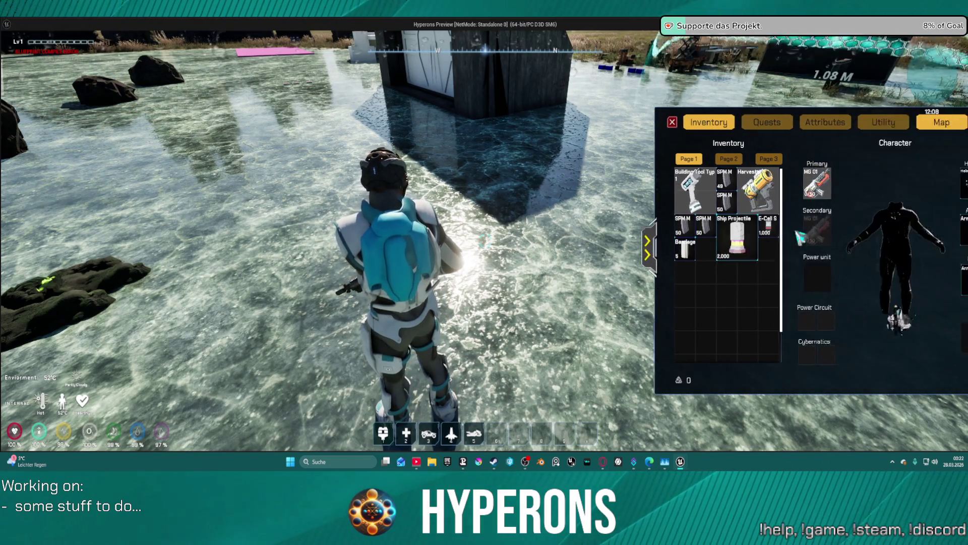
{"action": "double_click", "coordinate": [652, 281]}
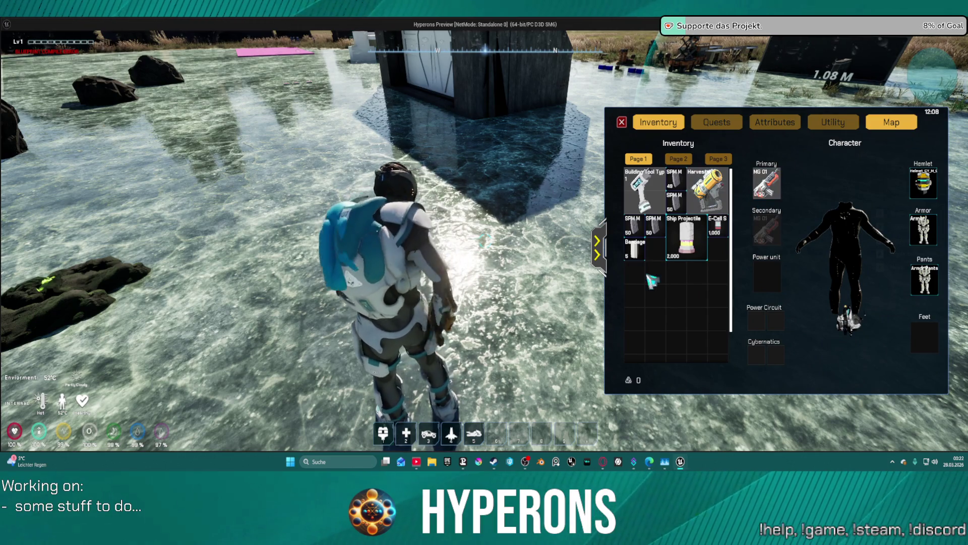
{"action": "left_click", "coordinate": [599, 247]}
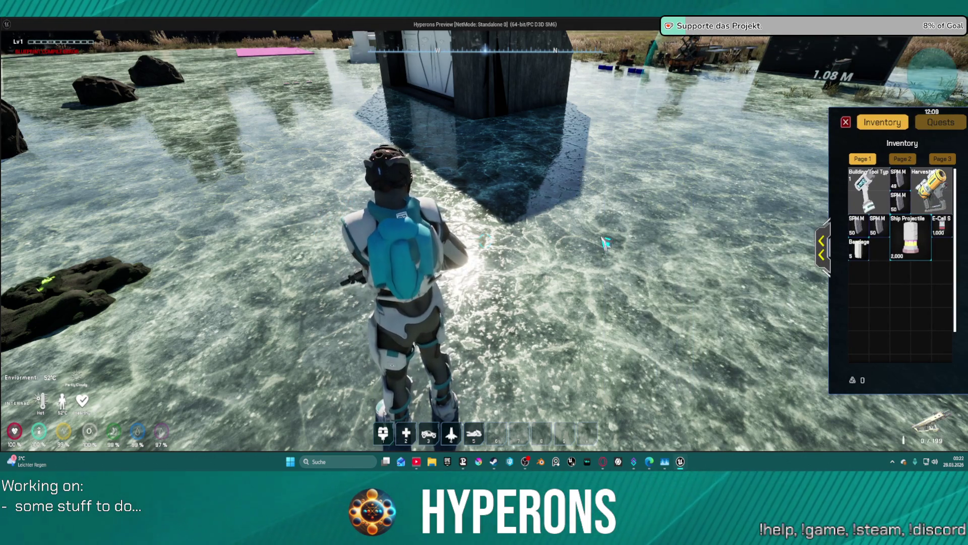
{"action": "key", "text": "i"}
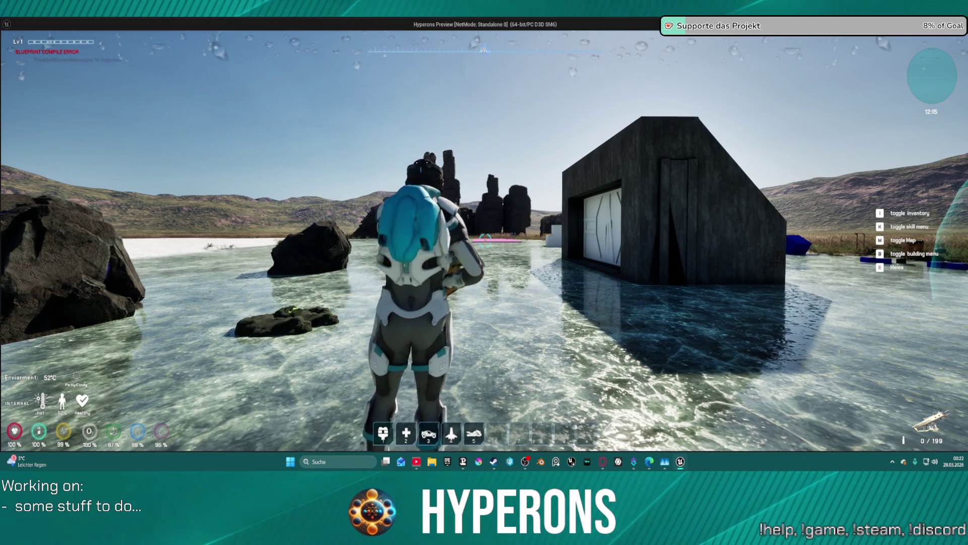
Step: Walk forward, fire one shot to drop ammo from 191 to 190, and stop play
{"action": "key", "text": "w"}
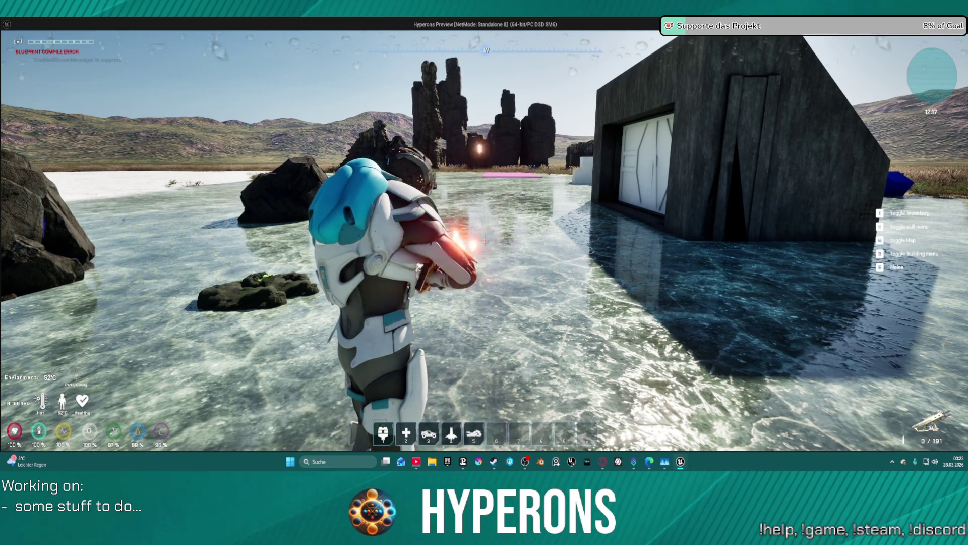
{"action": "left_click", "coordinate": [485, 239]}
{"action": "key", "text": "Escape"}
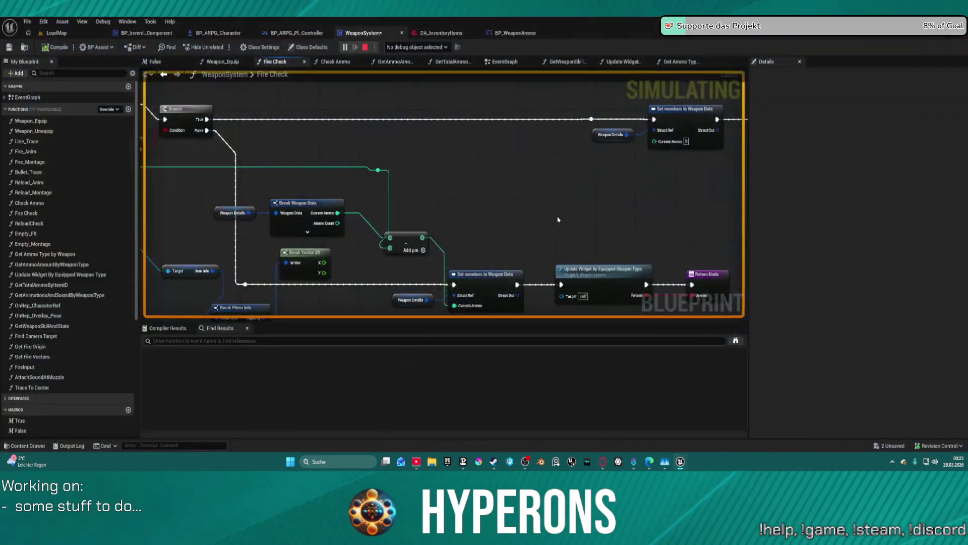
Step: Browse the GetTotalAmmoByItemID, GetAmmoAmountByWeaponType and Update Widget By Equipped Weapon Type graphs
{"action": "mouse_move", "coordinate": [472, 223]}
{"action": "left_mouse_down"}
{"action": "mouse_move", "coordinate": [450, 186]}
{"action": "mouse_move", "coordinate": [274, 242]}
{"action": "mouse_move", "coordinate": [196, 251]}
{"action": "mouse_move", "coordinate": [242, 228]}
{"action": "mouse_move", "coordinate": [429, 224]}
{"action": "mouse_move", "coordinate": [577, 196]}
{"action": "mouse_move", "coordinate": [721, 205]}
{"action": "mouse_move", "coordinate": [751, 197]}
{"action": "left_mouse_up"}
{"action": "left_click_drag", "start_coordinate": [625, 147], "coordinate": [414, 146]}
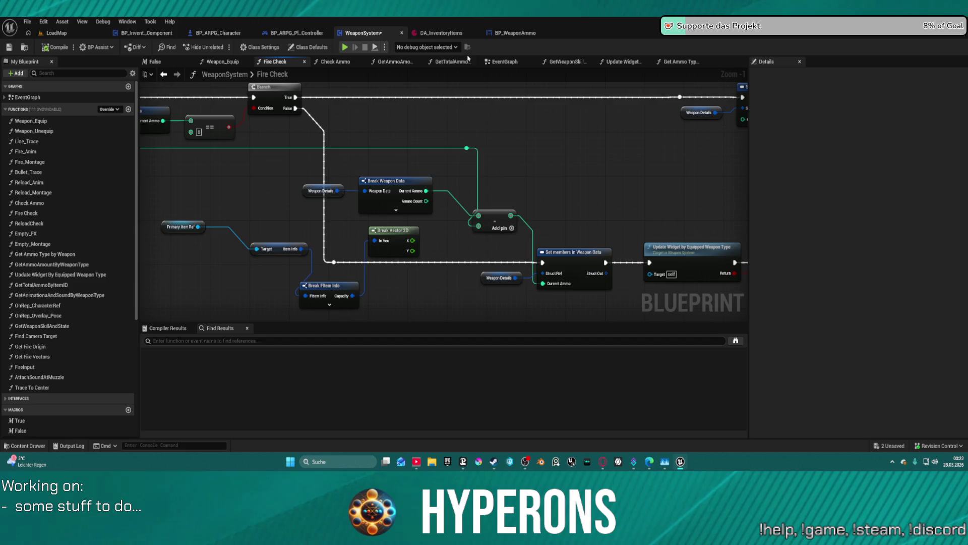
{"action": "left_click", "coordinate": [451, 61]}
{"action": "mouse_move", "coordinate": [353, 152]}
{"action": "left_mouse_down"}
{"action": "mouse_move", "coordinate": [170, 130]}
{"action": "mouse_move", "coordinate": [191, 124]}
{"action": "left_mouse_up"}
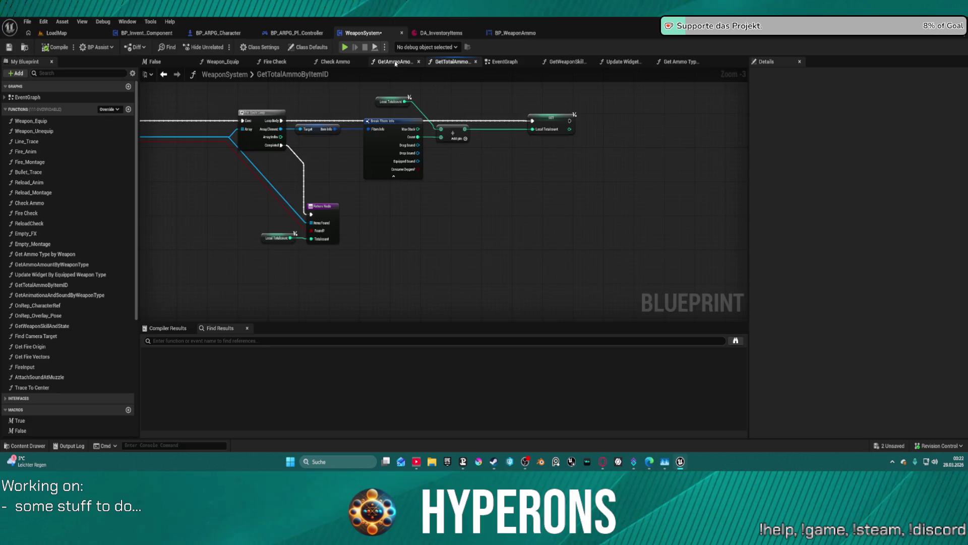
{"action": "left_click", "coordinate": [395, 62]}
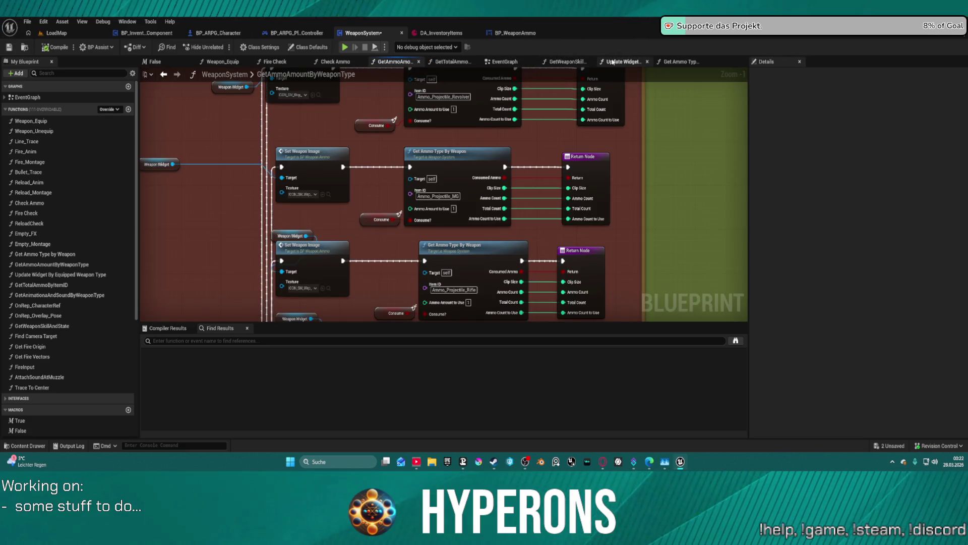
{"action": "left_click", "coordinate": [612, 61]}
{"action": "left_click_drag", "start_coordinate": [600, 149], "coordinate": [428, 119]}
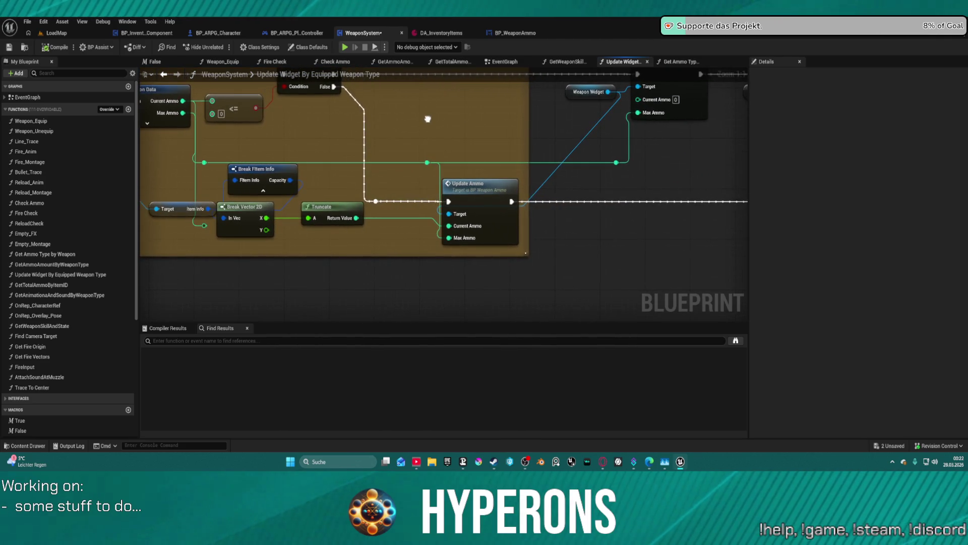
Step: Wire Truncate's Return Value into Update Ammo's Current Ammo input
{"action": "mouse_move", "coordinate": [355, 204]}
{"action": "left_mouse_down"}
{"action": "mouse_move", "coordinate": [338, 247]}
{"action": "mouse_move", "coordinate": [333, 214]}
{"action": "mouse_move", "coordinate": [372, 227]}
{"action": "mouse_move", "coordinate": [516, 223]}
{"action": "left_mouse_up"}
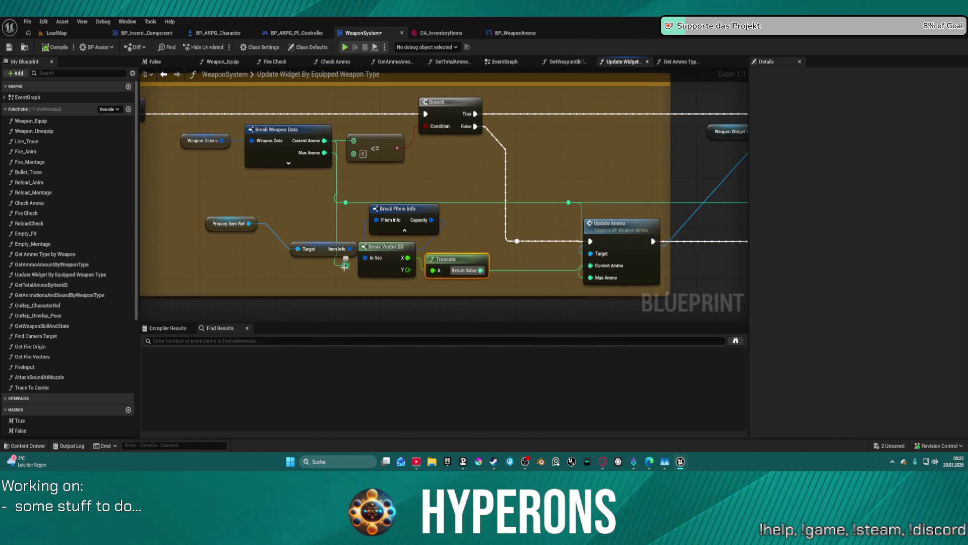
{"action": "left_click_drag", "start_coordinate": [345, 266], "coordinate": [525, 268]}
{"action": "mouse_move", "coordinate": [512, 302]}
{"action": "left_mouse_down"}
{"action": "mouse_move", "coordinate": [537, 321]}
{"action": "mouse_move", "coordinate": [556, 197]}
{"action": "left_mouse_up"}
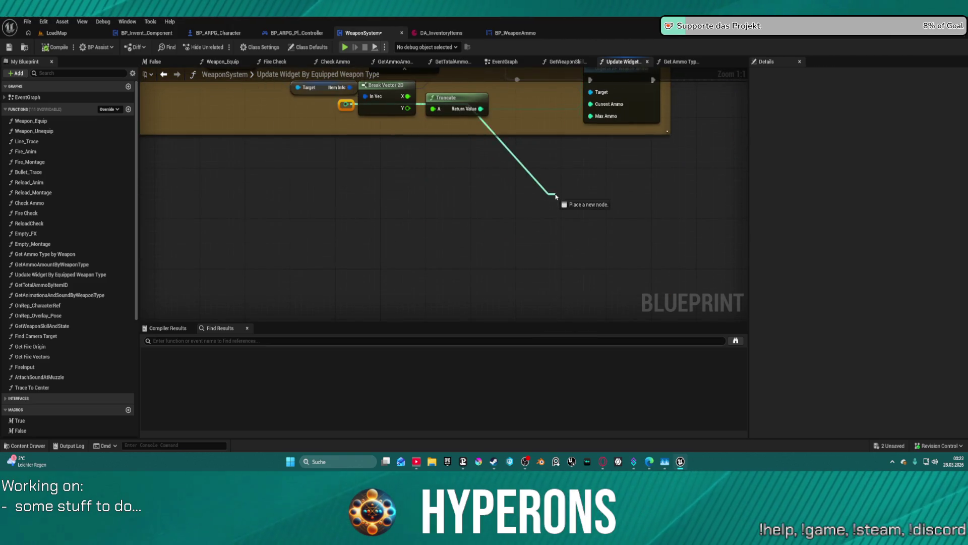
{"action": "left_click_drag", "start_coordinate": [591, 150], "coordinate": [591, 104]}
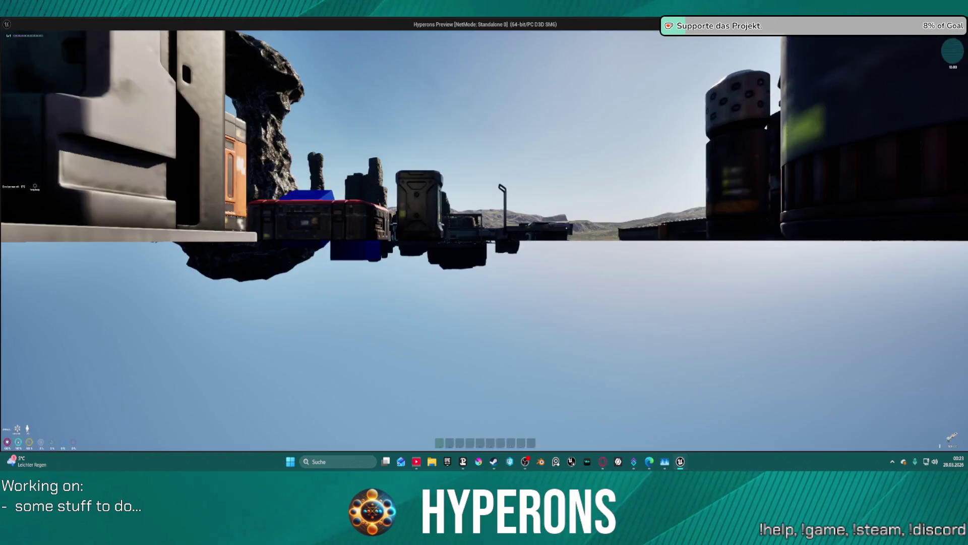
Step: Walk forward and drag the MG 01 into the Primary equipment slot
{"action": "key", "text": "i"}
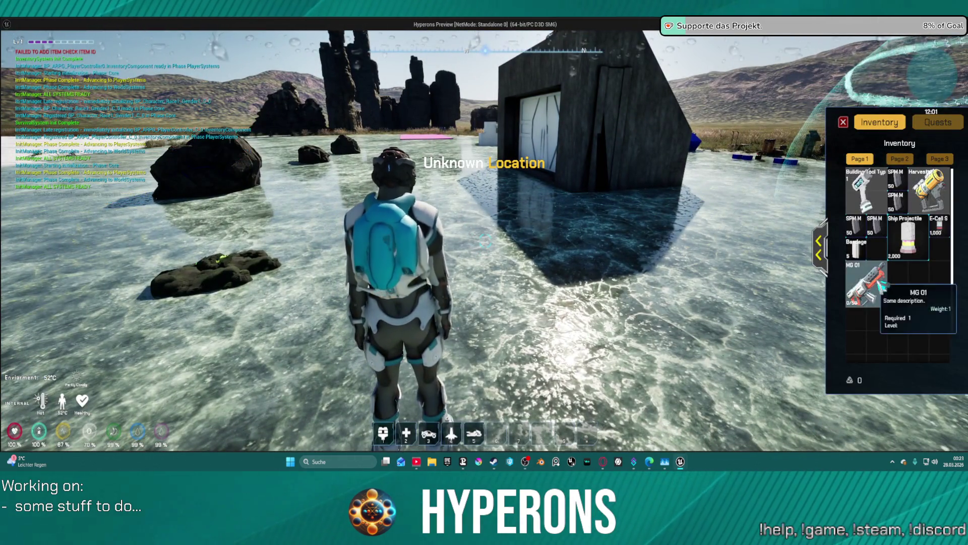
{"action": "key", "text": "i"}
{"action": "key", "text": "w"}
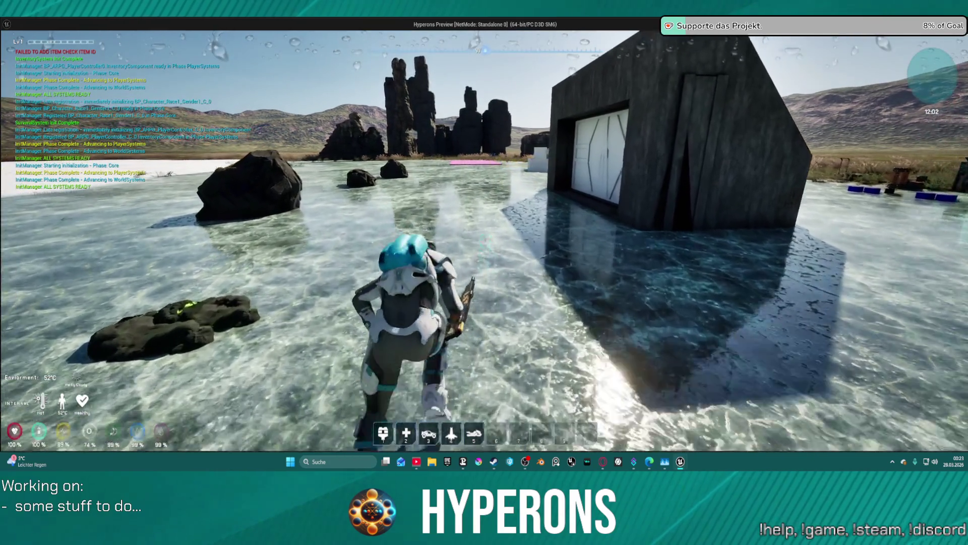
{"action": "key", "text": "w"}
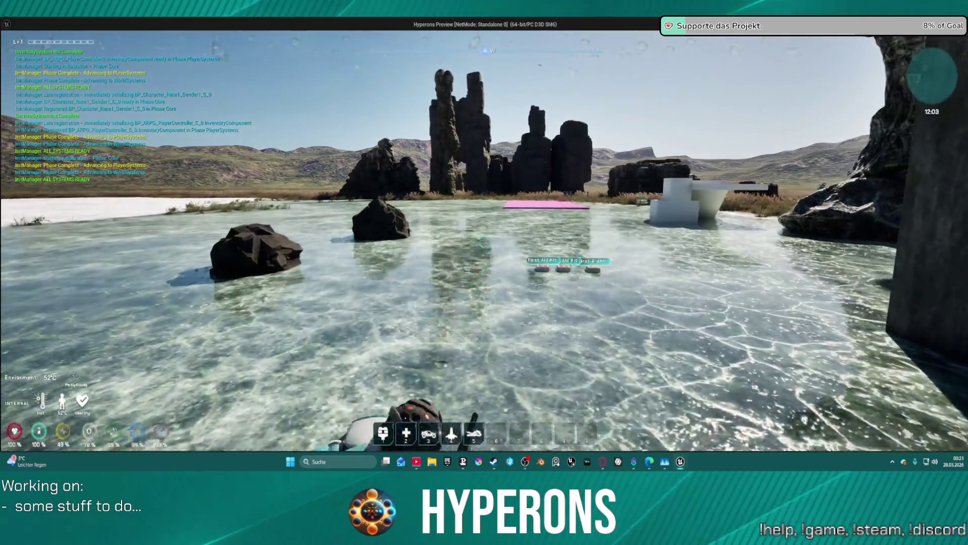
{"action": "key", "text": "i"}
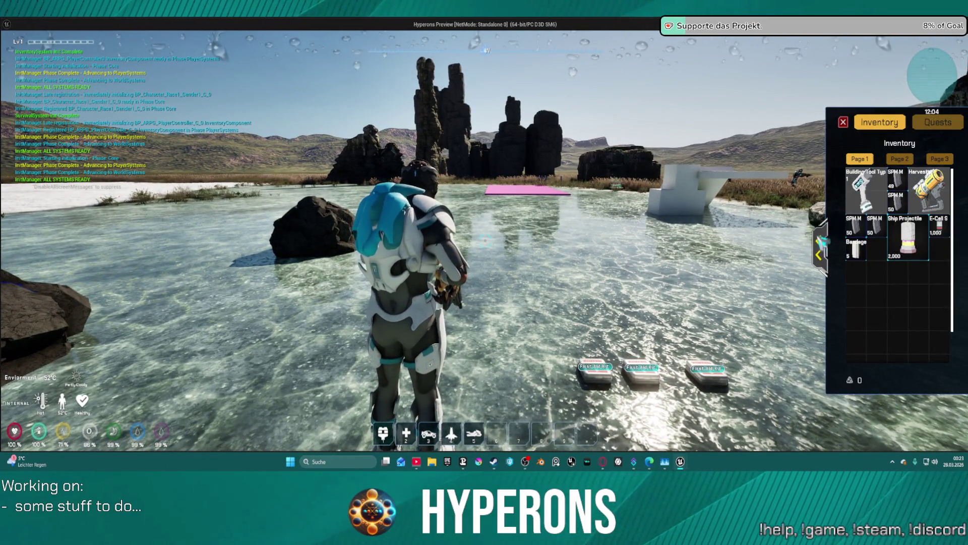
{"action": "left_click", "coordinate": [825, 247]}
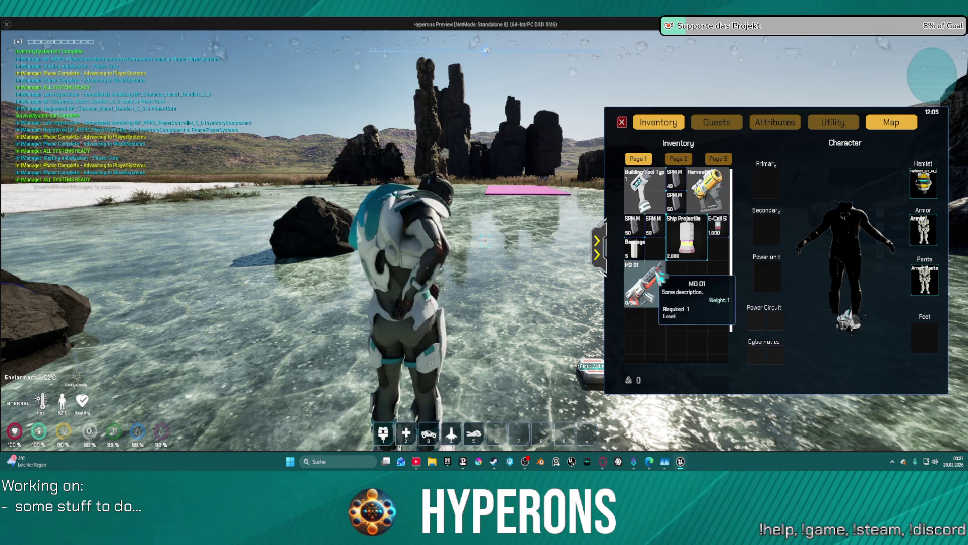
{"action": "left_click_drag", "start_coordinate": [645, 285], "coordinate": [766, 183]}
{"action": "key", "text": "i"}
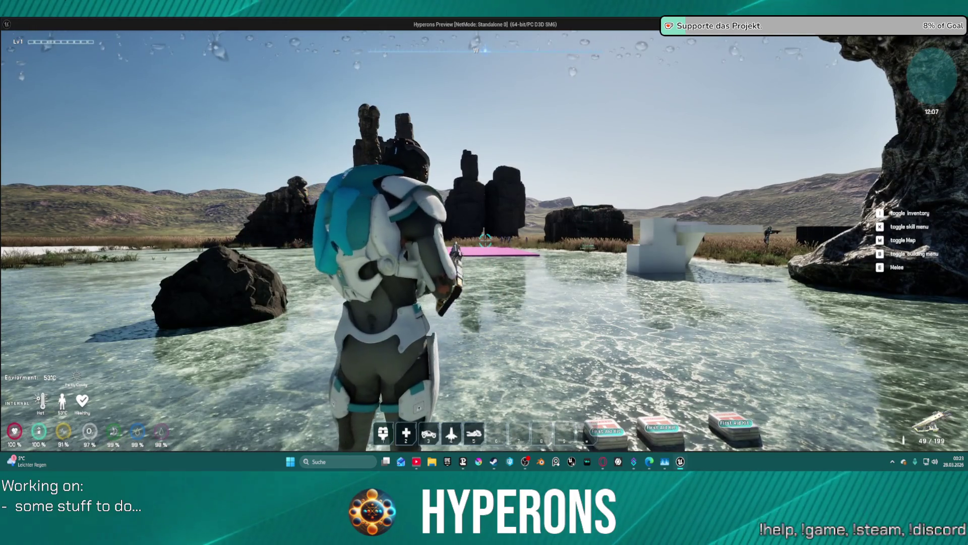
Step: Reload, fire at the rock until ammo reads 0 / 150, then stop play
{"action": "key", "text": "r"}
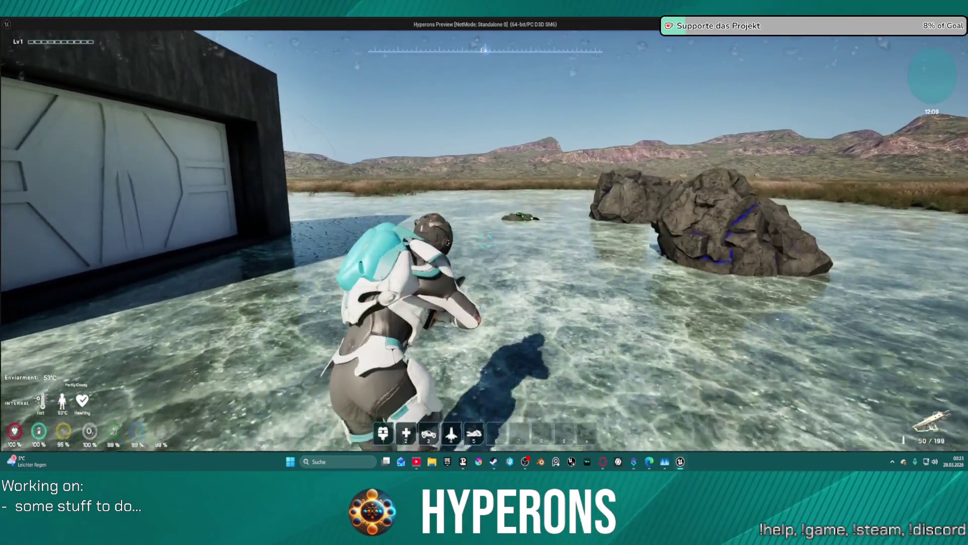
{"action": "left_click", "coordinate": [485, 241]}
{"action": "left_click", "coordinate": [485, 240]}
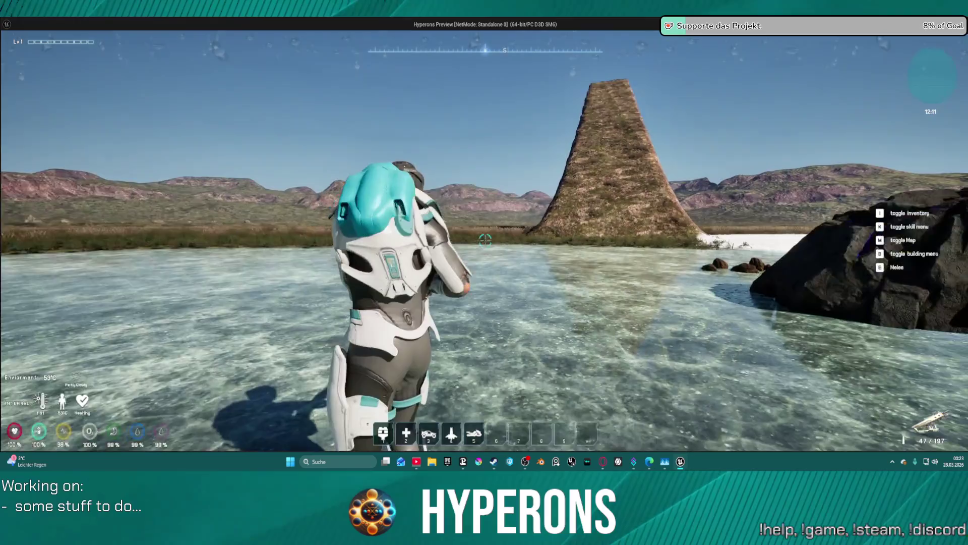
{"action": "mouse_move", "coordinate": [485, 241]}
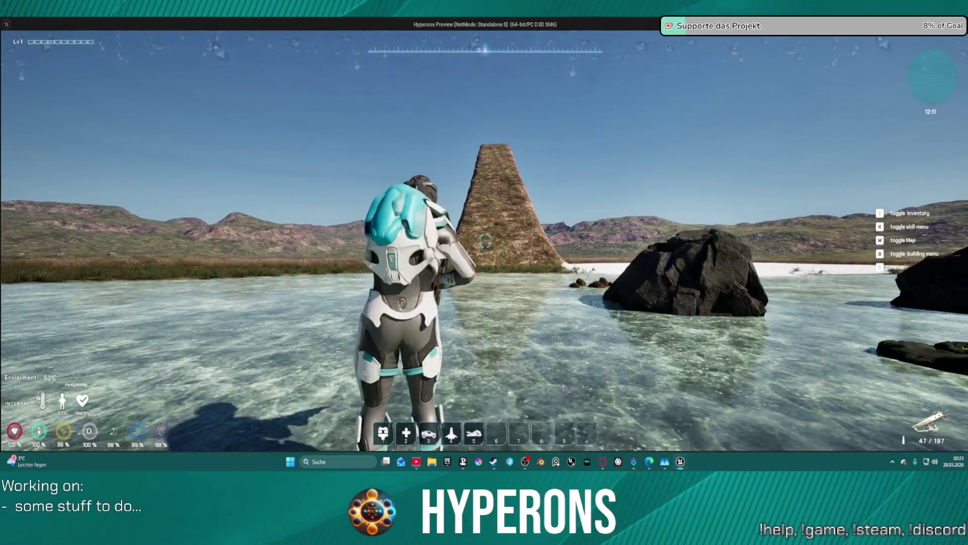
{"action": "key", "text": "i"}
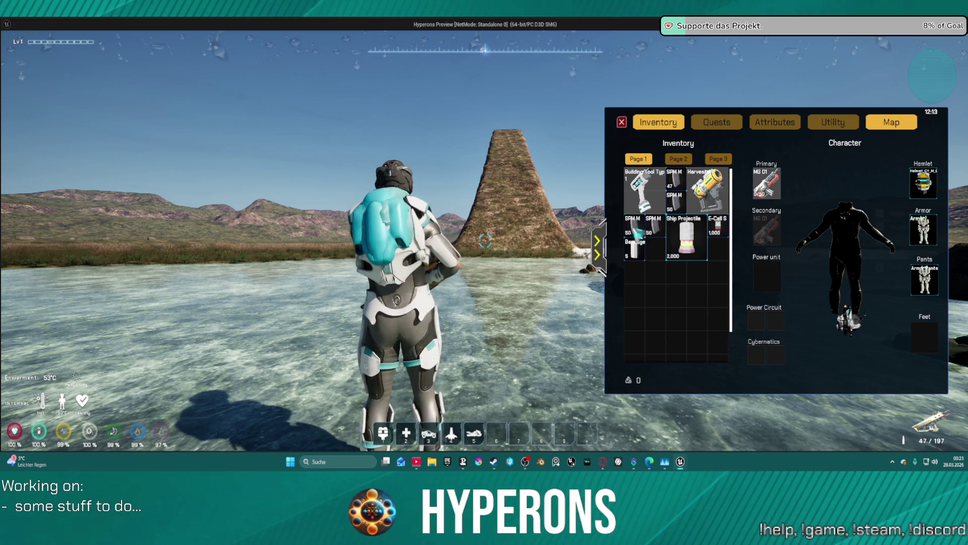
{"action": "key", "text": "i"}
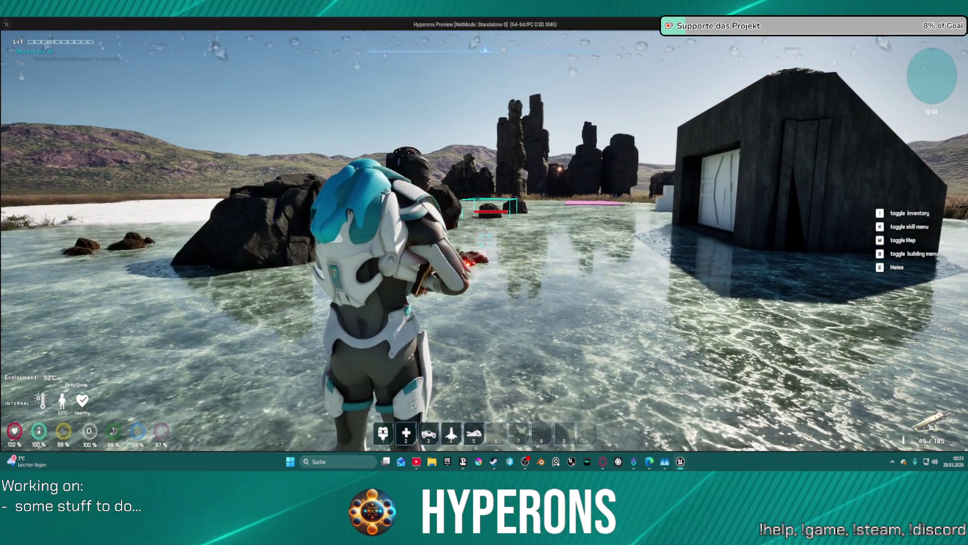
{"action": "left_click", "coordinate": [485, 242]}
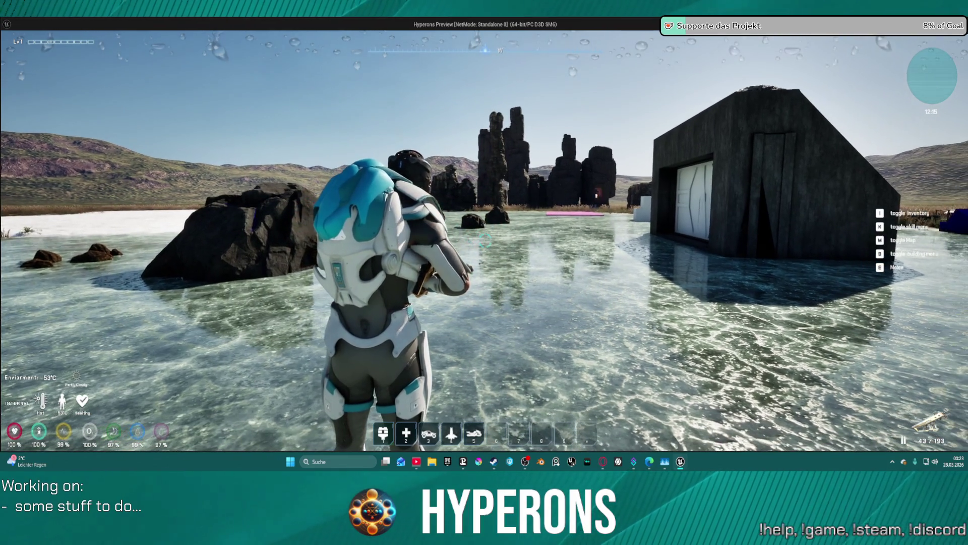
{"action": "left_click", "coordinate": [485, 241]}
{"action": "left_click_drag", "start_coordinate": [486, 241], "coordinate": [485, 241]}
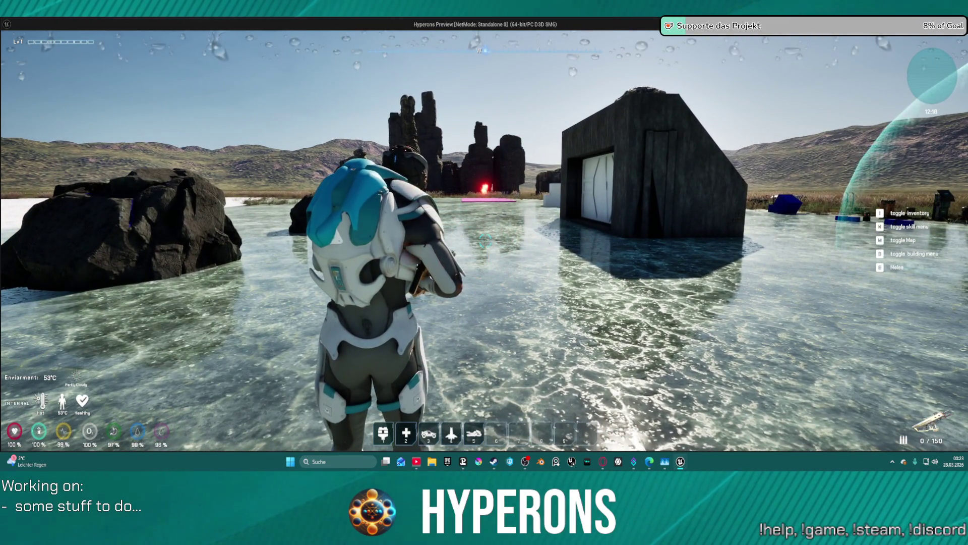
{"action": "key", "text": "i"}
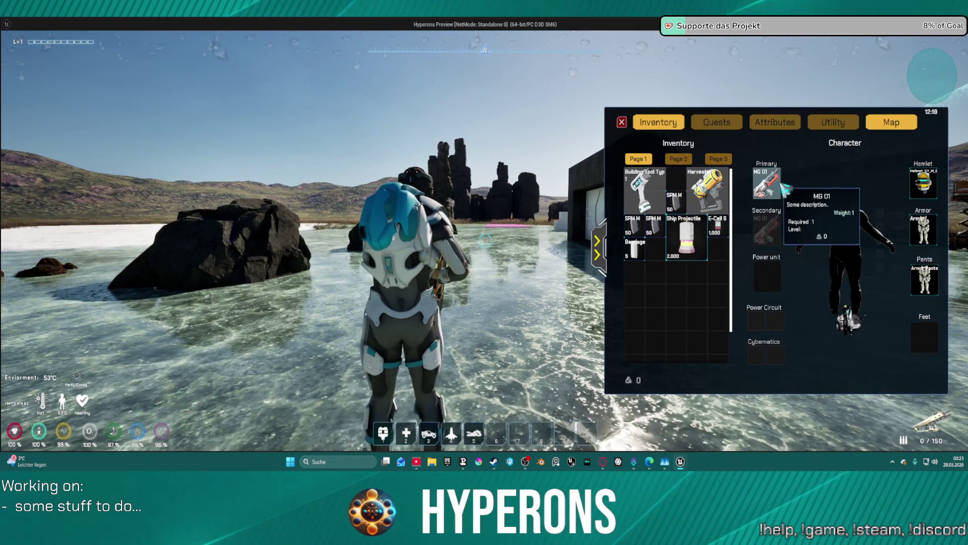
{"action": "key", "text": "Escape"}
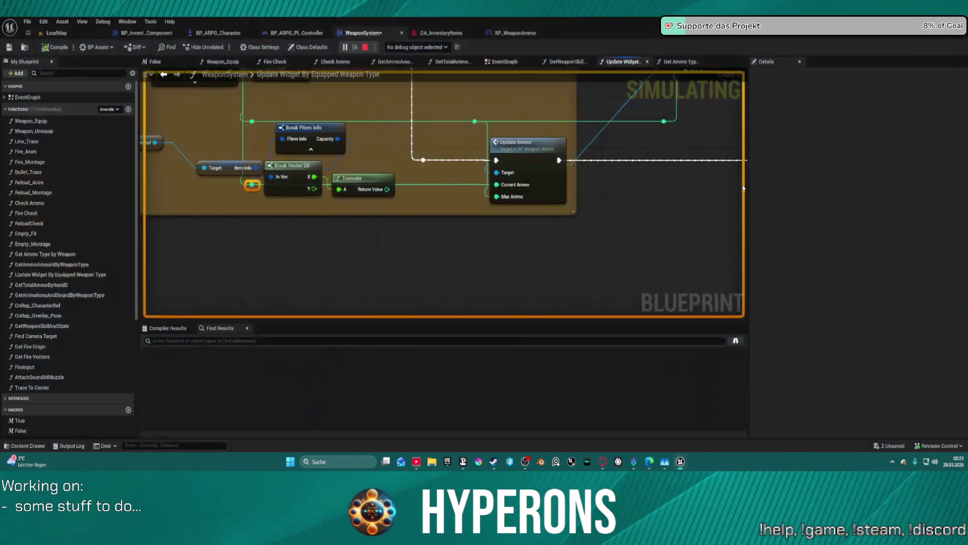
Step: Switch to the WeaponSystem EventGraph and zoom in on the Play Montage nodes
{"action": "left_click_drag", "start_coordinate": [341, 163], "coordinate": [419, 222]}
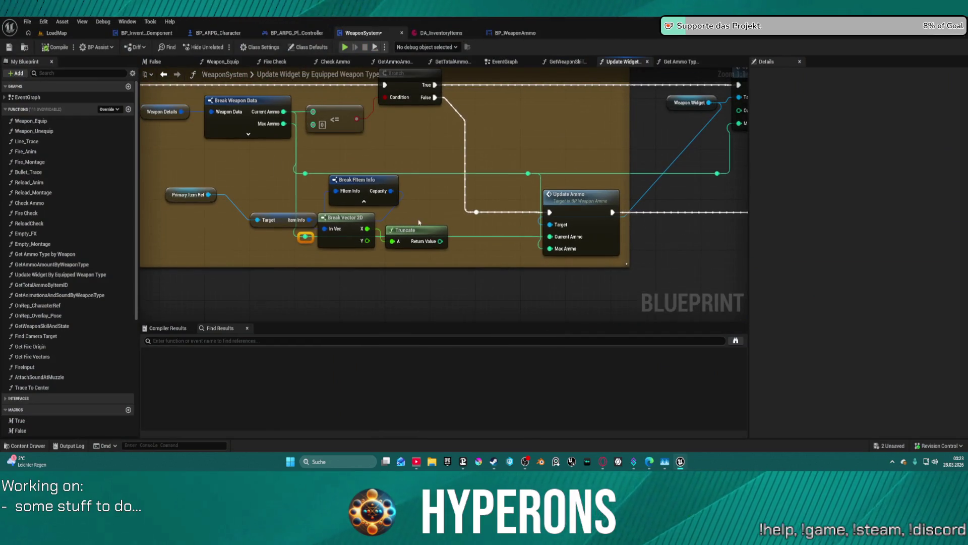
{"action": "left_click", "coordinate": [504, 62]}
{"action": "scroll", "coordinate": [489, 154], "scroll_direction": "down", "scroll_amount": 6}
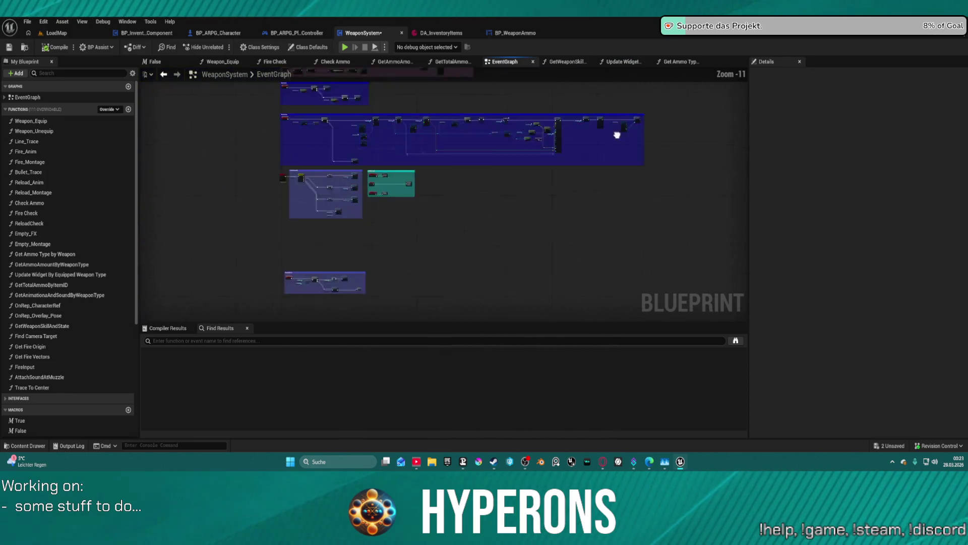
{"action": "scroll", "coordinate": [617, 135], "scroll_direction": "up", "scroll_amount": 7}
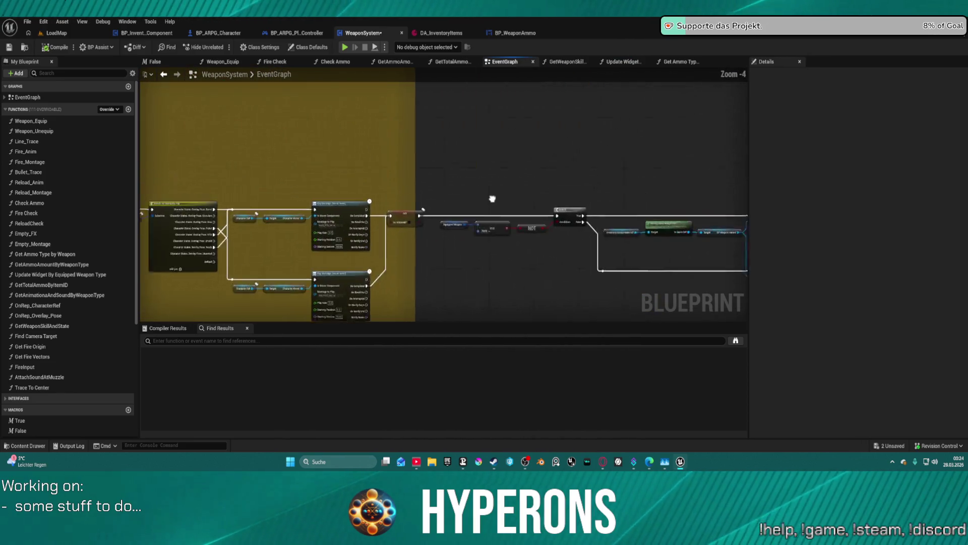
{"action": "scroll", "coordinate": [442, 217], "scroll_direction": "up", "scroll_amount": 4}
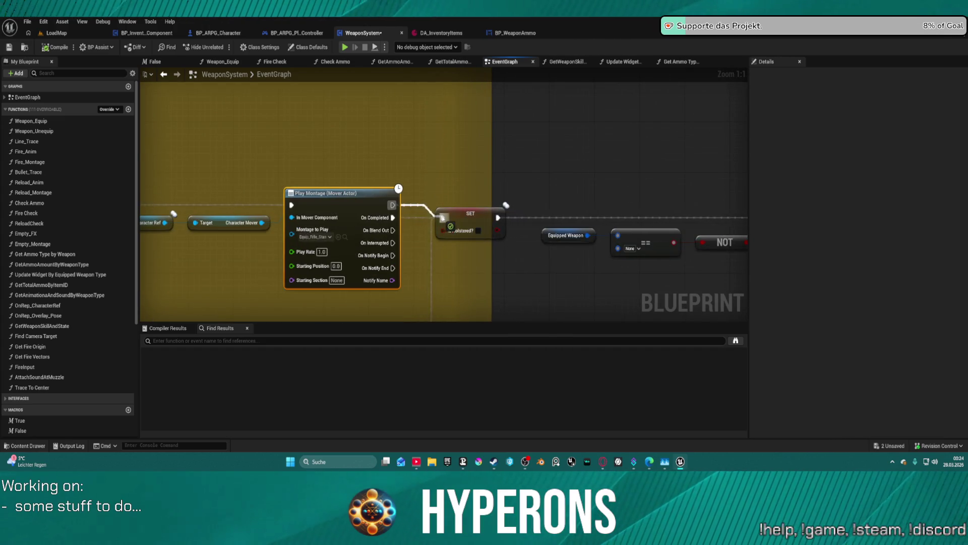
Step: Wire both Play Montage exec outputs to SET Is Holstered? and the Branch, then launch play
{"action": "left_click_drag", "start_coordinate": [372, 292], "coordinate": [387, 284]}
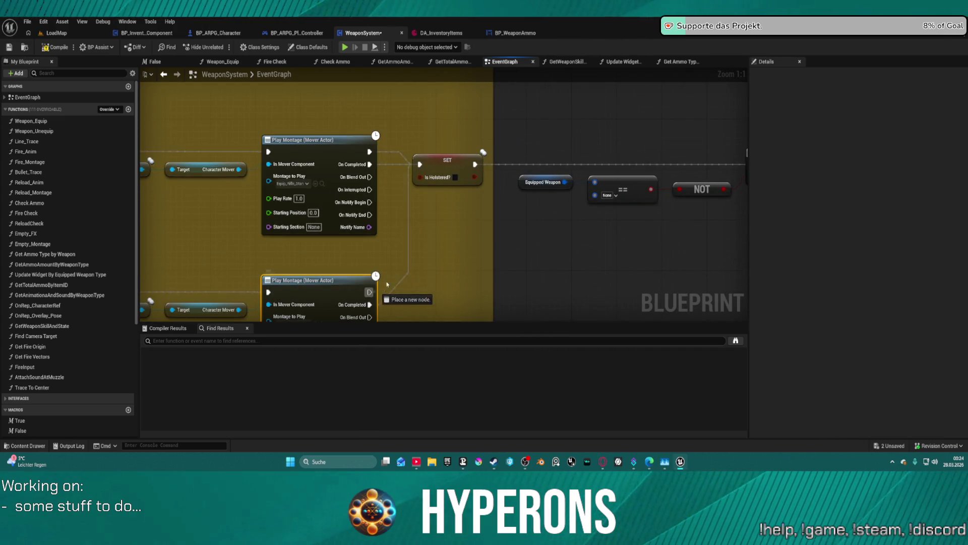
{"action": "left_click_drag", "start_coordinate": [426, 170], "coordinate": [414, 165]}
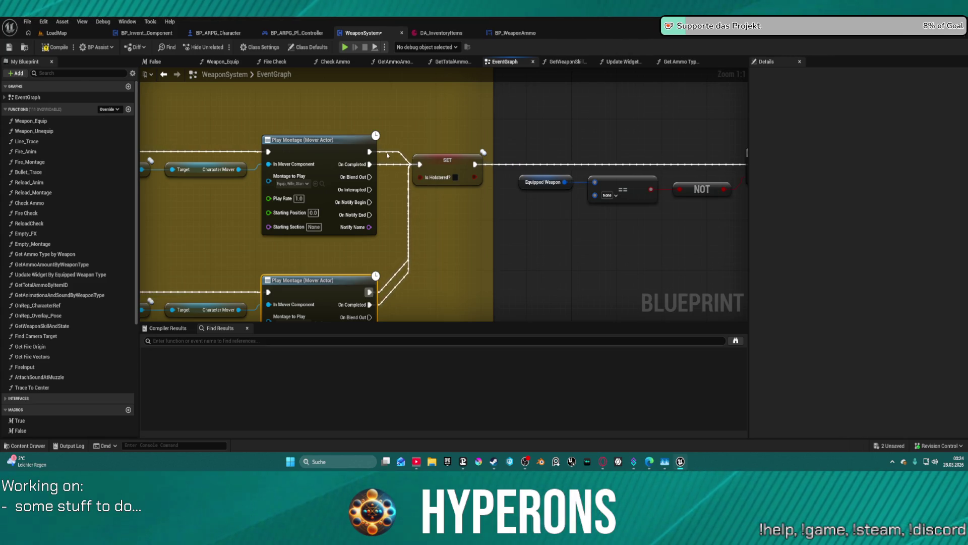
{"action": "mouse_move", "coordinate": [369, 151]}
{"action": "left_mouse_down"}
{"action": "mouse_move", "coordinate": [692, 151]}
{"action": "mouse_move", "coordinate": [693, 164]}
{"action": "left_mouse_up"}
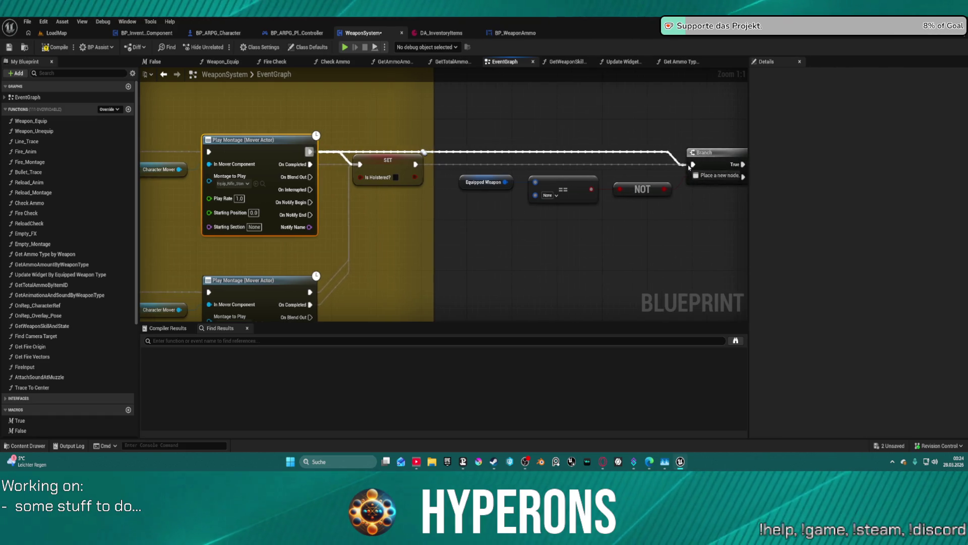
{"action": "mouse_move", "coordinate": [327, 237]}
{"action": "left_mouse_down"}
{"action": "mouse_move", "coordinate": [714, 101]}
{"action": "mouse_move", "coordinate": [713, 117]}
{"action": "left_mouse_up"}
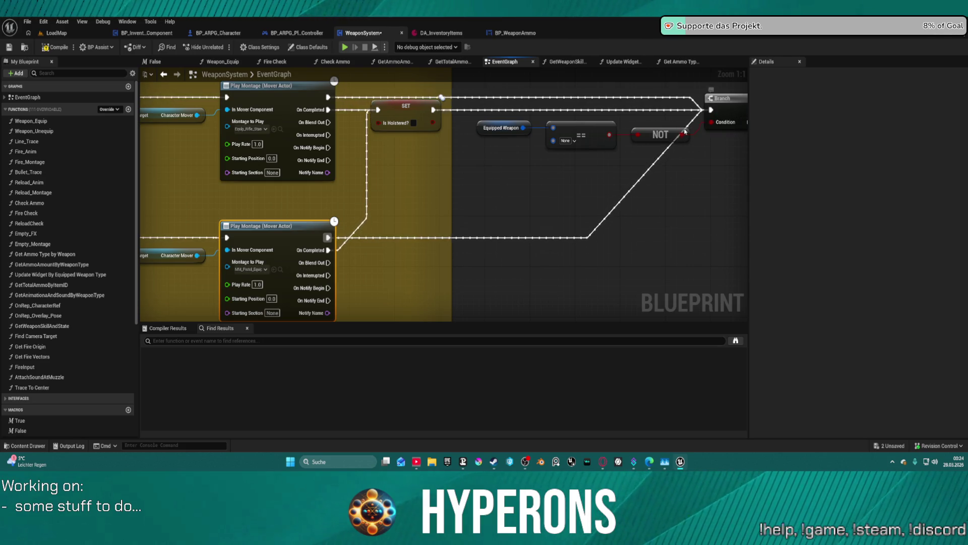
{"action": "left_click", "coordinate": [578, 108]}
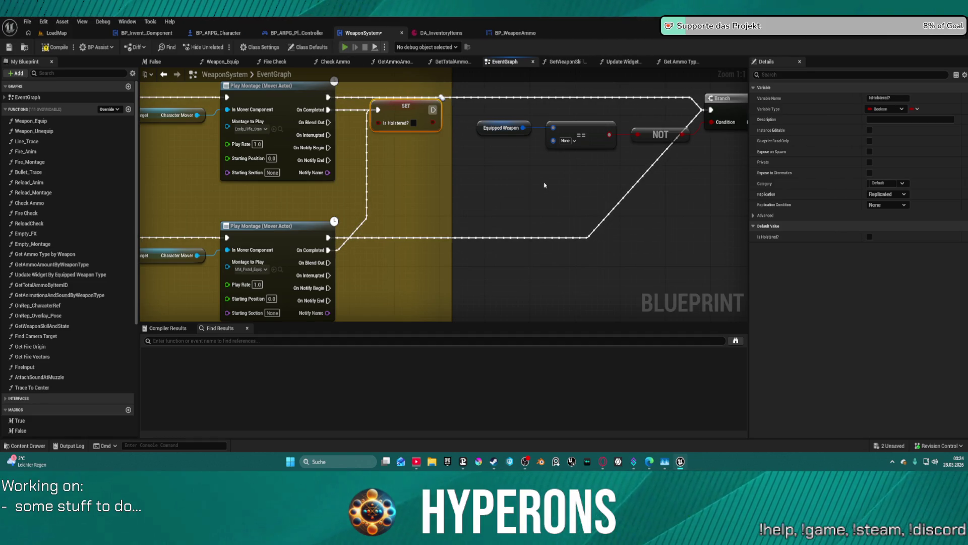
{"action": "key", "text": "alt+p"}
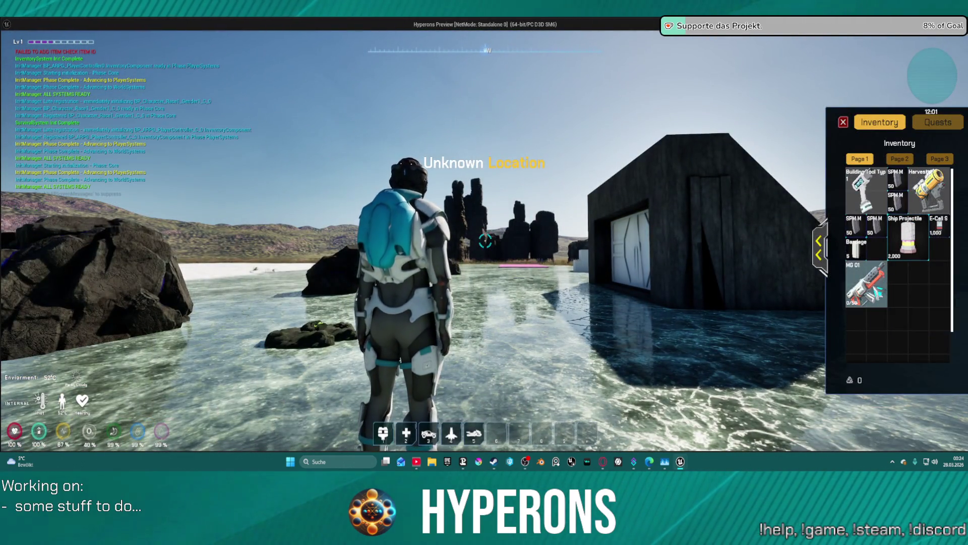
Step: Equip the MG 01 from the inventory and reload it
{"action": "right_click", "coordinate": [866, 285]}
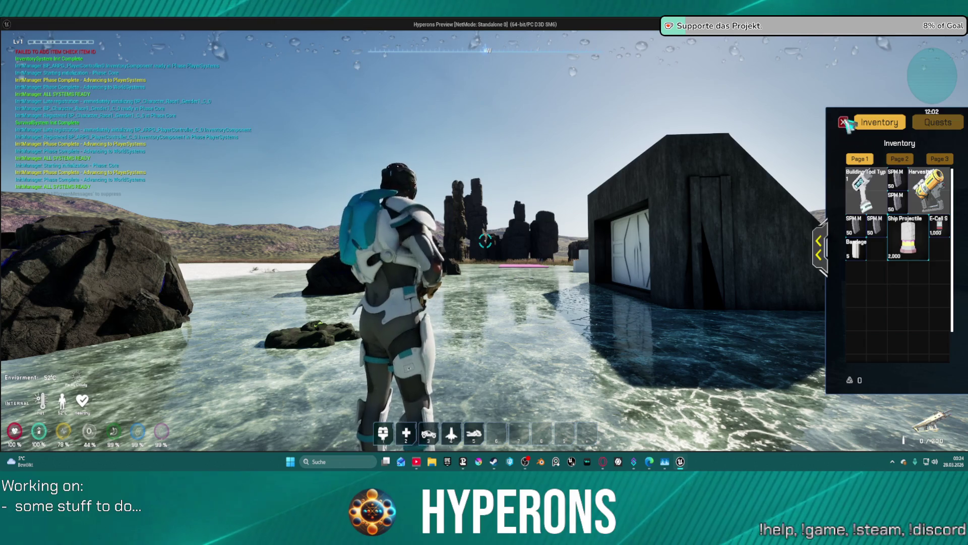
{"action": "key", "text": "i"}
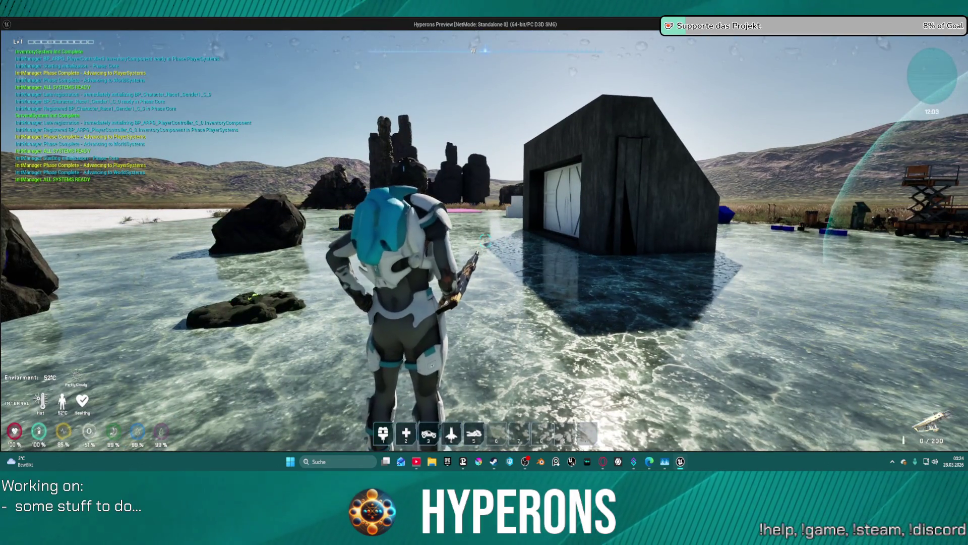
{"action": "key", "text": "r"}
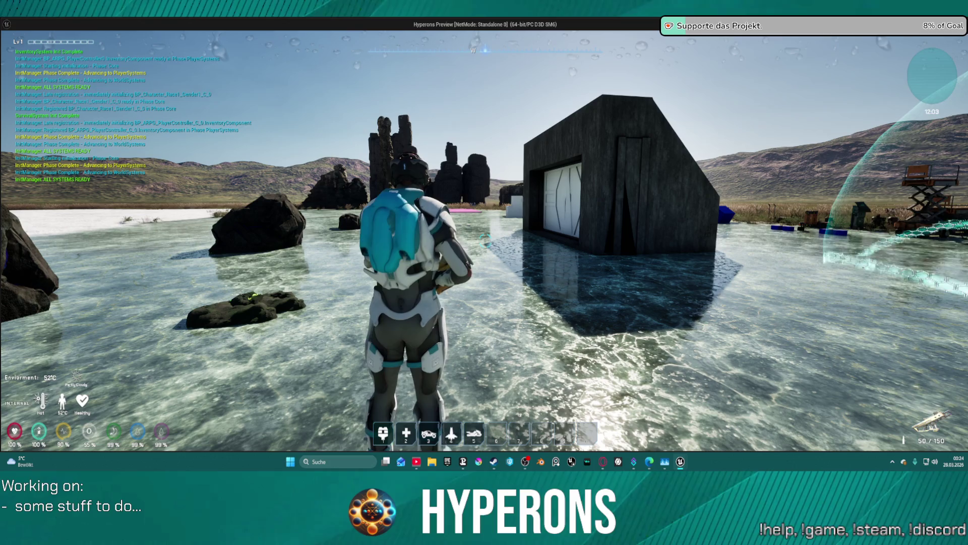
{"action": "key", "text": "w"}
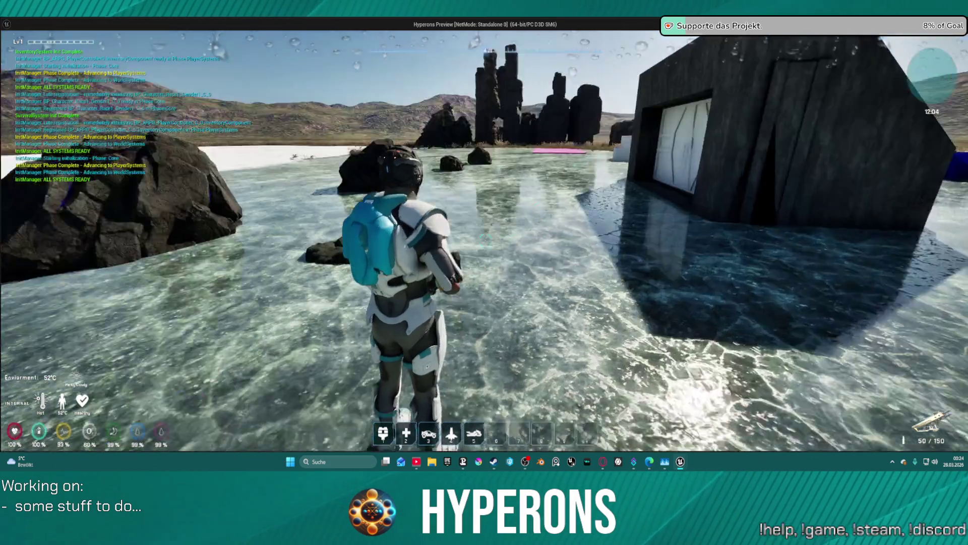
{"action": "key", "text": "i"}
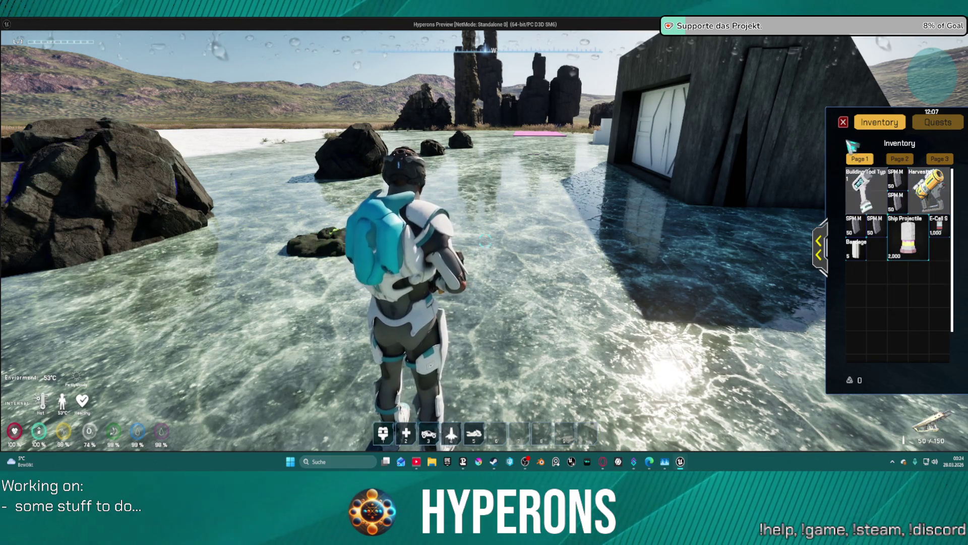
{"action": "left_click", "coordinate": [844, 122]}
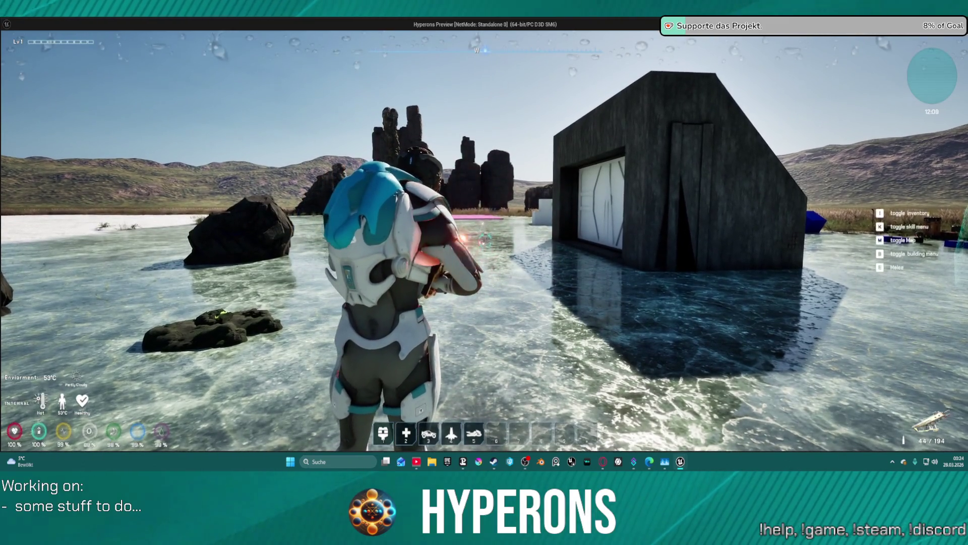
Step: Fire repeatedly until the magazine empties to 0/150
{"action": "left_click", "coordinate": [485, 241]}
{"action": "left_click", "coordinate": [486, 236]}
{"action": "left_click", "coordinate": [484, 238]}
{"action": "left_click", "coordinate": [484, 238]}
{"action": "left_click", "coordinate": [485, 239]}
{"action": "left_click", "coordinate": [486, 240]}
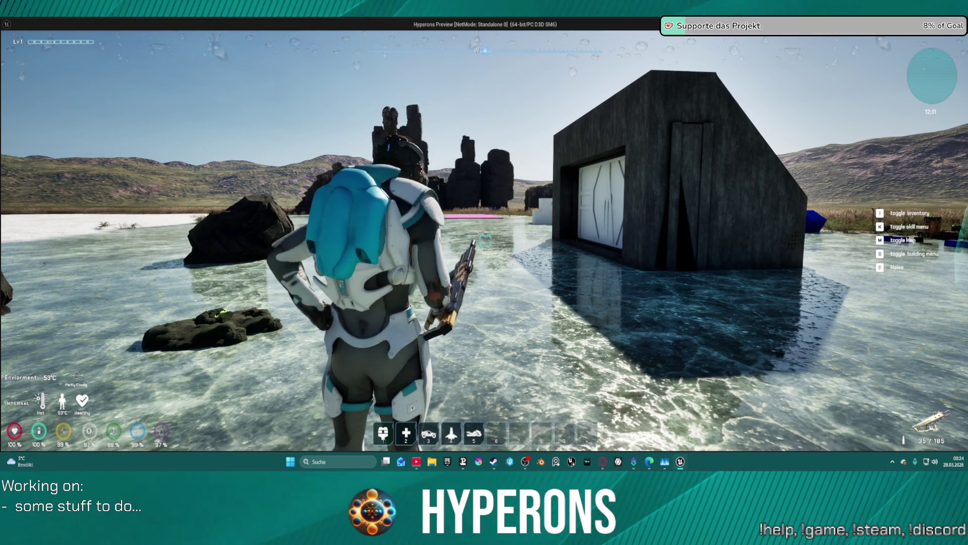
{"action": "left_click", "coordinate": [485, 240]}
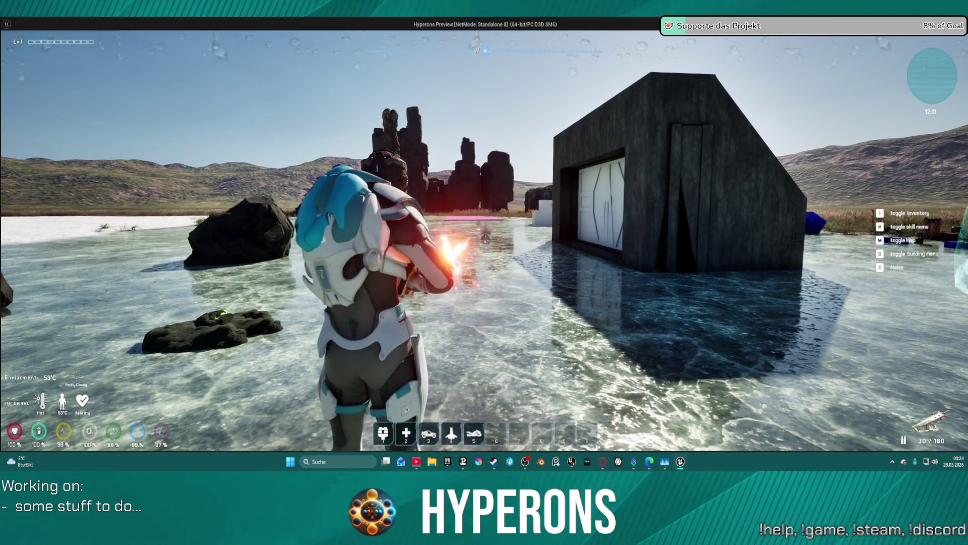
{"action": "left_click", "coordinate": [485, 240]}
{"action": "left_click", "coordinate": [485, 240]}
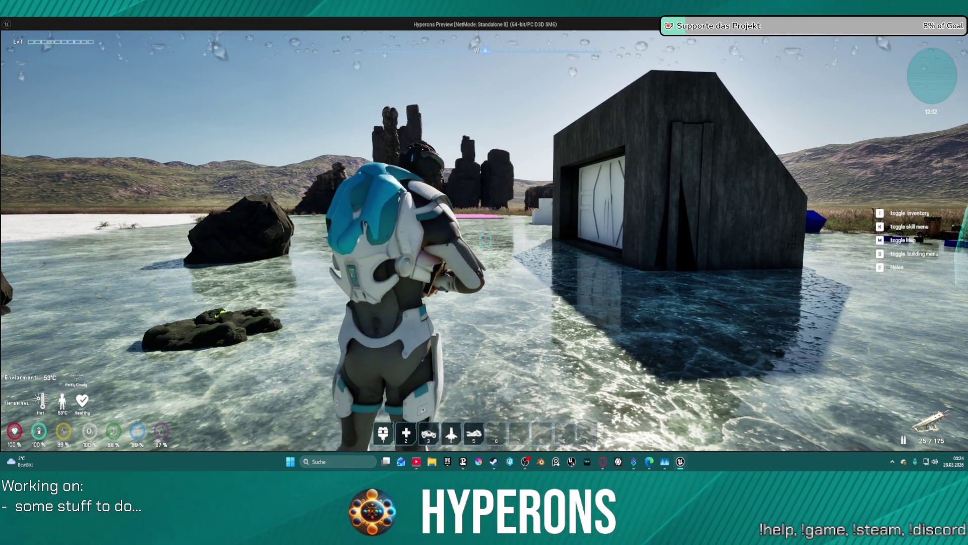
{"action": "left_click", "coordinate": [485, 240]}
{"action": "left_click", "coordinate": [485, 240]}
{"action": "left_click", "coordinate": [486, 240]}
{"action": "left_click", "coordinate": [485, 240]}
{"action": "left_click", "coordinate": [486, 240]}
{"action": "left_click", "coordinate": [485, 240]}
{"action": "left_click", "coordinate": [485, 240]}
{"action": "left_click", "coordinate": [485, 240]}
{"action": "left_click", "coordinate": [485, 240]}
{"action": "left_click", "coordinate": [485, 241]}
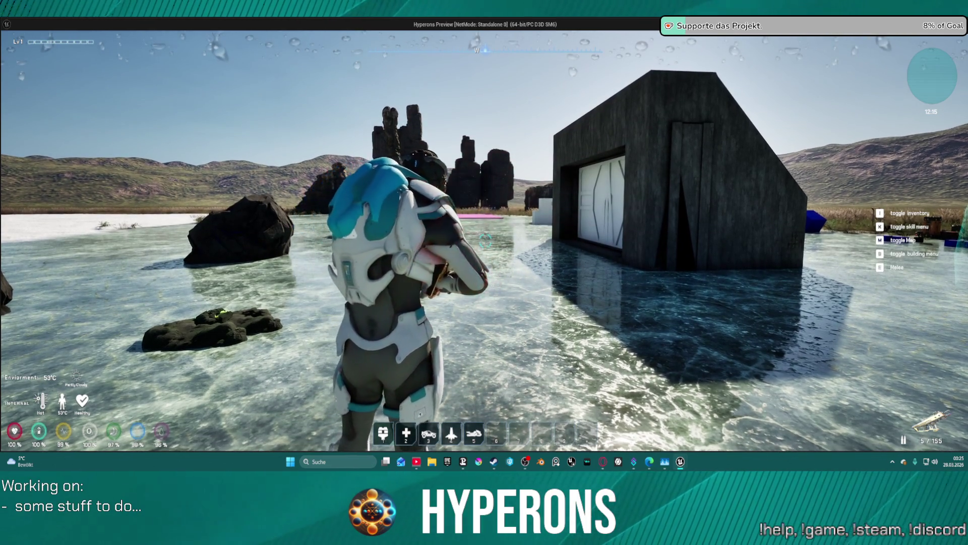
{"action": "left_click", "coordinate": [486, 240]}
{"action": "left_click", "coordinate": [486, 240]}
{"action": "left_click", "coordinate": [486, 240]}
{"action": "left_click", "coordinate": [485, 240]}
{"action": "left_click", "coordinate": [485, 240]}
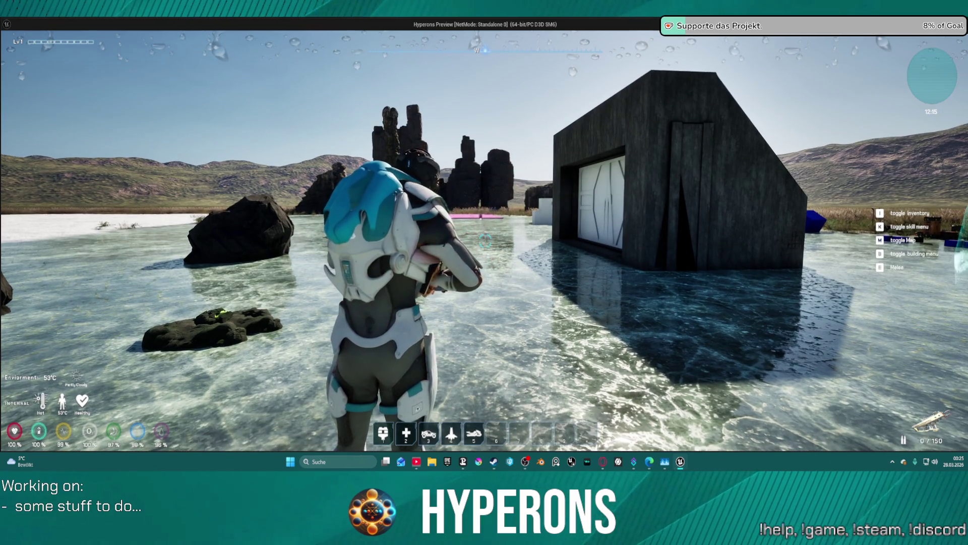
Step: Run to the house roof and jetpack onto the rock, then stop play
{"action": "key", "text": "s"}
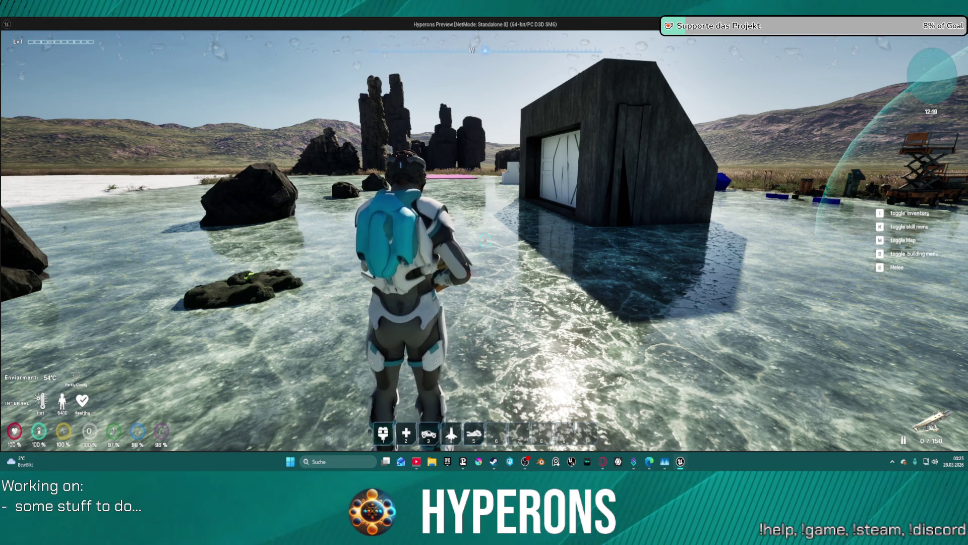
{"action": "key", "text": "w"}
{"action": "key", "text": "space"}
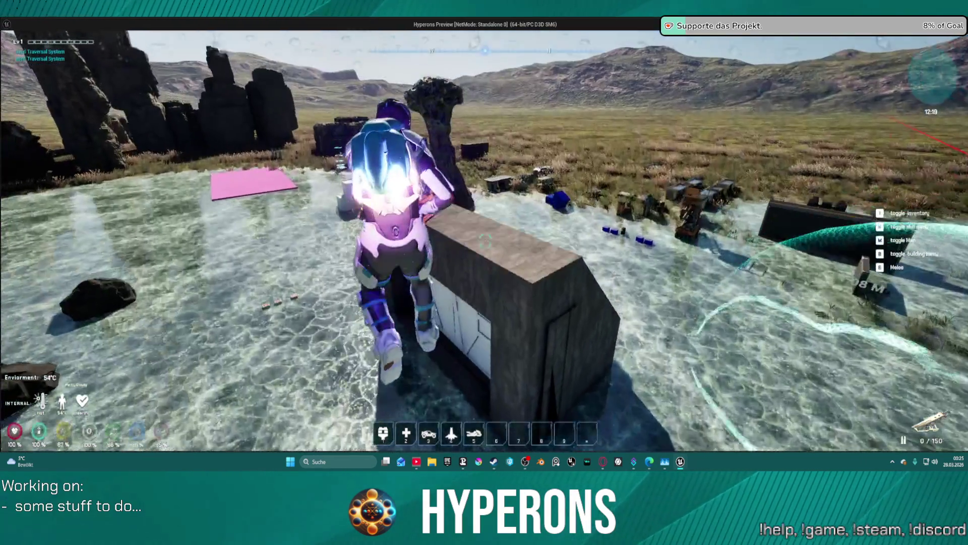
{"action": "key", "text": "w"}
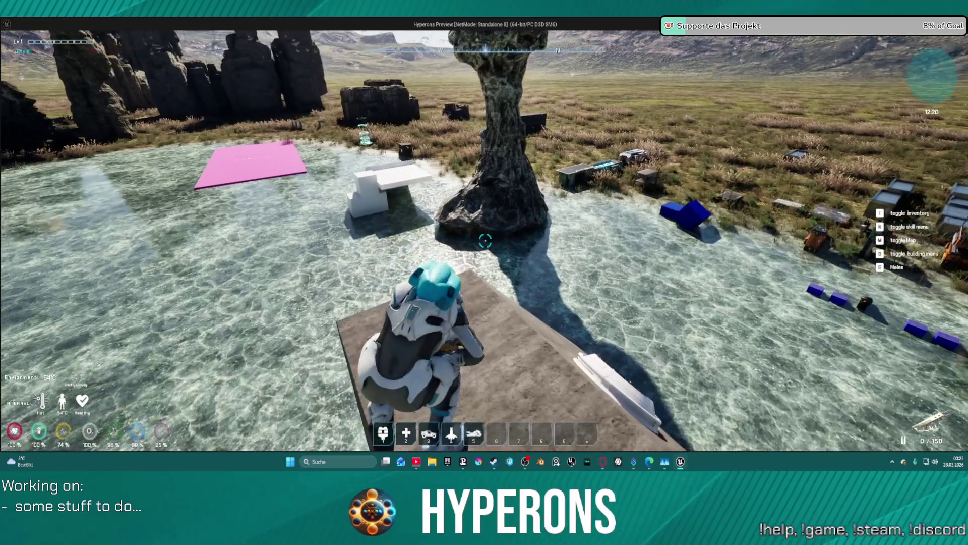
{"action": "key", "text": "w"}
{"action": "key", "text": "space"}
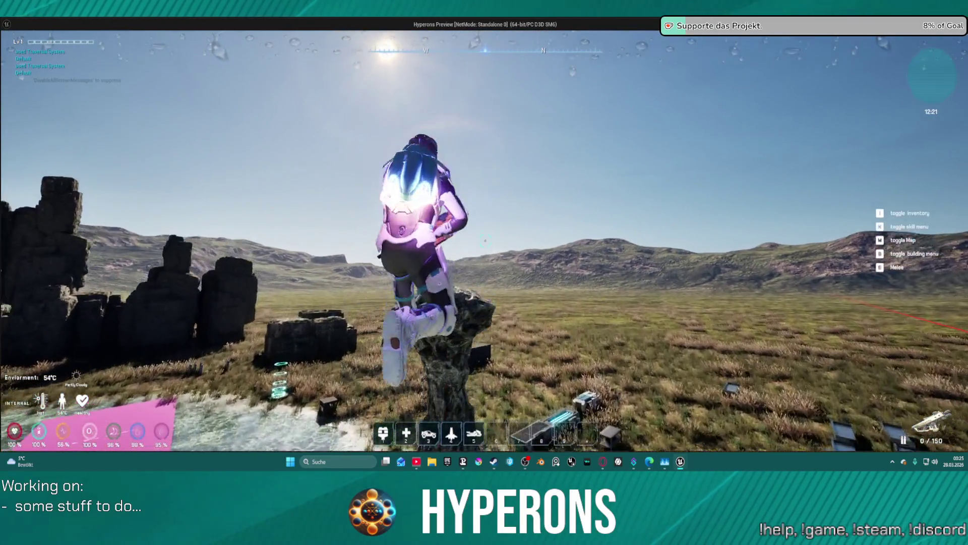
{"action": "key", "text": "w"}
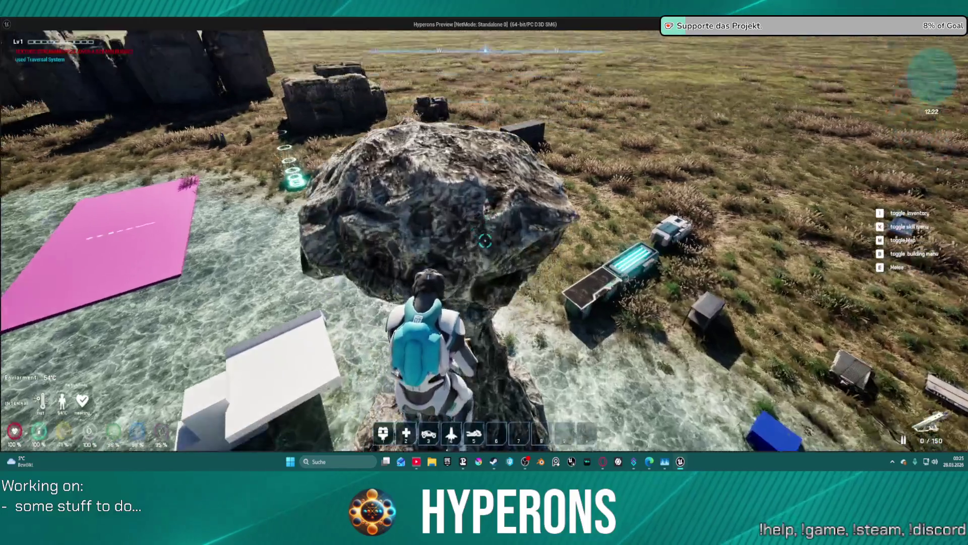
{"action": "key", "text": "Escape"}
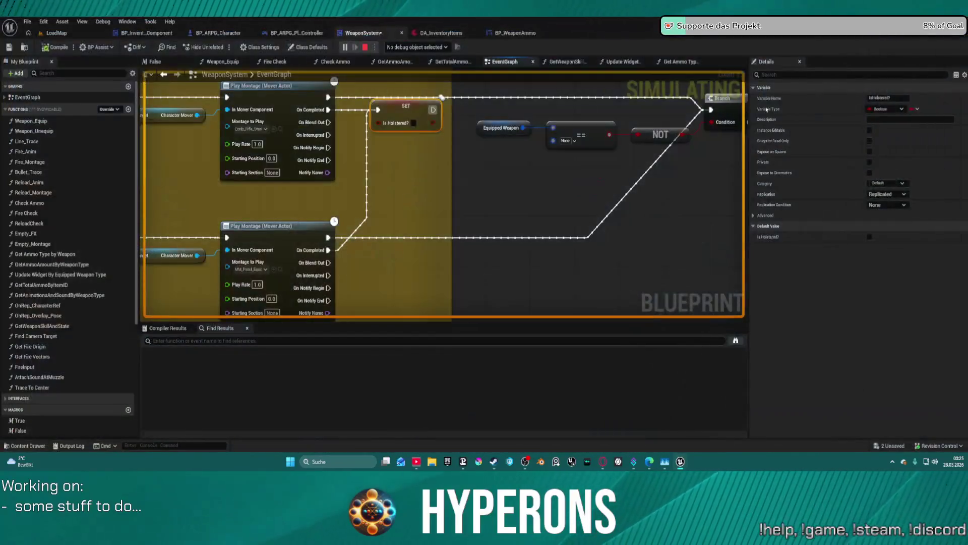
Step: Browse Get Ammo Type by Weapon, GetTotalAmmoByItemID, EventGraph and GetAmmoAmountByWeaponType, ending on Check Ammo
{"action": "scroll", "coordinate": [466, 200], "scroll_direction": "down", "scroll_amount": 4}
{"action": "mouse_move", "coordinate": [560, 207]}
{"action": "left_mouse_down"}
{"action": "mouse_move", "coordinate": [323, 186]}
{"action": "mouse_move", "coordinate": [185, 210]}
{"action": "left_mouse_up"}
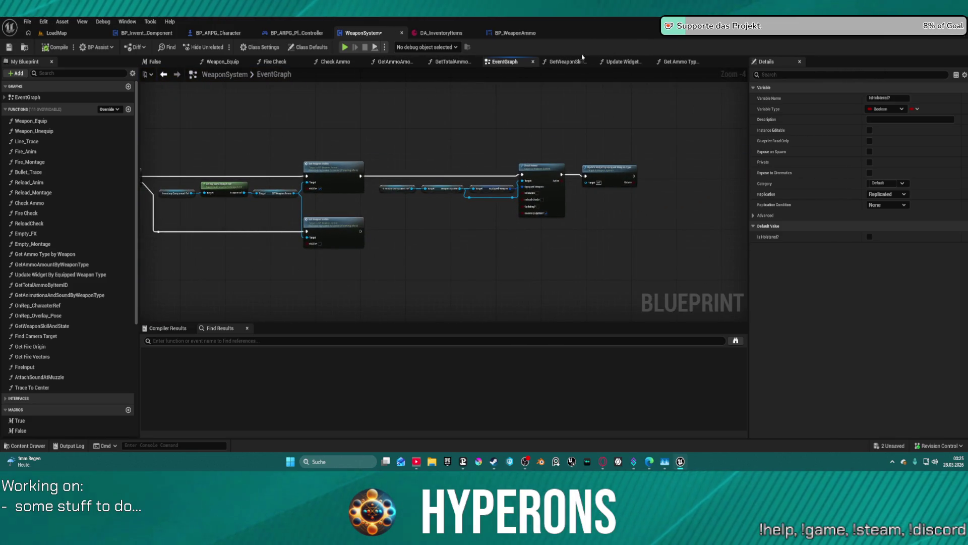
{"action": "left_click", "coordinate": [676, 62]}
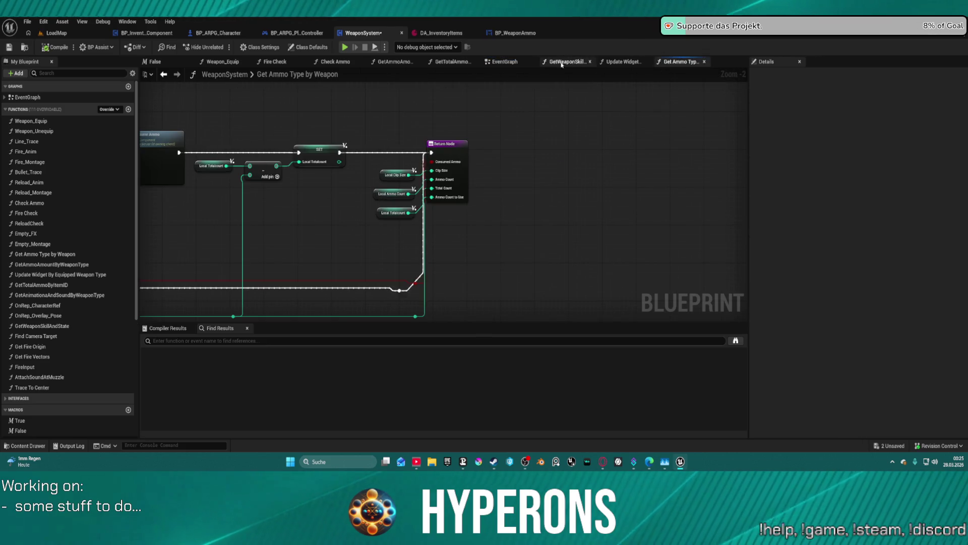
{"action": "left_click", "coordinate": [452, 62]}
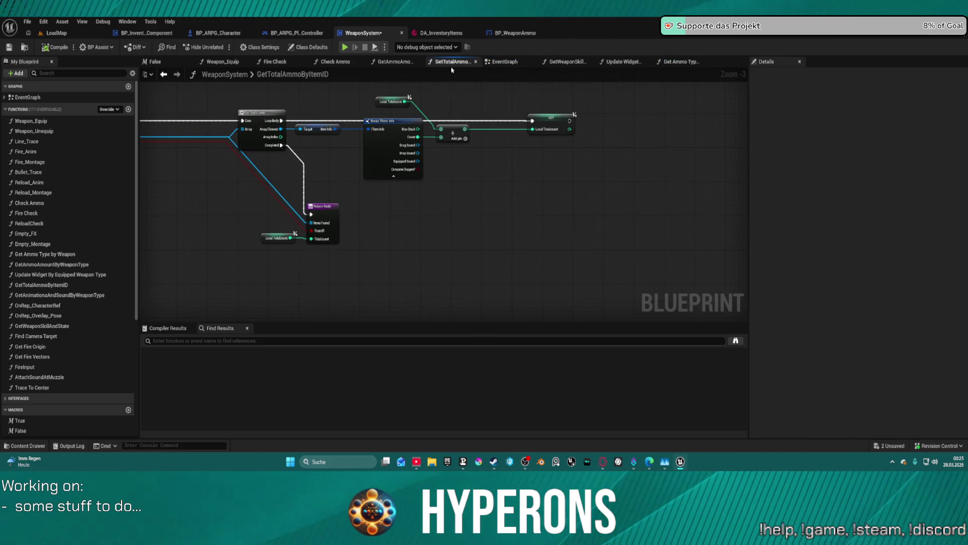
{"action": "left_click", "coordinate": [505, 62]}
{"action": "left_click_drag", "start_coordinate": [206, 171], "coordinate": [621, 132]}
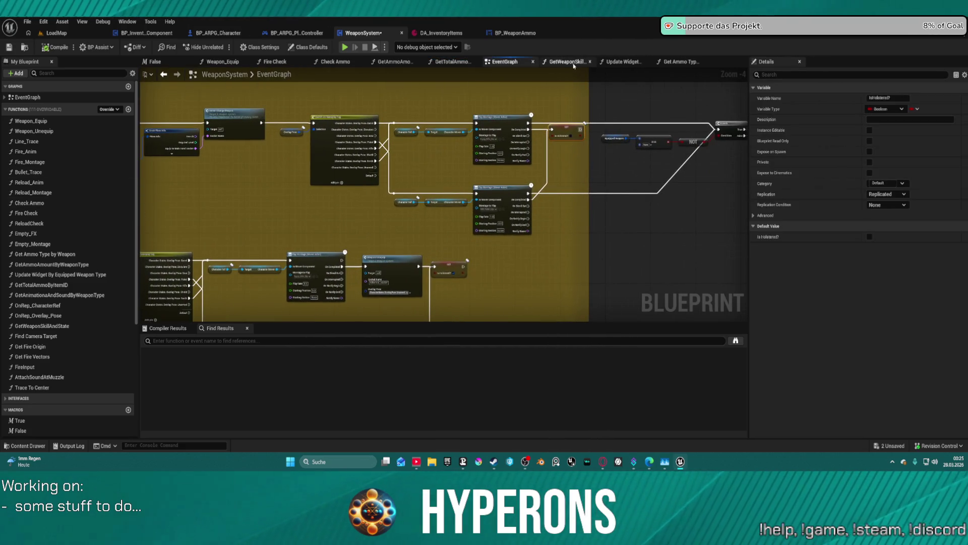
{"action": "left_click", "coordinate": [392, 62]}
{"action": "left_click", "coordinate": [325, 62]}
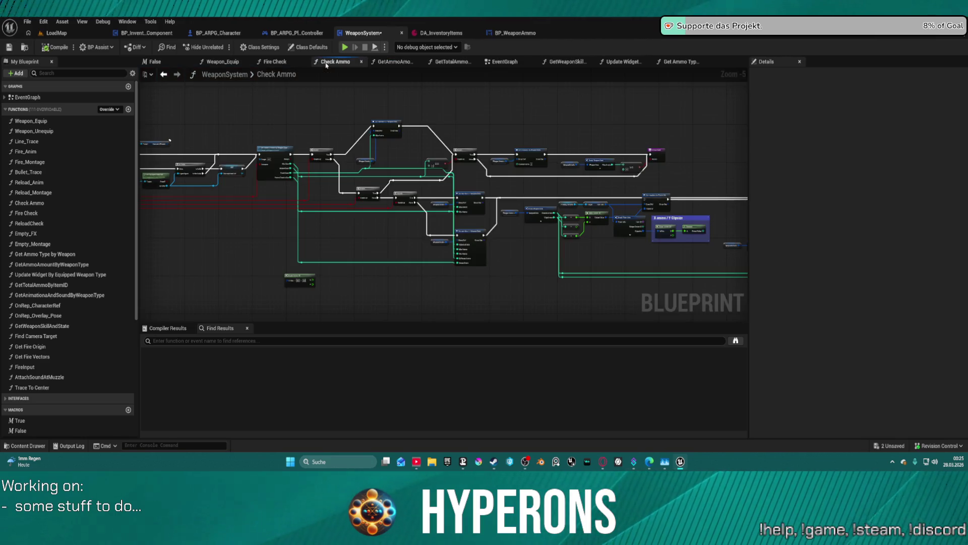
Step: Pan across the Check Ammo graph and move the Break FItem Info node lower
{"action": "mouse_move", "coordinate": [675, 175]}
{"action": "left_mouse_down"}
{"action": "mouse_move", "coordinate": [428, 188]}
{"action": "mouse_move", "coordinate": [558, 207]}
{"action": "mouse_move", "coordinate": [493, 283]}
{"action": "left_mouse_up"}
{"action": "scroll", "coordinate": [492, 283], "scroll_direction": "up", "scroll_amount": 5}
{"action": "scroll", "coordinate": [493, 283], "scroll_direction": "down", "scroll_amount": 2}
{"action": "left_click_drag", "start_coordinate": [364, 163], "coordinate": [306, 185]}
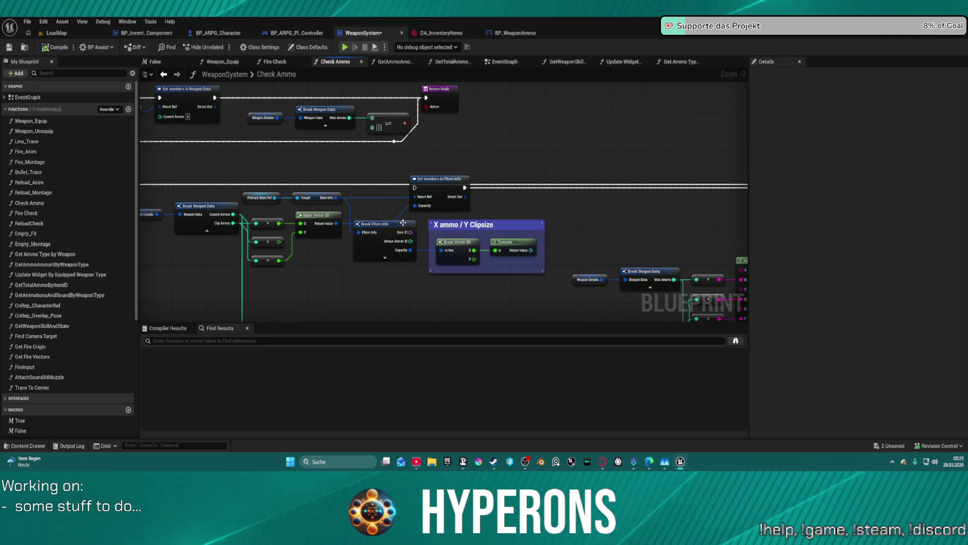
{"action": "mouse_move", "coordinate": [205, 199]}
{"action": "left_mouse_down"}
{"action": "mouse_move", "coordinate": [306, 173]}
{"action": "mouse_move", "coordinate": [295, 144]}
{"action": "left_mouse_up"}
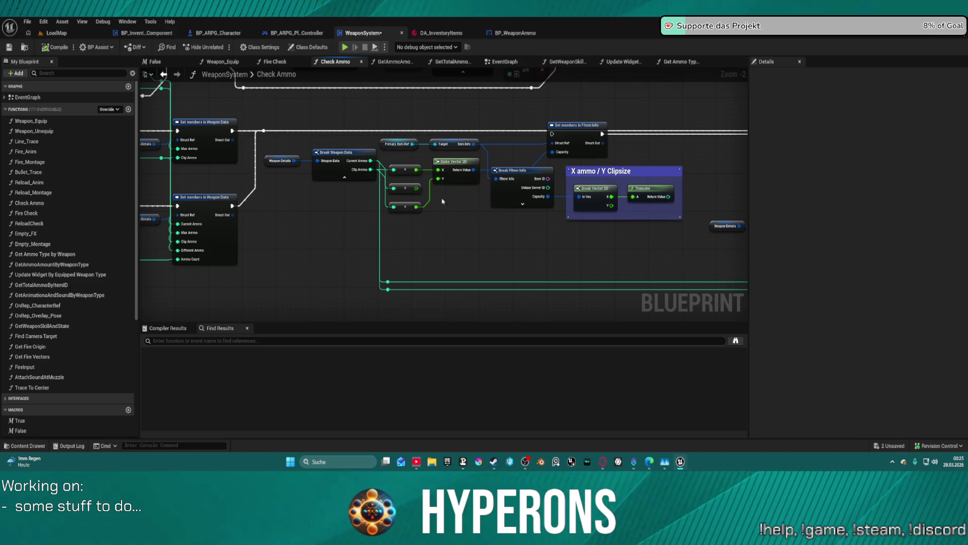
{"action": "mouse_move", "coordinate": [518, 178]}
{"action": "left_mouse_down"}
{"action": "mouse_move", "coordinate": [476, 238]}
{"action": "mouse_move", "coordinate": [535, 234]}
{"action": "mouse_move", "coordinate": [522, 246]}
{"action": "mouse_move", "coordinate": [539, 188]}
{"action": "mouse_move", "coordinate": [676, 235]}
{"action": "mouse_move", "coordinate": [572, 205]}
{"action": "left_mouse_up"}
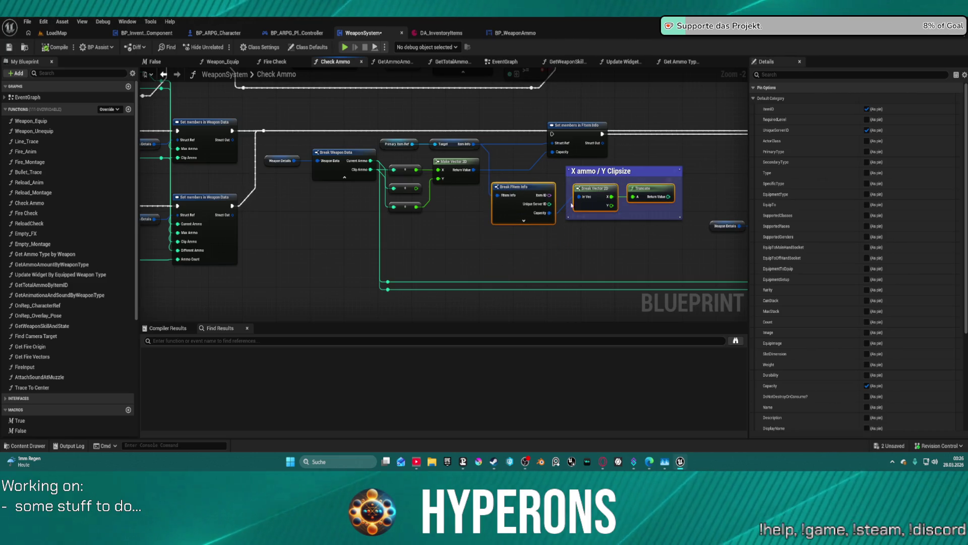
Step: Paste the ammo-reading node group, with the ItemInfo getter, near the Is Valid and Branch nodes
{"action": "left_click", "coordinate": [456, 139], "text": "ctrl"}
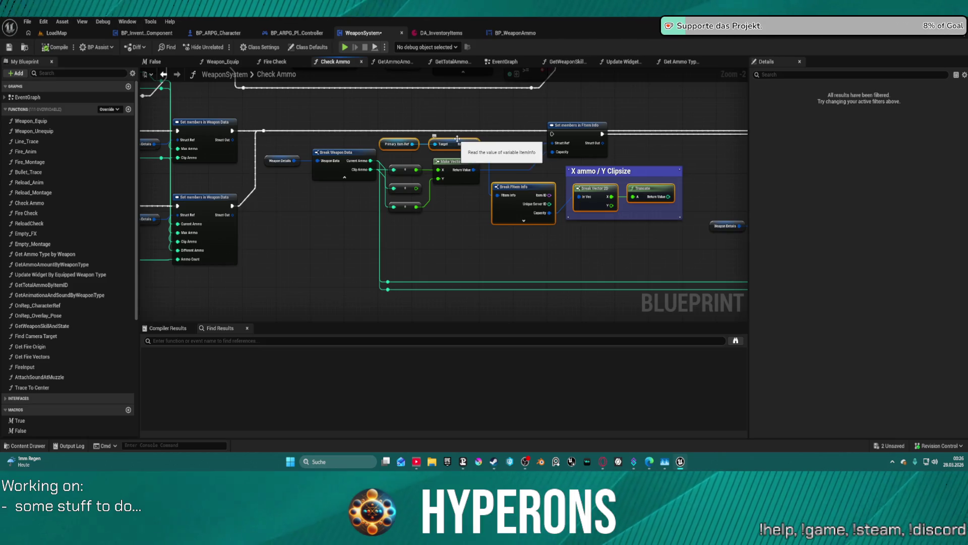
{"action": "mouse_move", "coordinate": [457, 139]}
{"action": "left_mouse_down"}
{"action": "mouse_move", "coordinate": [488, 134]}
{"action": "mouse_move", "coordinate": [494, 159]}
{"action": "mouse_move", "coordinate": [445, 184]}
{"action": "left_mouse_up"}
{"action": "key", "text": "ctrl+v"}
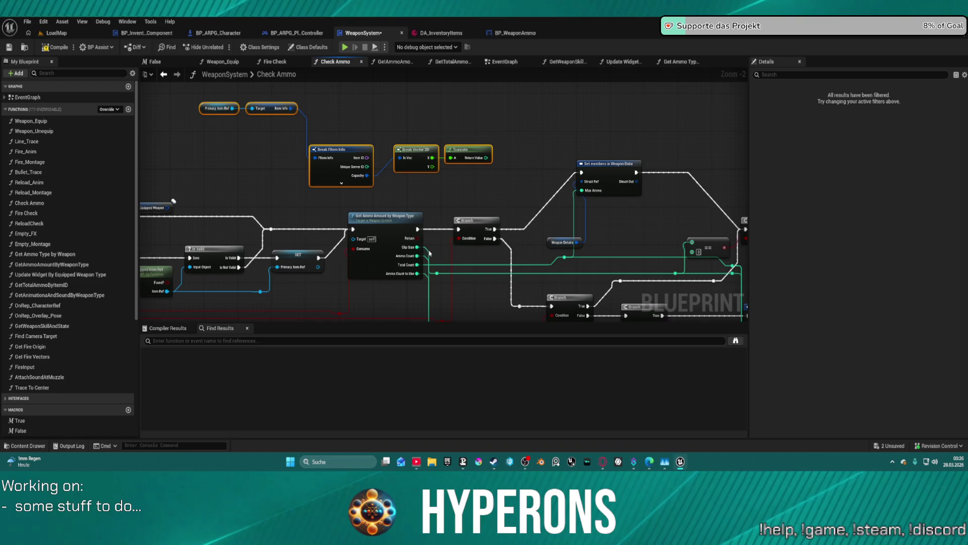
Step: Add a reroute node on the Clip Size wire, then shift the Break FItem Info, Break Vector 2D and Truncate group up-left
{"action": "mouse_move", "coordinate": [418, 250]}
{"action": "left_mouse_down"}
{"action": "mouse_move", "coordinate": [442, 202]}
{"action": "mouse_move", "coordinate": [420, 250]}
{"action": "mouse_move", "coordinate": [480, 177]}
{"action": "mouse_move", "coordinate": [479, 191]}
{"action": "left_mouse_up"}
{"action": "type", "text": "rer"}
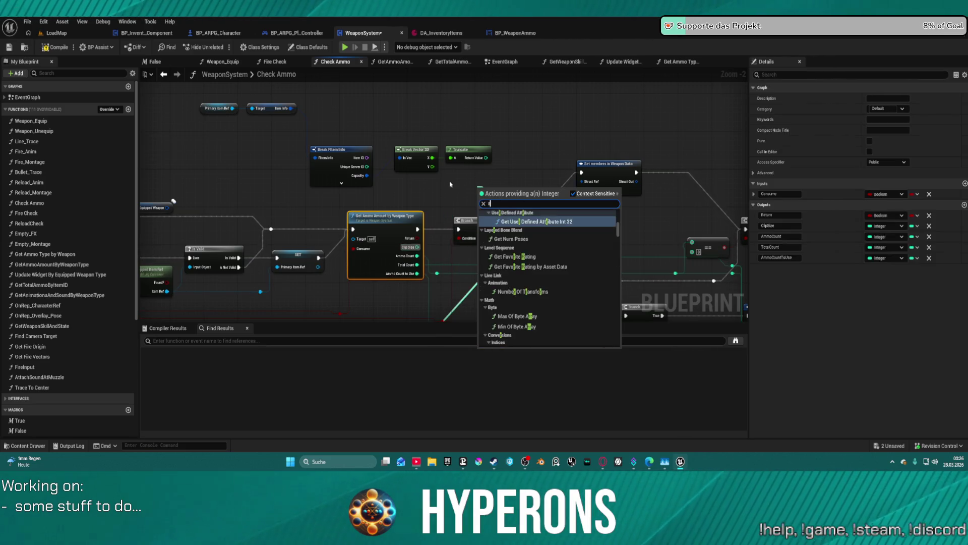
{"action": "key", "text": "Return"}
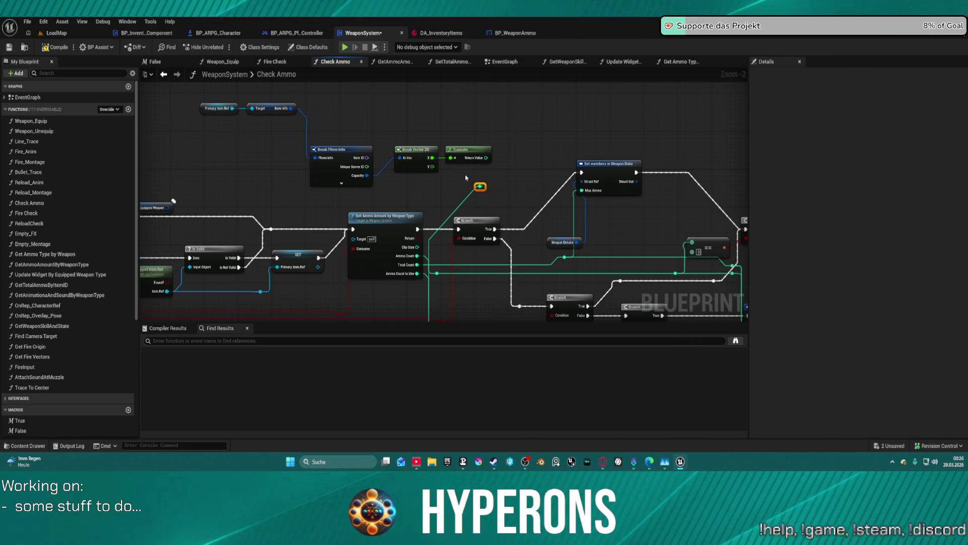
{"action": "key", "text": "ctrl+z"}
{"action": "left_click", "coordinate": [418, 247], "text": "alt"}
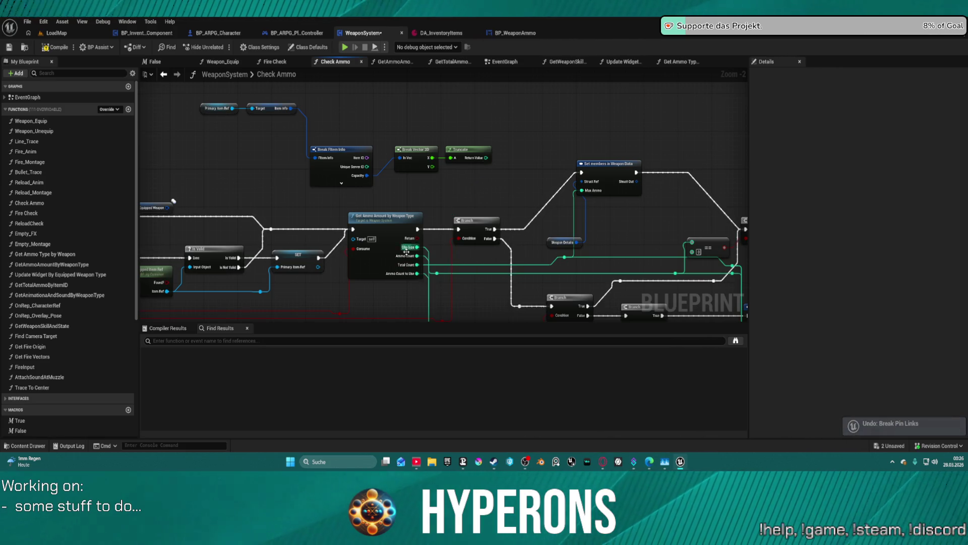
{"action": "left_click_drag", "start_coordinate": [417, 247], "coordinate": [402, 194]}
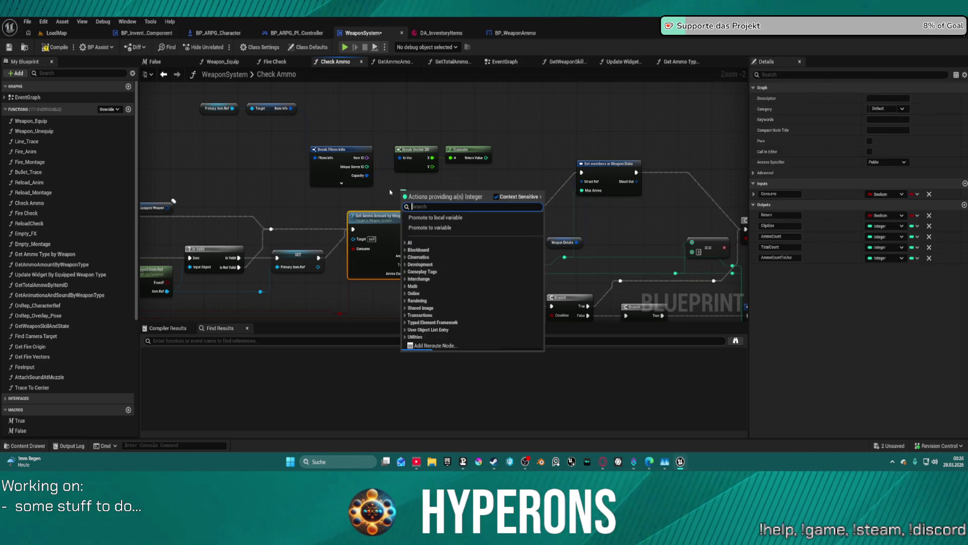
{"action": "type", "text": "rer"}
{"action": "key", "text": "Return"}
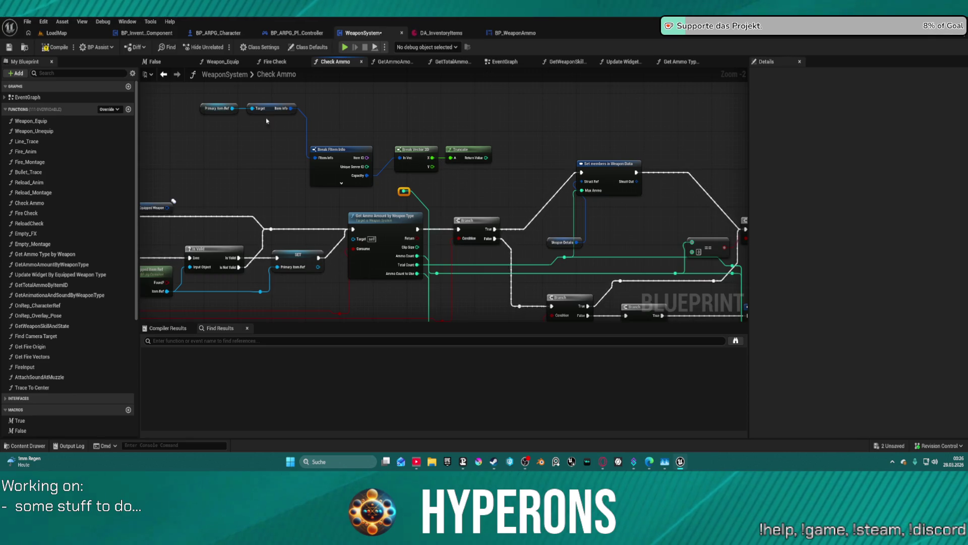
{"action": "left_click_drag", "start_coordinate": [210, 100], "coordinate": [463, 186]}
{"action": "mouse_move", "coordinate": [465, 152]}
{"action": "left_mouse_down"}
{"action": "mouse_move", "coordinate": [350, 137]}
{"action": "mouse_move", "coordinate": [373, 177]}
{"action": "mouse_move", "coordinate": [404, 191]}
{"action": "left_mouse_up"}
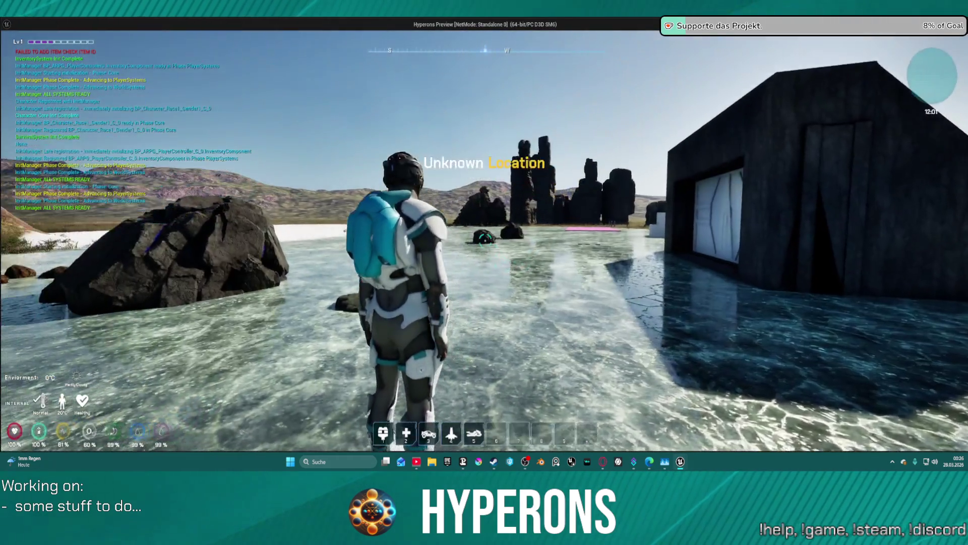
Step: Equip MG 01 from the inventory, fire until ammo reads 0 / 150, reload, and exit the preview
{"action": "key", "text": "i"}
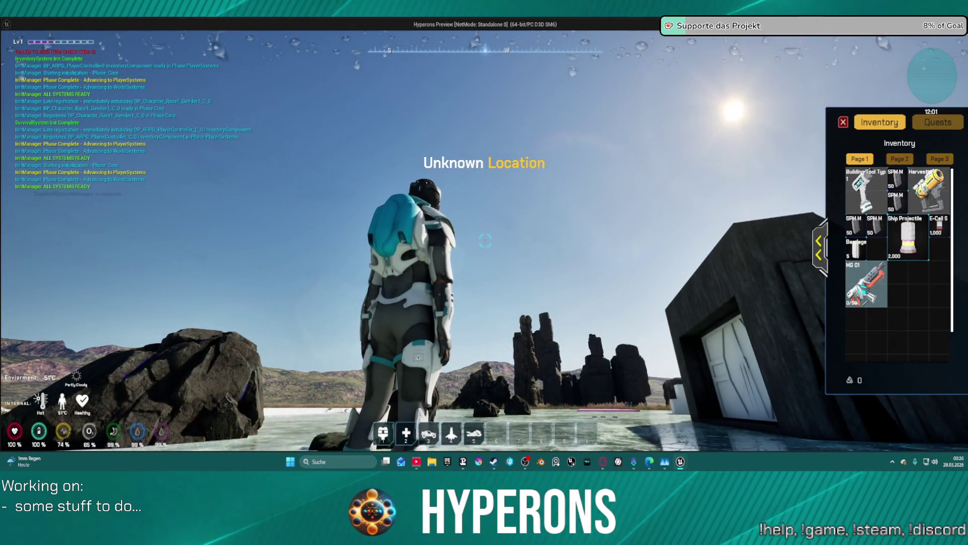
{"action": "double_click", "coordinate": [862, 283]}
{"action": "key", "text": "i"}
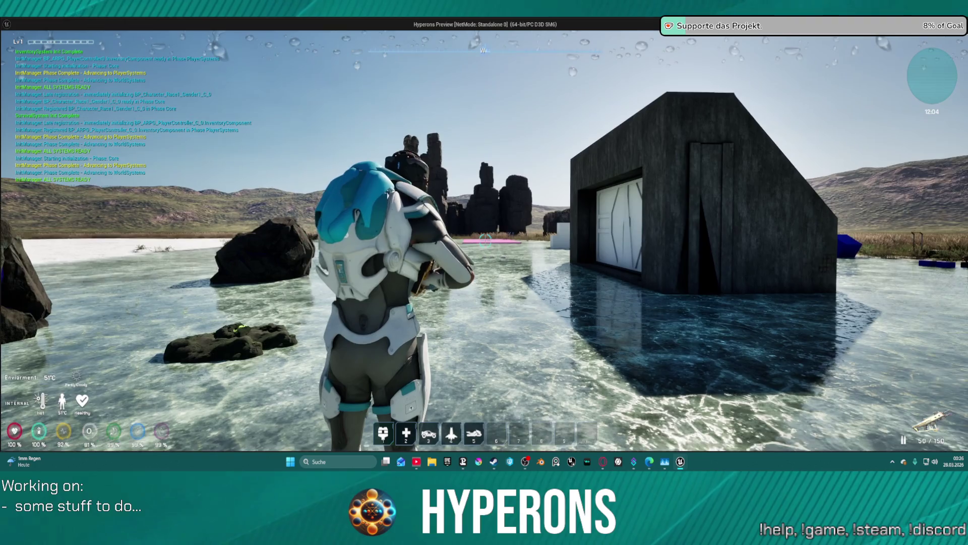
{"action": "left_click", "coordinate": [485, 241]}
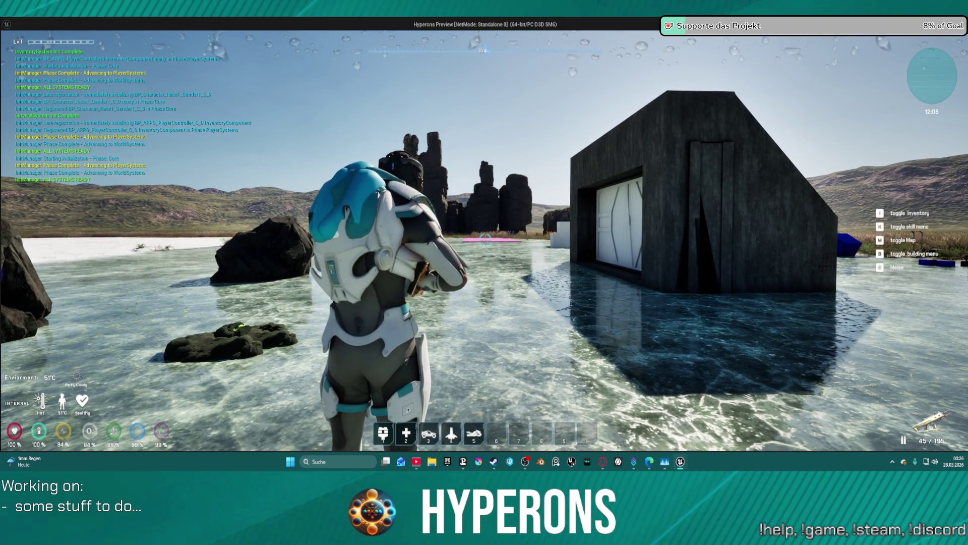
{"action": "left_click", "coordinate": [486, 240]}
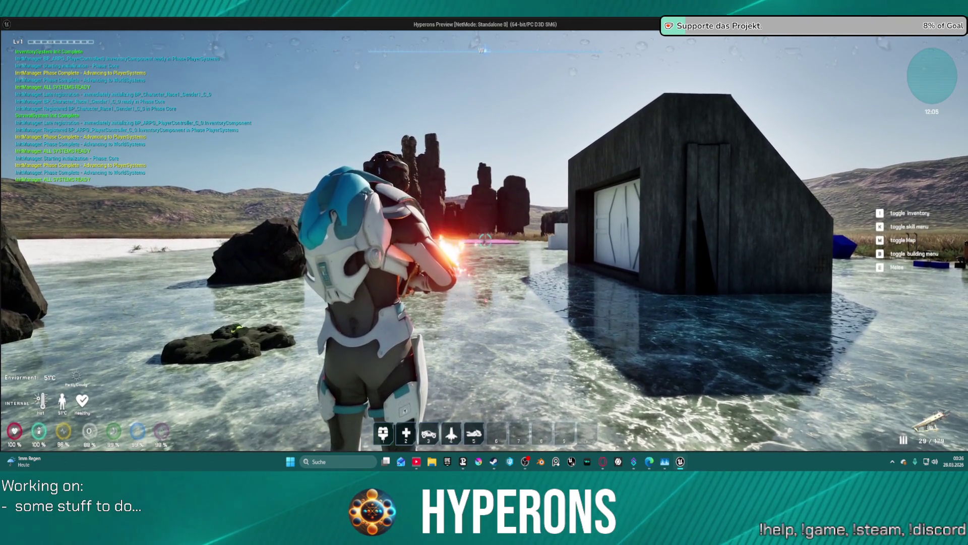
{"action": "left_click", "coordinate": [486, 241]}
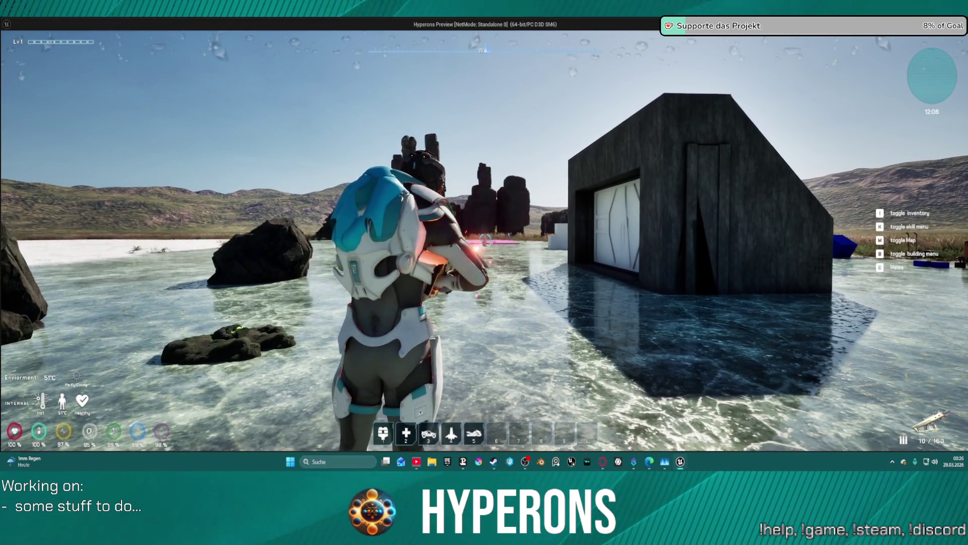
{"action": "key", "text": "r"}
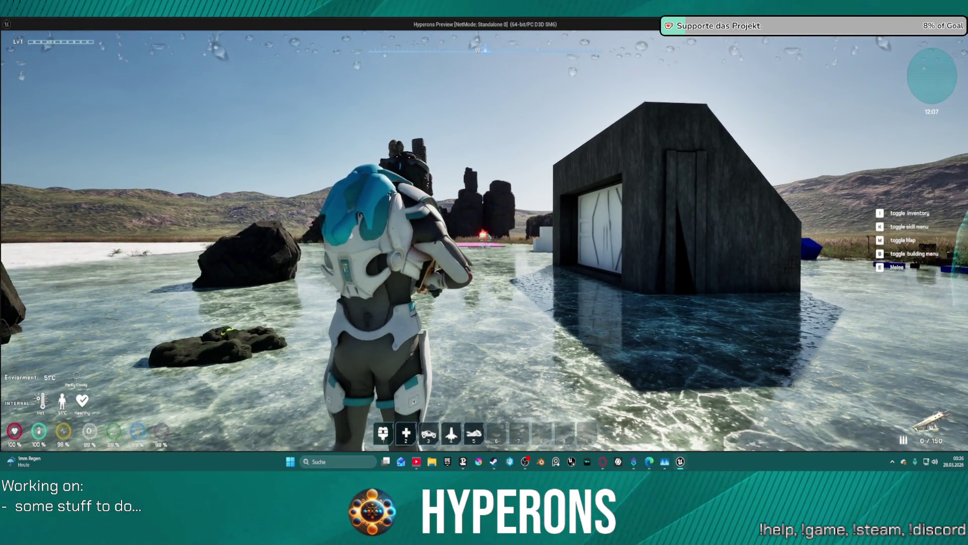
{"action": "key", "text": "Escape"}
Step: Move the Truncate node down-left and the reroute node onto the ammo wire, then switch to DA_InventoryItems
{"action": "left_click_drag", "start_coordinate": [371, 165], "coordinate": [317, 192]}
{"action": "scroll", "coordinate": [493, 106], "scroll_direction": "up", "scroll_amount": 2}
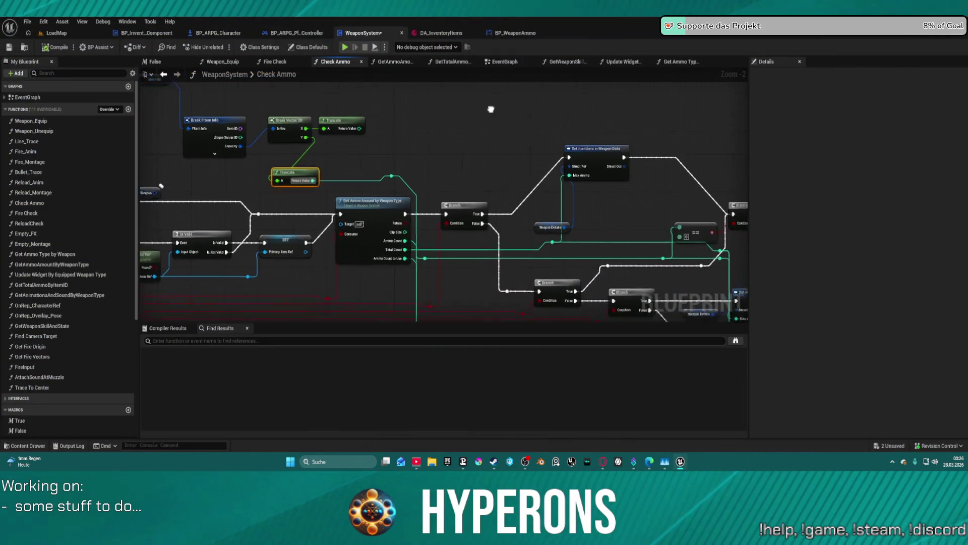
{"action": "left_click_drag", "start_coordinate": [400, 197], "coordinate": [379, 73]}
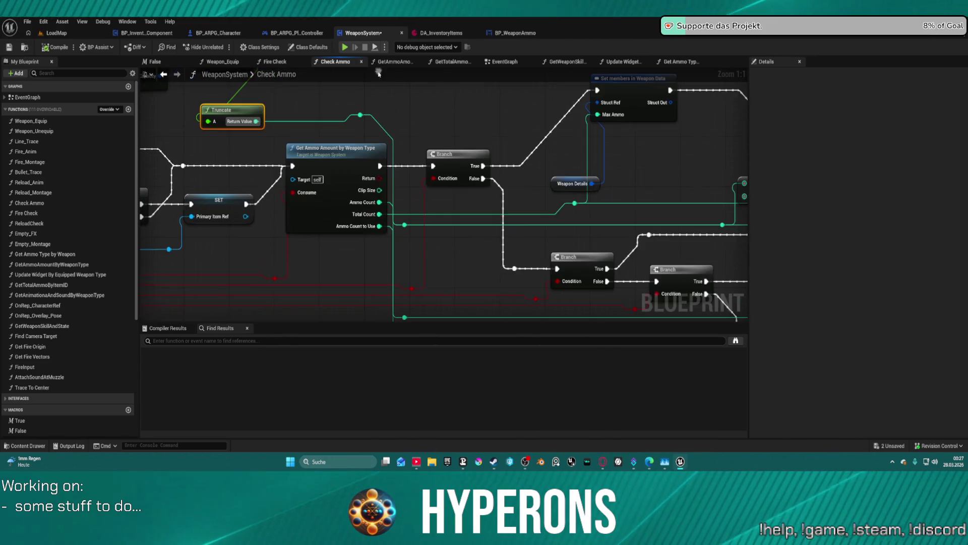
{"action": "left_click", "coordinate": [406, 226]}
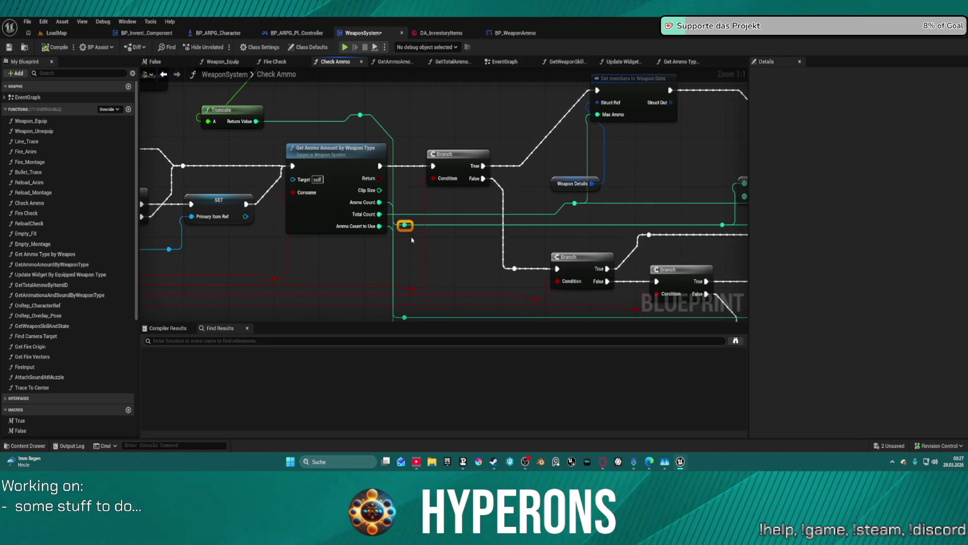
{"action": "mouse_move", "coordinate": [412, 230]}
{"action": "left_mouse_down"}
{"action": "mouse_move", "coordinate": [461, 213]}
{"action": "mouse_move", "coordinate": [359, 85]}
{"action": "mouse_move", "coordinate": [318, 212]}
{"action": "left_mouse_up"}
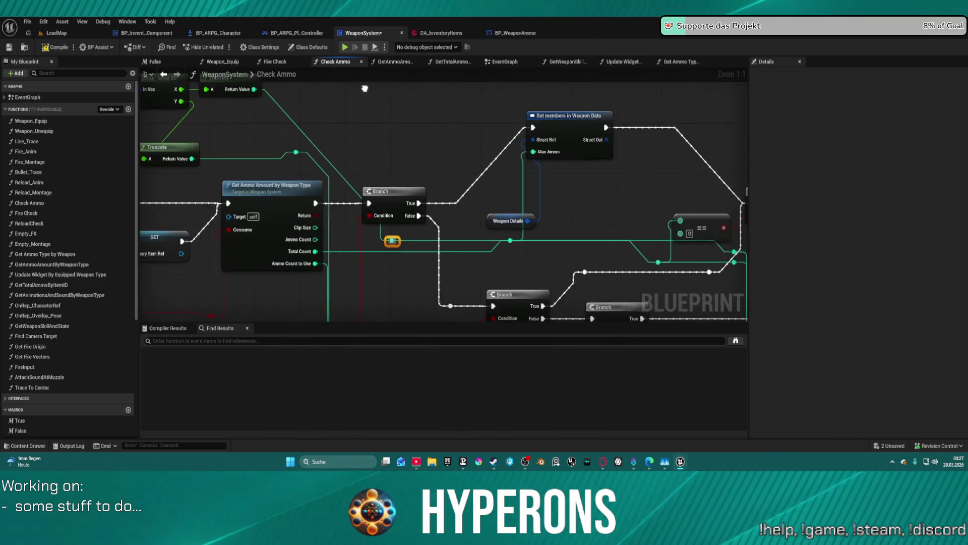
{"action": "left_click", "coordinate": [432, 32]}
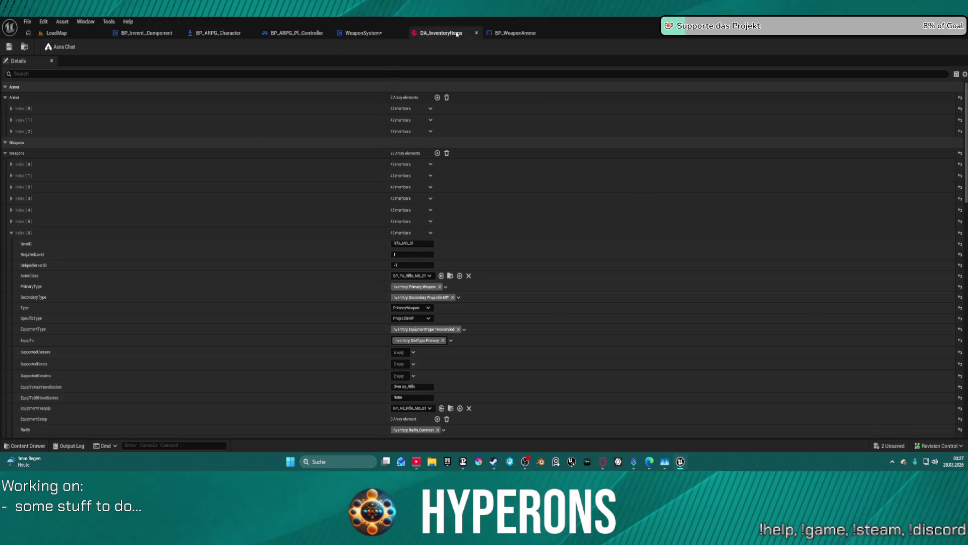
Step: Set MG 01's Capacity X to 16.0, save DA_InventoryItems after checking it out, and return to LoadMap
{"action": "scroll", "coordinate": [338, 309], "scroll_direction": "down", "scroll_amount": 10}
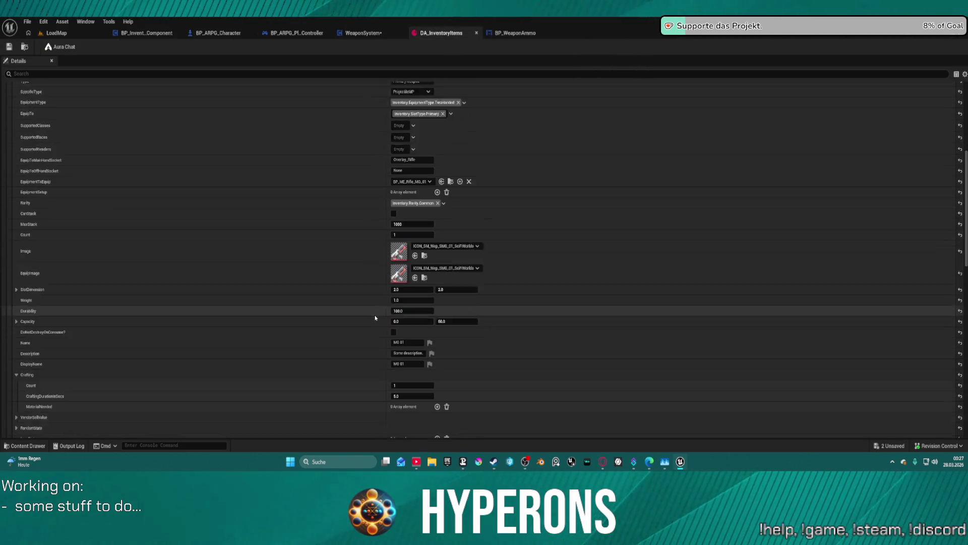
{"action": "left_click", "coordinate": [412, 272]}
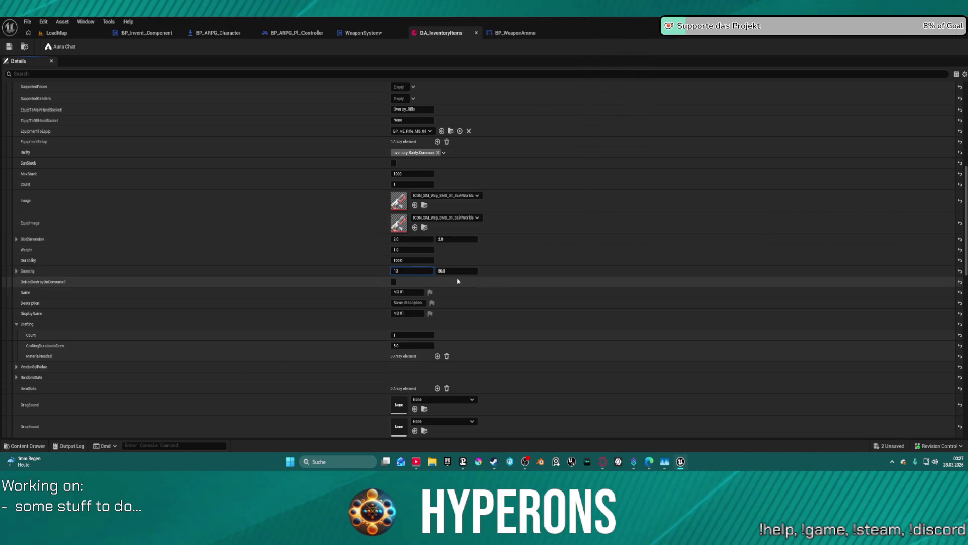
{"action": "left_click", "coordinate": [10, 46]}
{"action": "left_click", "coordinate": [485, 326]}
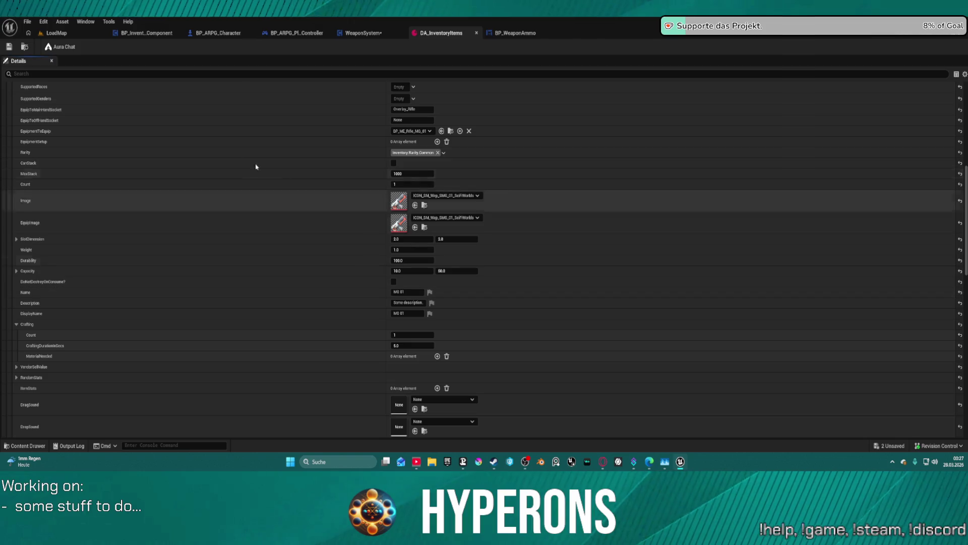
{"action": "left_click", "coordinate": [57, 33]}
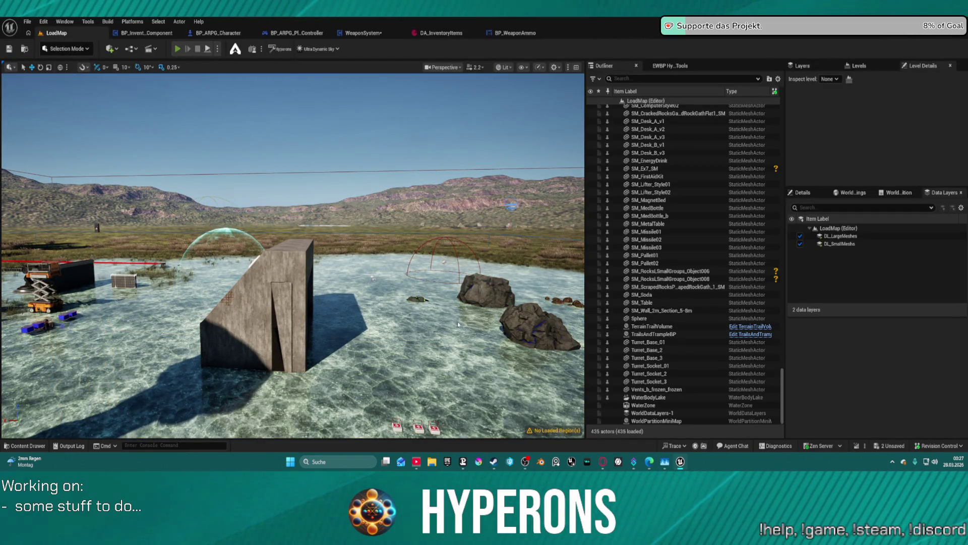
Step: Play the level, equip and reload the MG 01, fire it, stop play, and switch to BP_WeaponAmmo
{"action": "key", "text": "alt+p"}
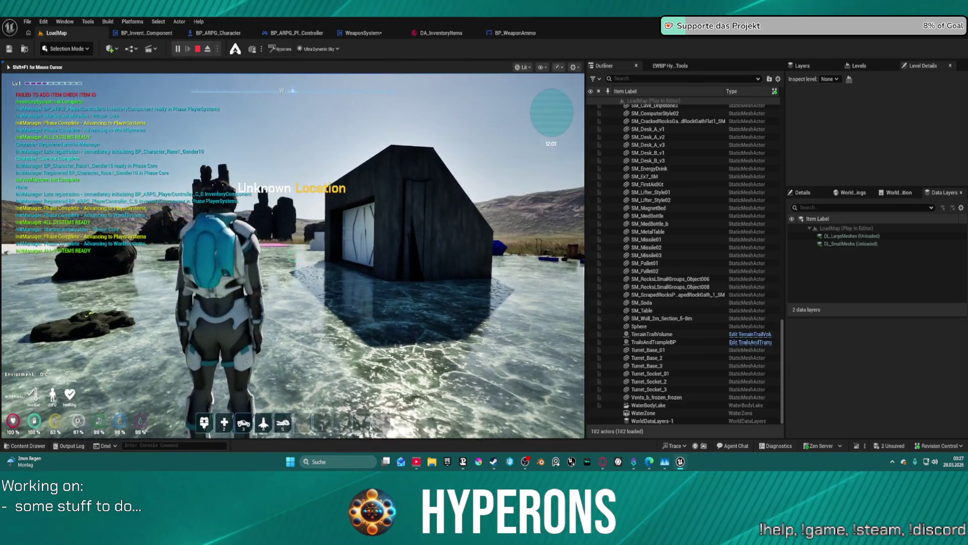
{"action": "key", "text": "i"}
{"action": "double_click", "coordinate": [494, 293]}
{"action": "key", "text": "i"}
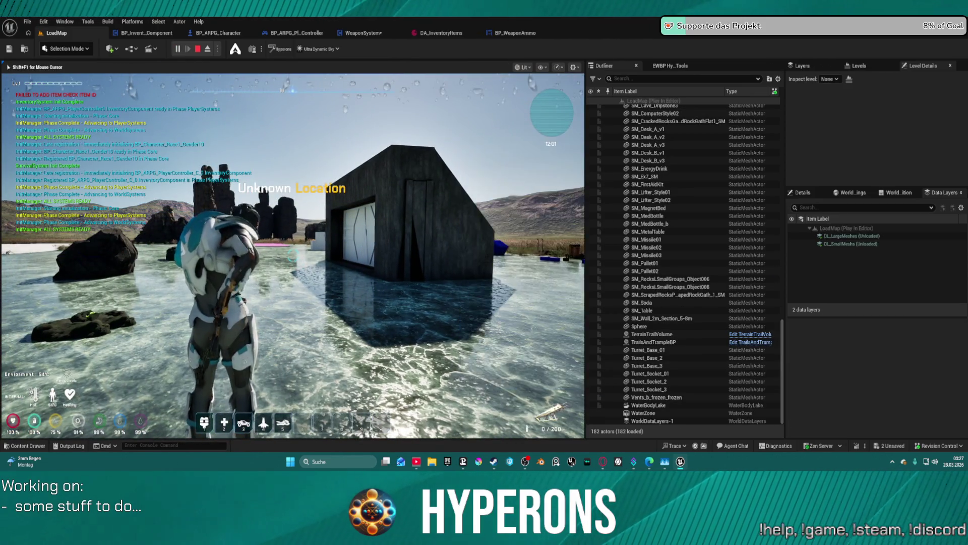
{"action": "key", "text": "r"}
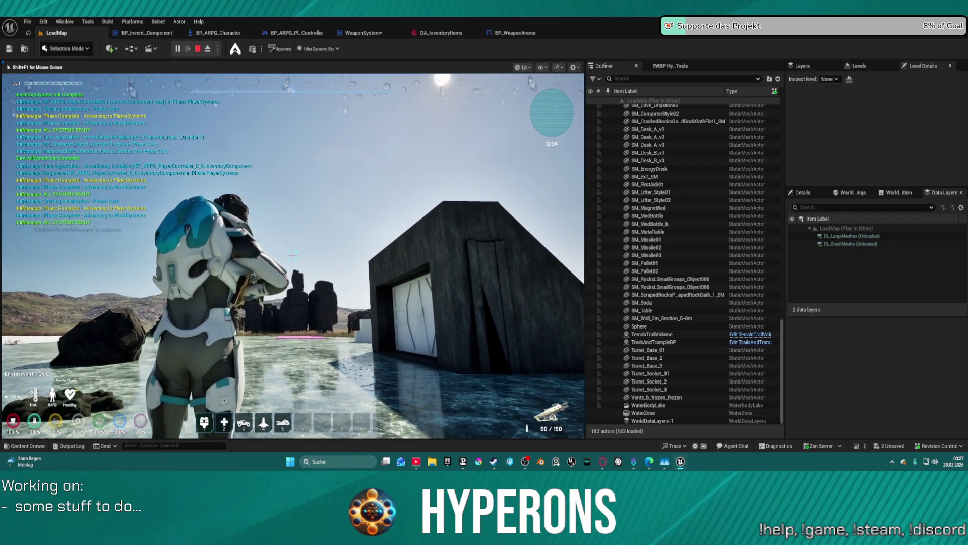
{"action": "key", "text": "Tab"}
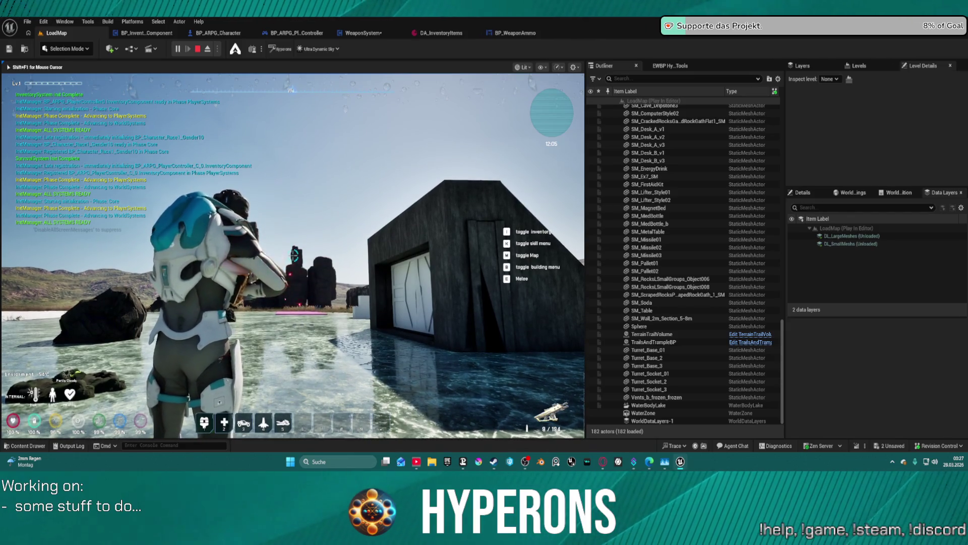
{"action": "key", "text": "shift+F1"}
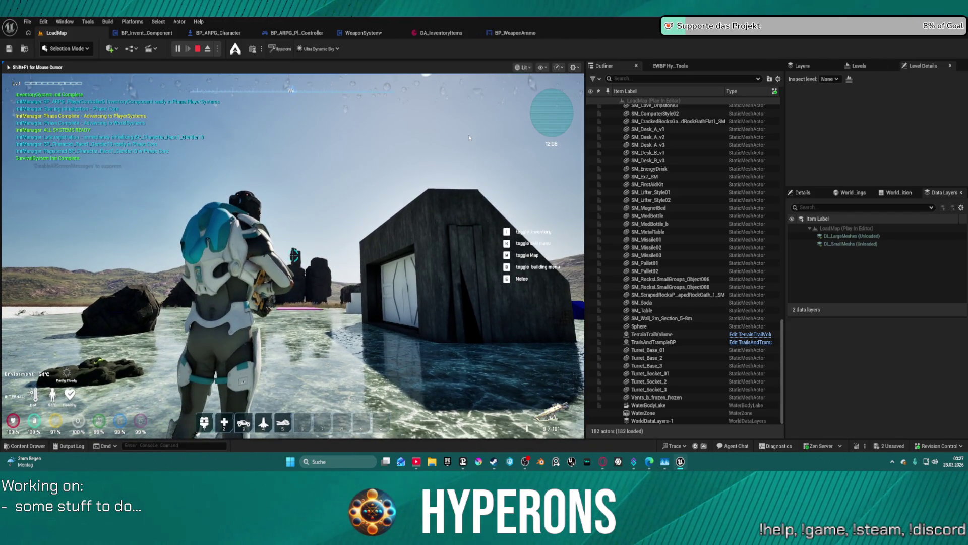
{"action": "key", "text": "Escape"}
{"action": "left_click", "coordinate": [511, 34]}
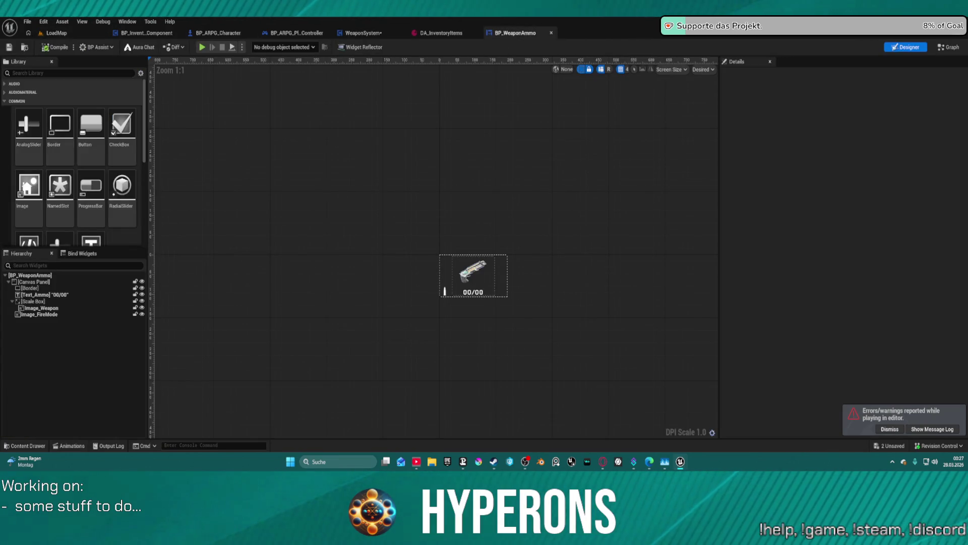
Step: Back in Check Ammo, move the == compare node and reroute nodes up and to the left
{"action": "left_click", "coordinate": [363, 33]}
{"action": "mouse_move", "coordinate": [497, 166]}
{"action": "left_mouse_down"}
{"action": "mouse_move", "coordinate": [315, 166]}
{"action": "mouse_move", "coordinate": [174, 145]}
{"action": "mouse_move", "coordinate": [466, 117]}
{"action": "mouse_move", "coordinate": [581, 93]}
{"action": "left_mouse_up"}
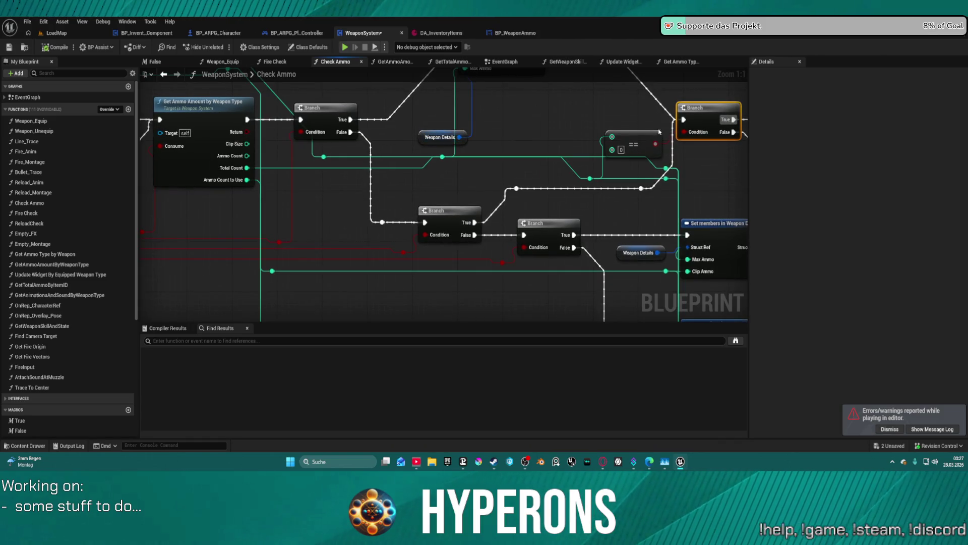
{"action": "mouse_move", "coordinate": [648, 153]}
{"action": "left_mouse_down"}
{"action": "mouse_move", "coordinate": [626, 174]}
{"action": "mouse_move", "coordinate": [588, 113]}
{"action": "mouse_move", "coordinate": [616, 110]}
{"action": "left_mouse_up"}
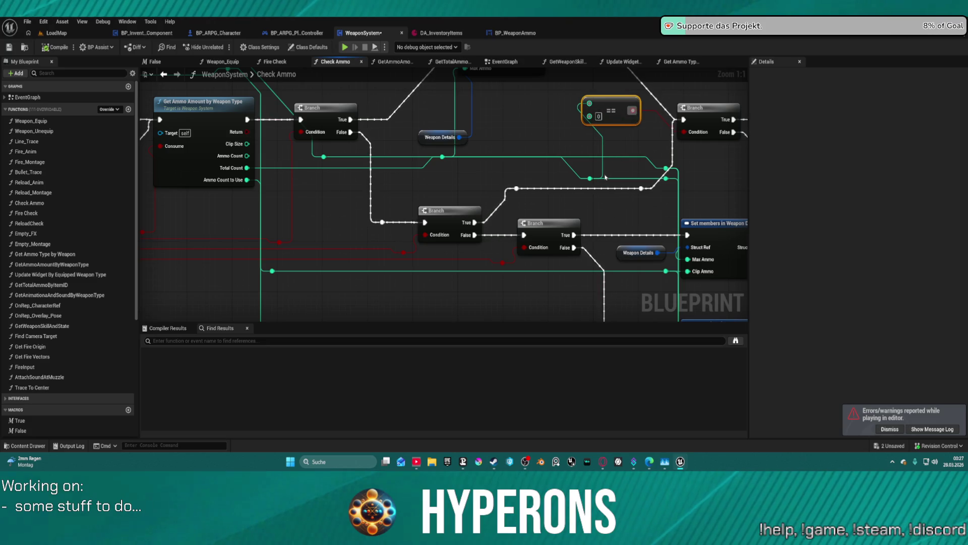
{"action": "mouse_move", "coordinate": [589, 178]}
{"action": "left_mouse_down"}
{"action": "mouse_move", "coordinate": [500, 126]}
{"action": "mouse_move", "coordinate": [521, 128]}
{"action": "mouse_move", "coordinate": [522, 138]}
{"action": "left_mouse_up"}
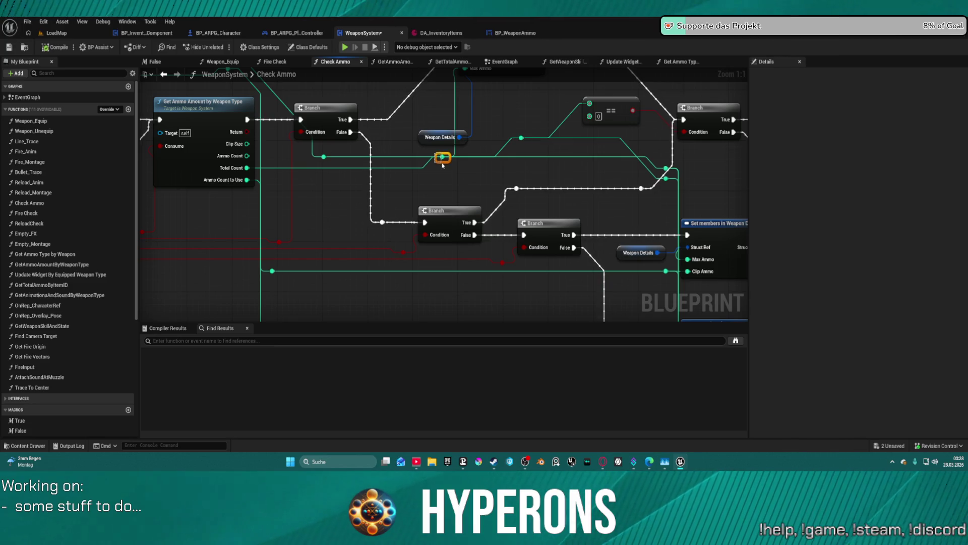
{"action": "mouse_move", "coordinate": [437, 161]}
{"action": "left_mouse_down"}
{"action": "mouse_move", "coordinate": [434, 186]}
{"action": "mouse_move", "coordinate": [286, 203]}
{"action": "mouse_move", "coordinate": [283, 179]}
{"action": "left_mouse_up"}
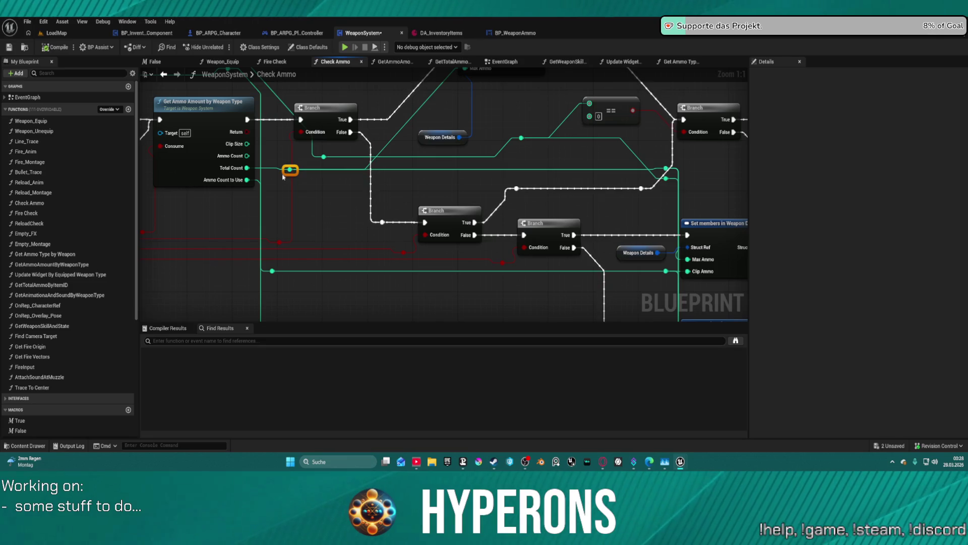
{"action": "mouse_move", "coordinate": [537, 121]}
{"action": "left_mouse_down"}
{"action": "mouse_move", "coordinate": [615, 239]}
{"action": "mouse_move", "coordinate": [660, 245]}
{"action": "mouse_move", "coordinate": [525, 227]}
{"action": "left_mouse_up"}
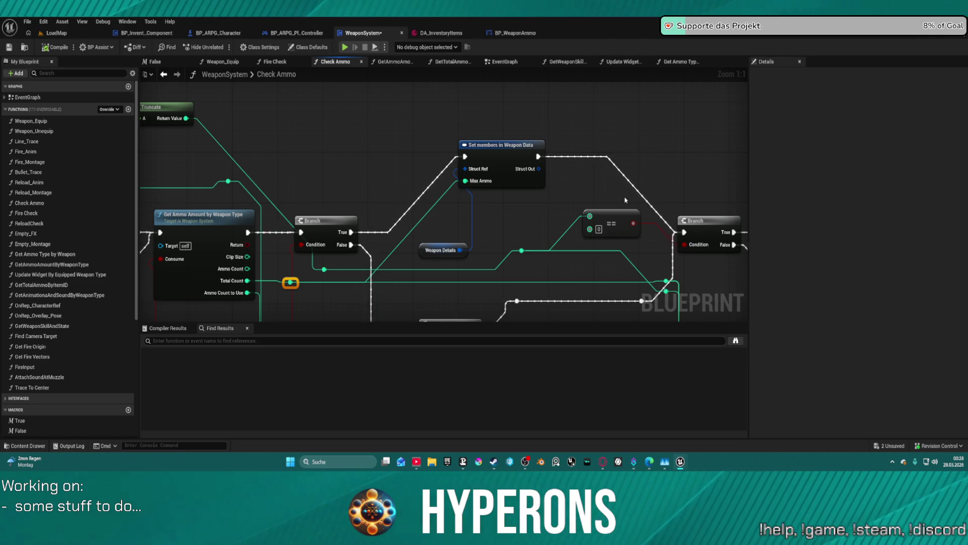
Step: Select the Break FItem Info and Break Vector 2D capacity-splitting nodes, then go to Fire Check
{"action": "mouse_move", "coordinate": [418, 198]}
{"action": "left_mouse_down"}
{"action": "mouse_move", "coordinate": [636, 202]}
{"action": "mouse_move", "coordinate": [680, 191]}
{"action": "left_mouse_up"}
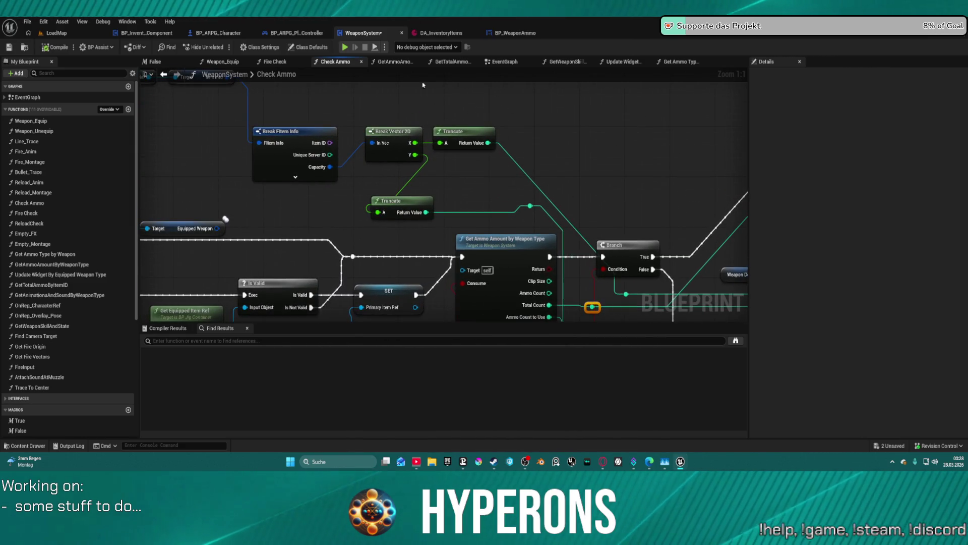
{"action": "left_click_drag", "start_coordinate": [476, 156], "coordinate": [597, 197]}
{"action": "mouse_move", "coordinate": [219, 97]}
{"action": "left_mouse_down"}
{"action": "mouse_move", "coordinate": [460, 210]}
{"action": "mouse_move", "coordinate": [499, 207]}
{"action": "mouse_move", "coordinate": [513, 229]}
{"action": "mouse_move", "coordinate": [504, 237]}
{"action": "left_mouse_up"}
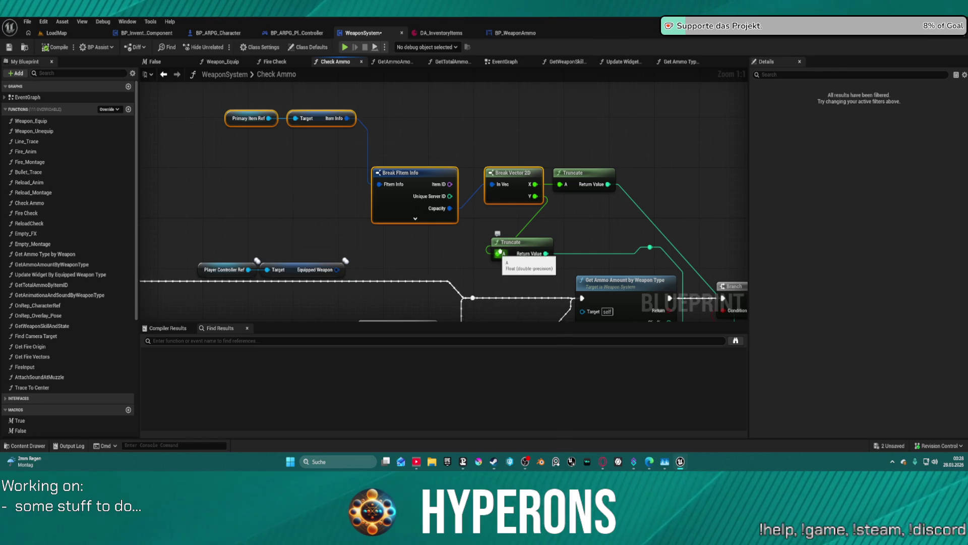
{"action": "mouse_move", "coordinate": [217, 88]}
{"action": "left_mouse_down"}
{"action": "mouse_move", "coordinate": [471, 221]}
{"action": "mouse_move", "coordinate": [508, 206]}
{"action": "left_mouse_up"}
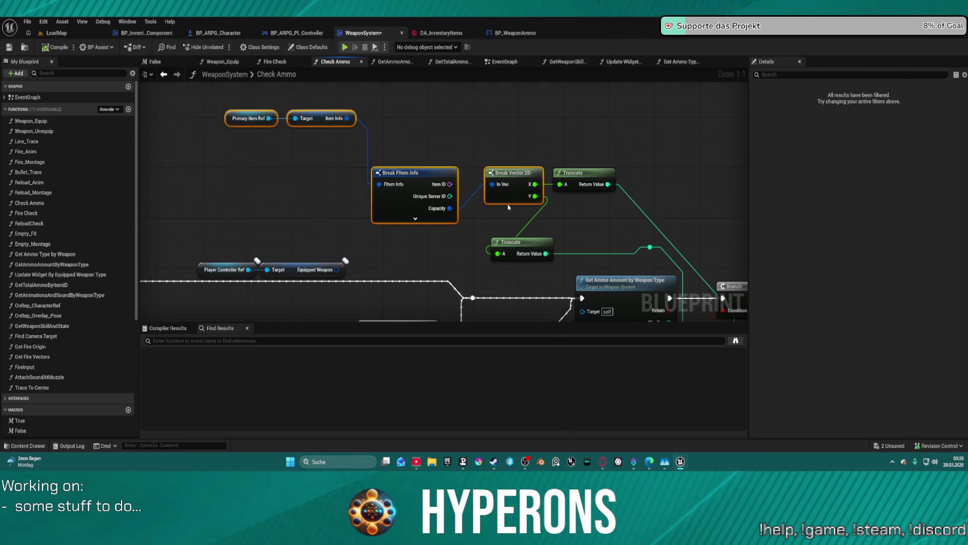
{"action": "left_click", "coordinate": [274, 61]}
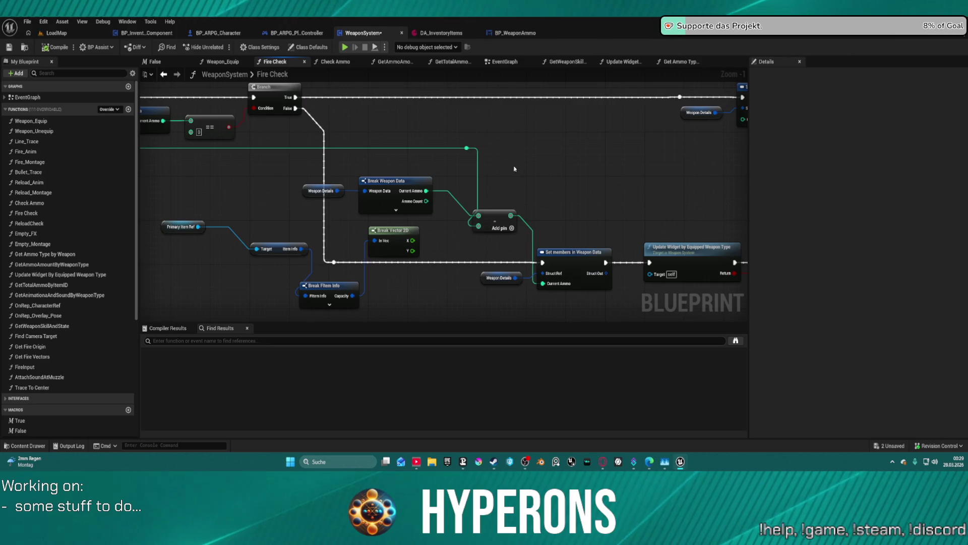
Step: Paste the copied item info nodes into Fire Check and wire Item Info into a Break FItem Info
{"action": "left_click_drag", "start_coordinate": [528, 174], "coordinate": [781, 201]}
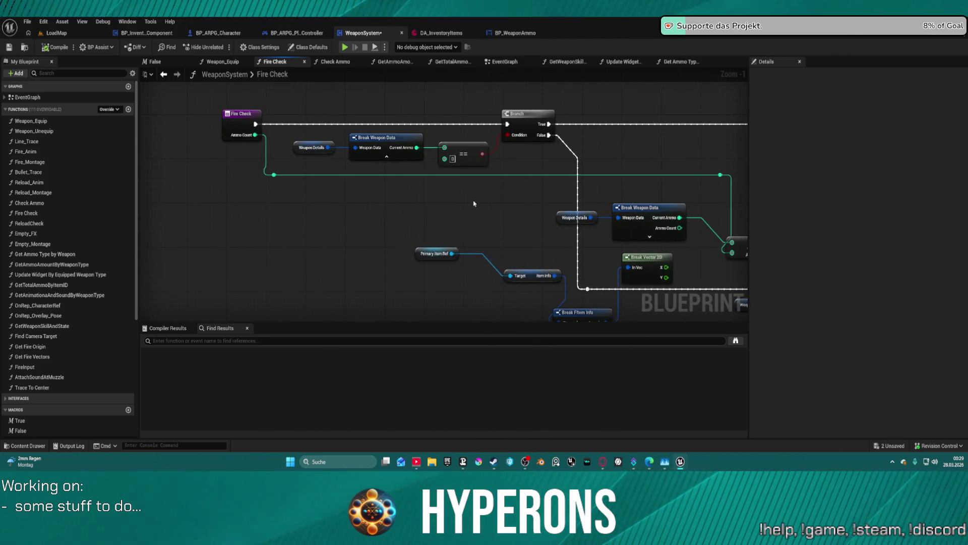
{"action": "left_click_drag", "start_coordinate": [475, 204], "coordinate": [471, 129]}
{"action": "key", "text": "ctrl+v"}
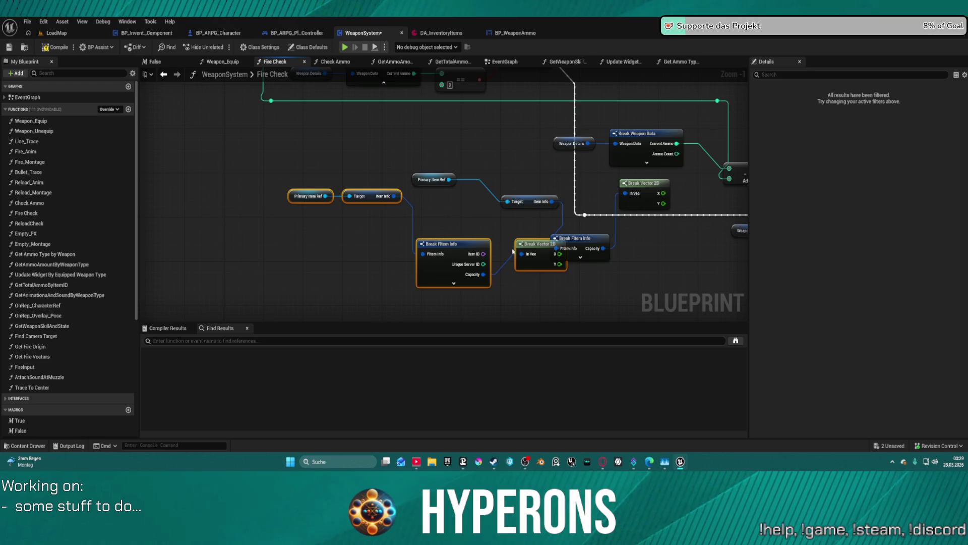
{"action": "mouse_move", "coordinate": [531, 248]}
{"action": "left_mouse_down"}
{"action": "mouse_move", "coordinate": [478, 196]}
{"action": "mouse_move", "coordinate": [489, 174]}
{"action": "mouse_move", "coordinate": [478, 157]}
{"action": "mouse_move", "coordinate": [442, 217]}
{"action": "mouse_move", "coordinate": [488, 227]}
{"action": "left_mouse_up"}
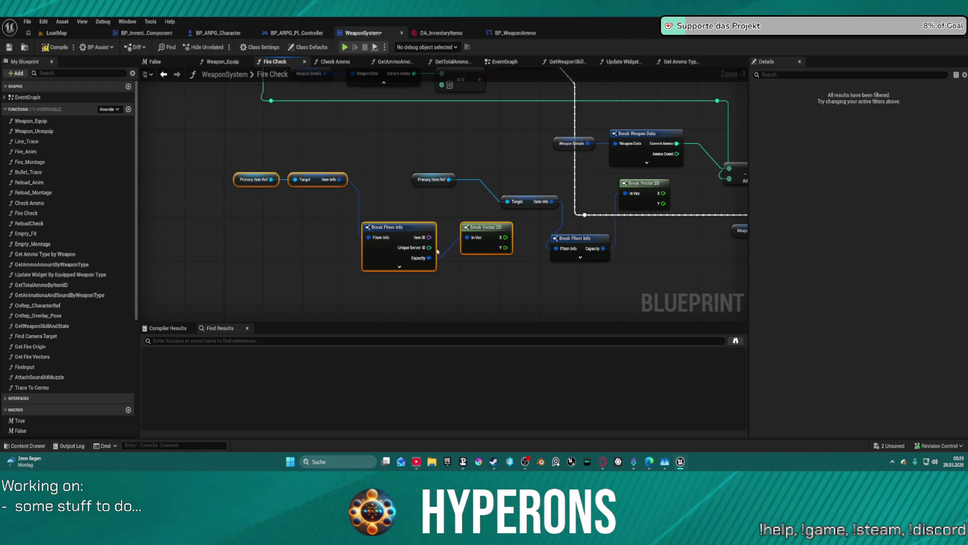
{"action": "mouse_move", "coordinate": [339, 180]}
{"action": "left_mouse_down"}
{"action": "mouse_move", "coordinate": [437, 216]}
{"action": "mouse_move", "coordinate": [519, 323]}
{"action": "mouse_move", "coordinate": [504, 232]}
{"action": "left_mouse_up"}
{"action": "left_click", "coordinate": [529, 254]}
{"action": "mouse_move", "coordinate": [534, 266]}
{"action": "left_mouse_down"}
{"action": "mouse_move", "coordinate": [486, 298]}
{"action": "mouse_move", "coordinate": [336, 303]}
{"action": "left_mouse_up"}
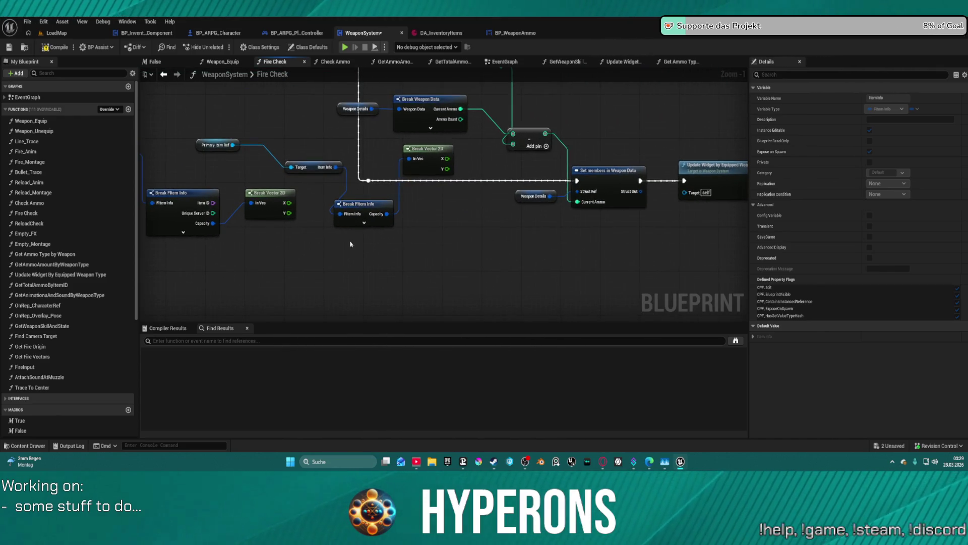
Step: Delete the duplicate Primary Item Ref, Target, Break FItem Info and Break Vector 2D nodes
{"action": "left_click_drag", "start_coordinate": [364, 209], "coordinate": [510, 229]}
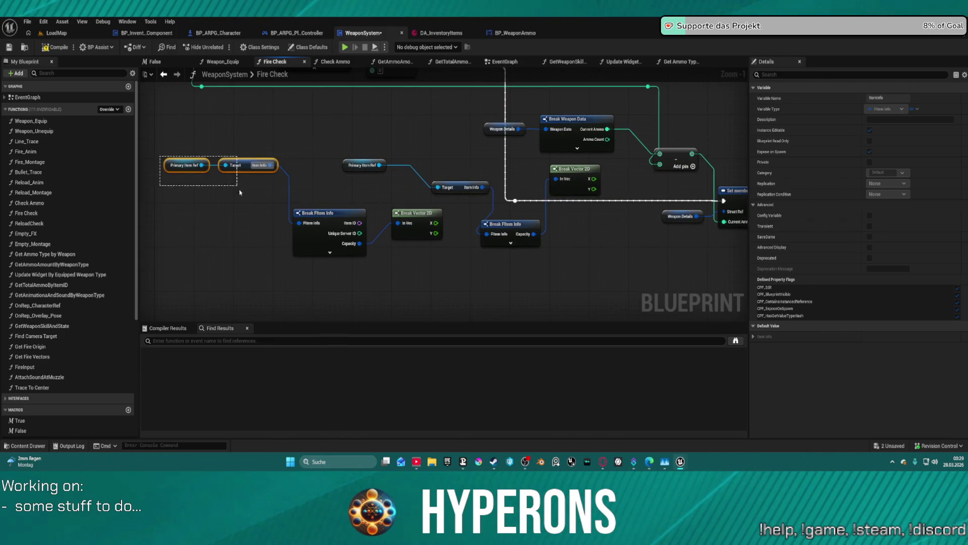
{"action": "key", "text": "Delete"}
{"action": "left_click_drag", "start_coordinate": [290, 204], "coordinate": [444, 257]}
{"action": "key", "text": "Delete"}
{"action": "left_click_drag", "start_coordinate": [551, 225], "coordinate": [305, 231]}
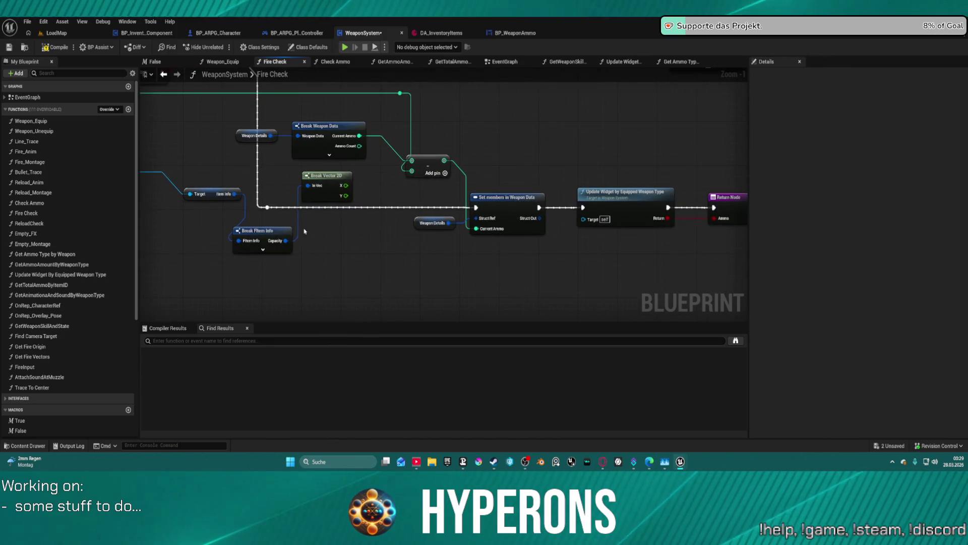
Step: Add a Set members in FItem Info from Item Info, exposing Capacity fed by a Make Vector 2D
{"action": "mouse_move", "coordinate": [232, 196]}
{"action": "left_mouse_down"}
{"action": "mouse_move", "coordinate": [335, 262]}
{"action": "mouse_move", "coordinate": [391, 263]}
{"action": "left_mouse_up"}
{"action": "type", "text": "set mamber"}
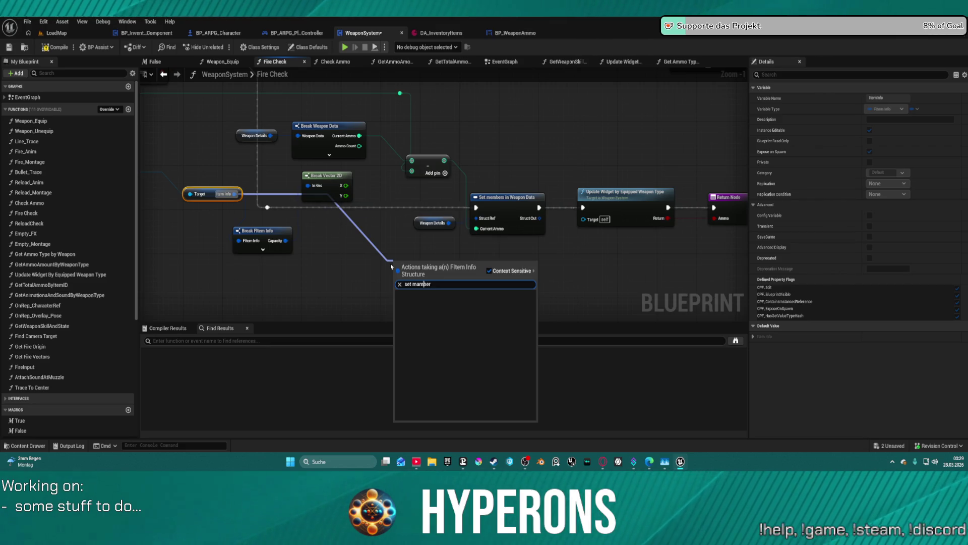
{"action": "key", "text": "BackSpace"}
{"action": "key", "text": "BackSpace"}
{"action": "key", "text": "BackSpace"}
{"action": "type", "text": "ember"}
{"action": "key", "text": "Return"}
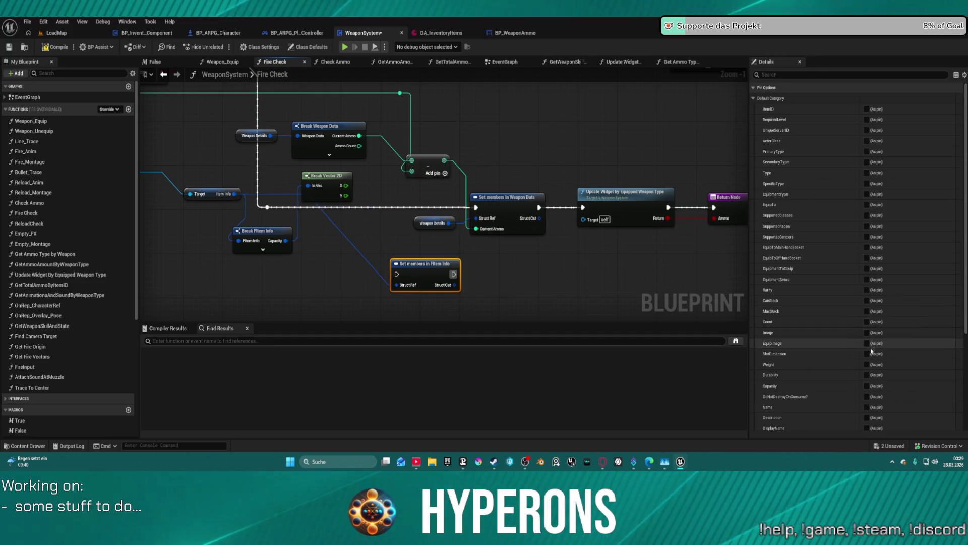
{"action": "left_click", "coordinate": [867, 386]}
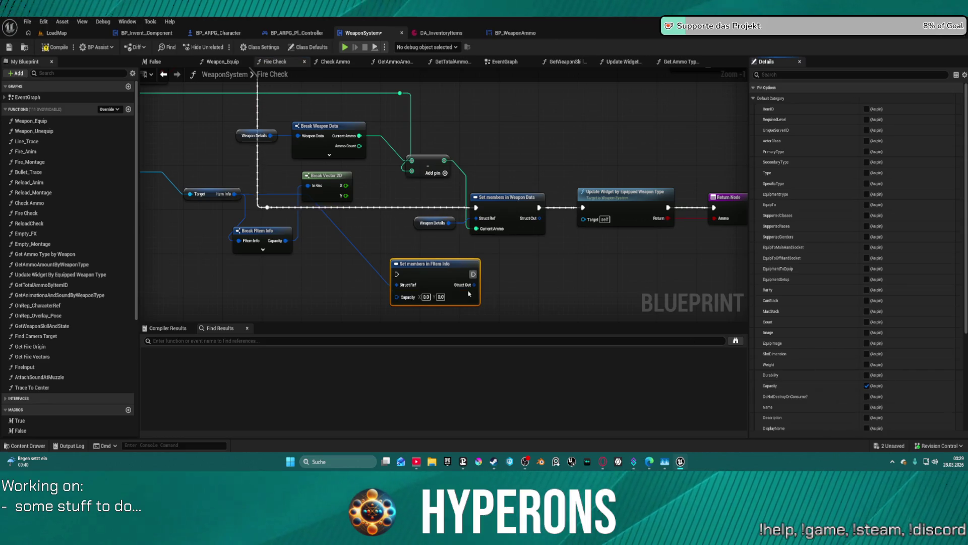
{"action": "left_click_drag", "start_coordinate": [397, 297], "coordinate": [339, 297]}
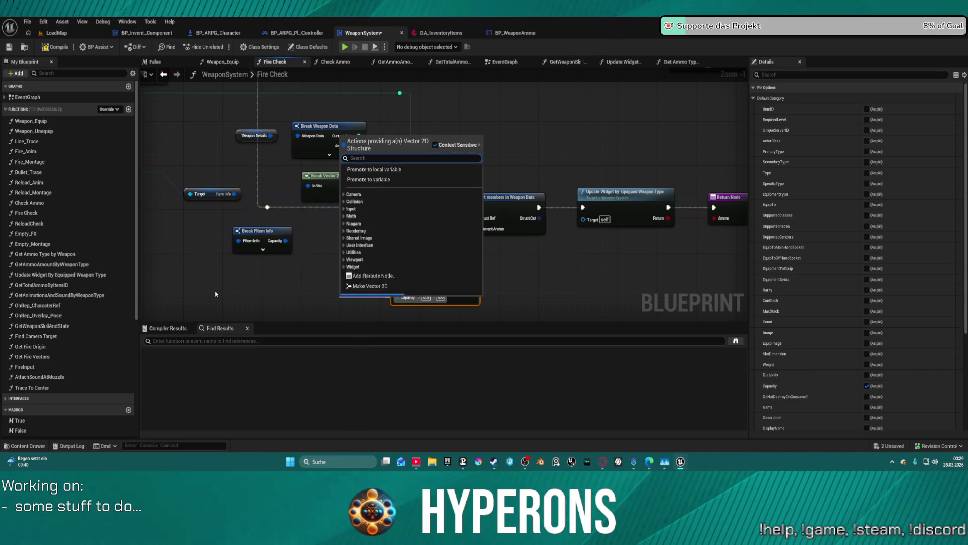
{"action": "type", "text": "make"}
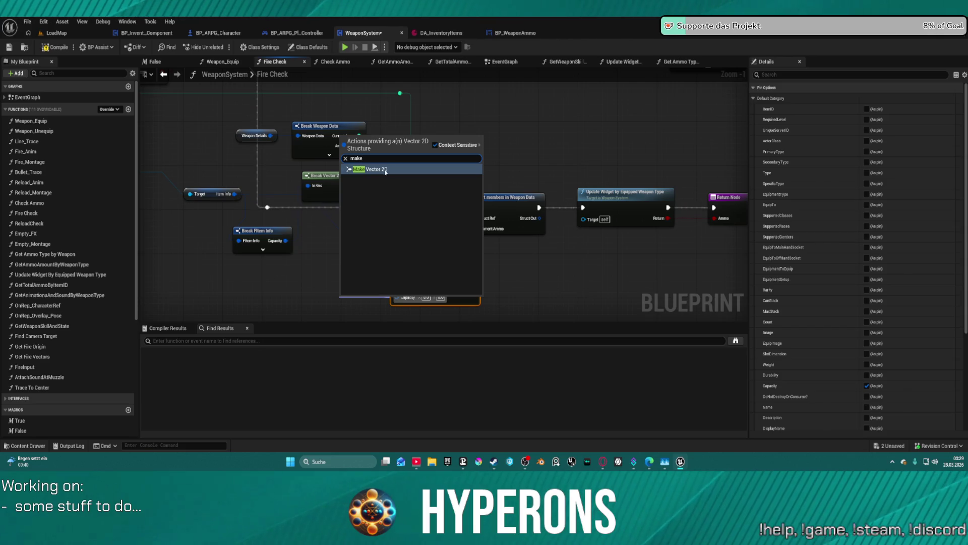
{"action": "left_click", "coordinate": [386, 170]}
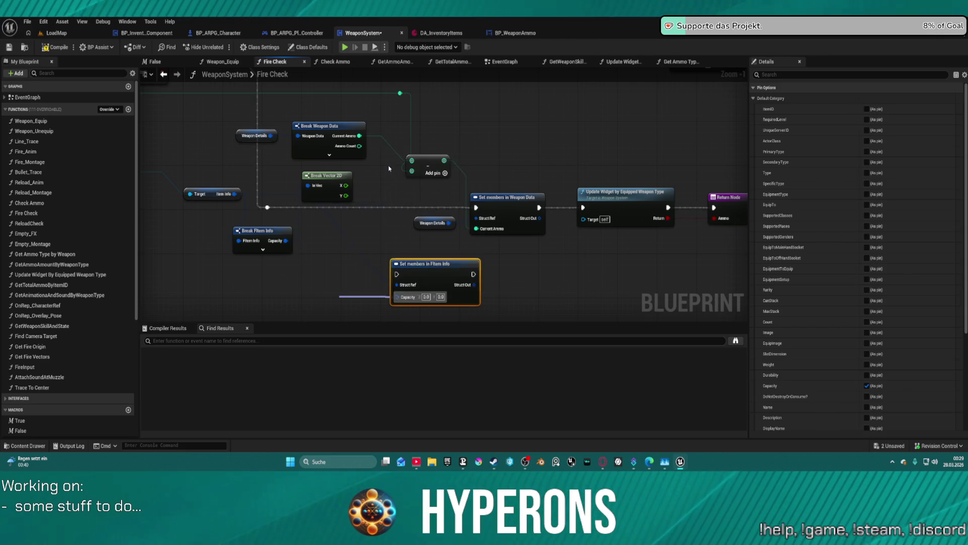
Step: Rearrange the Break Vector 2D, Break FItem Info and Primary Item Ref nodes further left
{"action": "left_click", "coordinate": [262, 249]}
{"action": "mouse_move", "coordinate": [285, 240]}
{"action": "left_mouse_down"}
{"action": "mouse_move", "coordinate": [319, 243]}
{"action": "mouse_move", "coordinate": [288, 130]}
{"action": "left_mouse_up"}
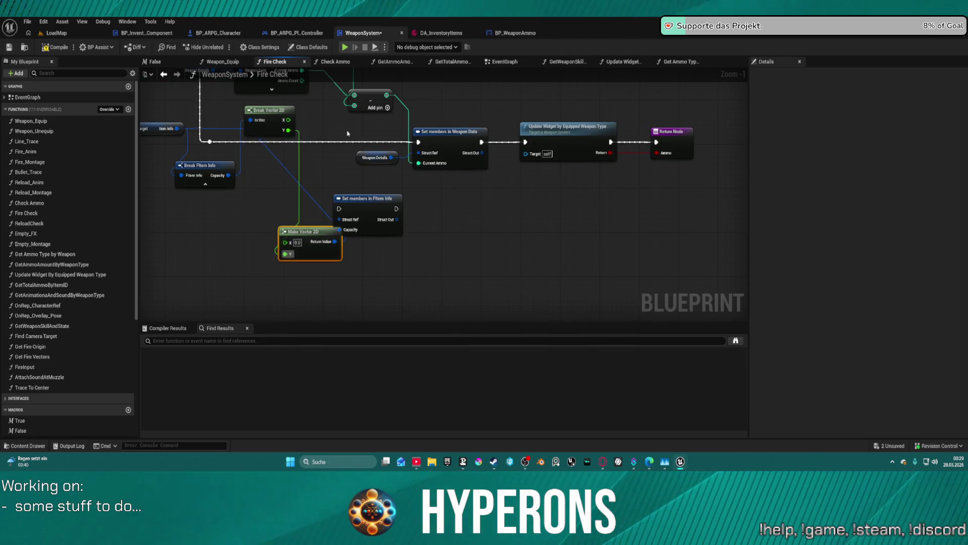
{"action": "left_click_drag", "start_coordinate": [225, 191], "coordinate": [438, 296]}
{"action": "mouse_move", "coordinate": [453, 206]}
{"action": "left_mouse_down"}
{"action": "mouse_move", "coordinate": [390, 214]}
{"action": "mouse_move", "coordinate": [413, 200]}
{"action": "left_mouse_up"}
{"action": "left_click_drag", "start_coordinate": [379, 262], "coordinate": [274, 269]}
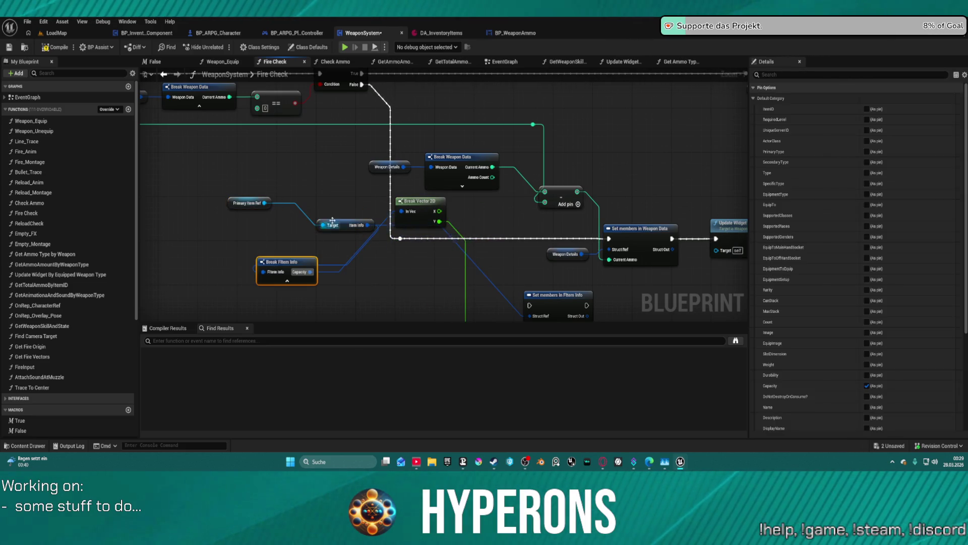
{"action": "left_click", "coordinate": [247, 202]}
{"action": "left_click_drag", "start_coordinate": [247, 202], "coordinate": [208, 198]}
{"action": "mouse_move", "coordinate": [494, 221]}
{"action": "left_mouse_down"}
{"action": "mouse_move", "coordinate": [353, 222]}
{"action": "mouse_move", "coordinate": [412, 186]}
{"action": "mouse_move", "coordinate": [464, 222]}
{"action": "mouse_move", "coordinate": [398, 290]}
{"action": "mouse_move", "coordinate": [388, 329]}
{"action": "mouse_move", "coordinate": [343, 205]}
{"action": "left_mouse_up"}
Step: Feed the ammo result into Make Vector 2D X and run the FItem Info update before Weapon Data
{"action": "mouse_move", "coordinate": [432, 151]}
{"action": "left_mouse_down"}
{"action": "mouse_move", "coordinate": [417, 223]}
{"action": "mouse_move", "coordinate": [397, 260]}
{"action": "mouse_move", "coordinate": [324, 223]}
{"action": "mouse_move", "coordinate": [233, 206]}
{"action": "left_mouse_up"}
{"action": "left_click_drag", "start_coordinate": [418, 273], "coordinate": [442, 206]}
{"action": "key", "text": "f"}
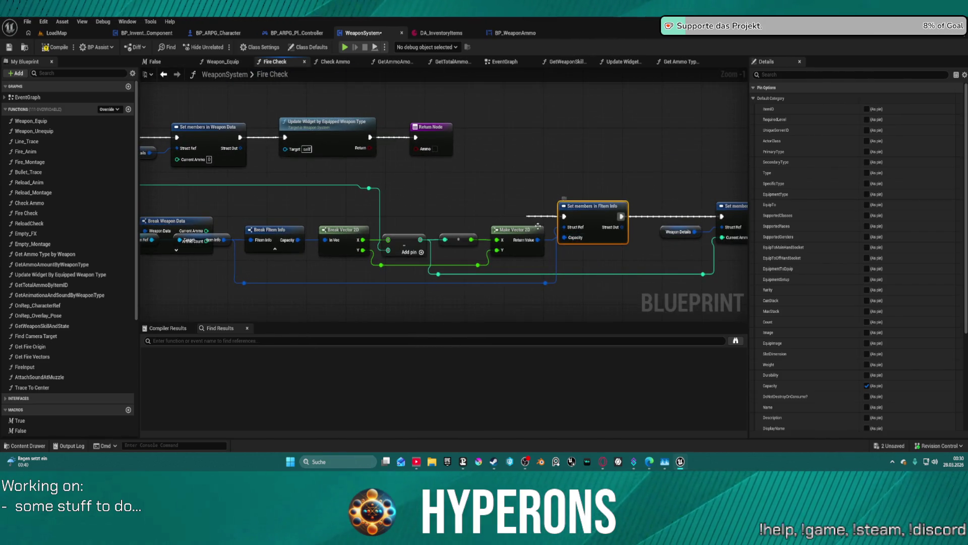
{"action": "left_click_drag", "start_coordinate": [444, 211], "coordinate": [553, 201]}
{"action": "scroll", "coordinate": [553, 201], "scroll_direction": "down", "scroll_amount": 1}
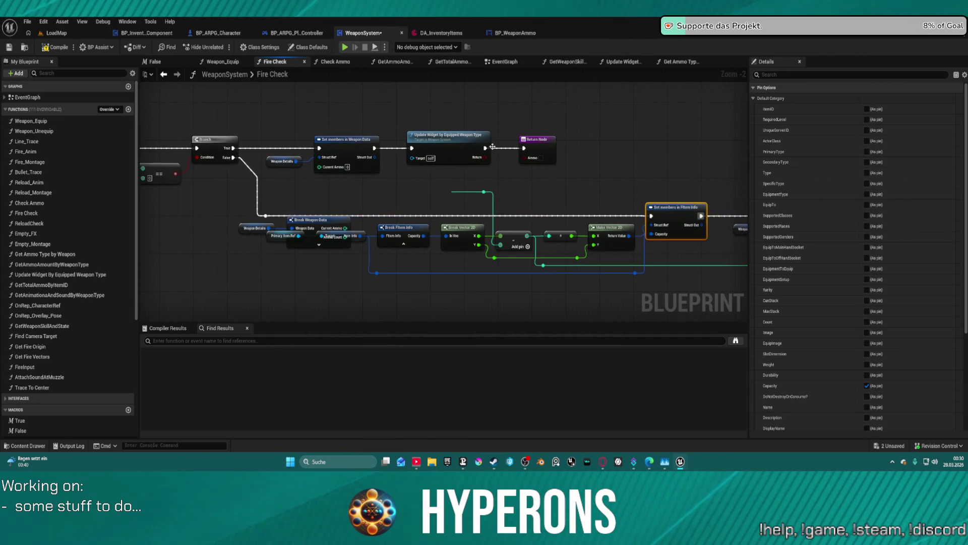
Step: Paste a Set members in FItem Info copy after the Weapon Data update, before the widget refresh
{"action": "left_click_drag", "start_coordinate": [492, 147], "coordinate": [477, 107]}
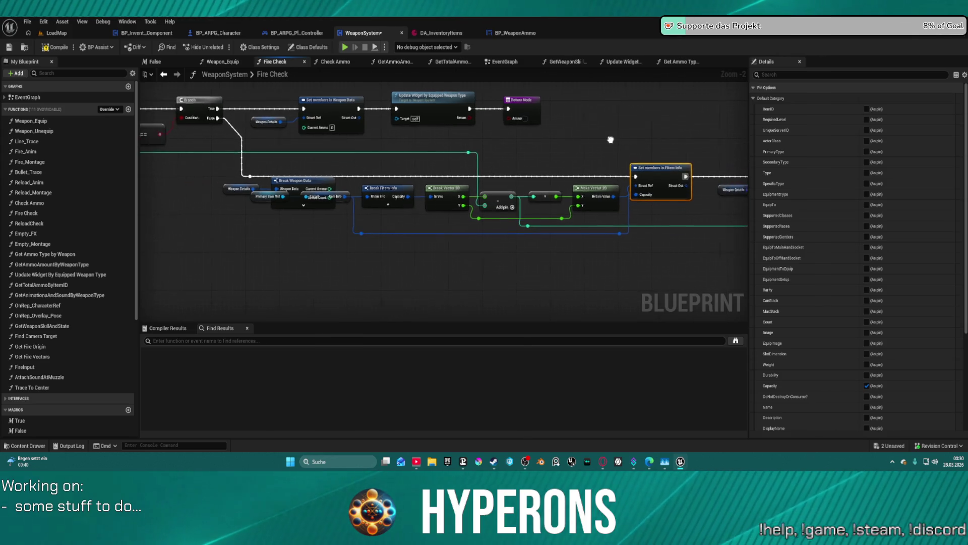
{"action": "left_click_drag", "start_coordinate": [610, 140], "coordinate": [620, 140]}
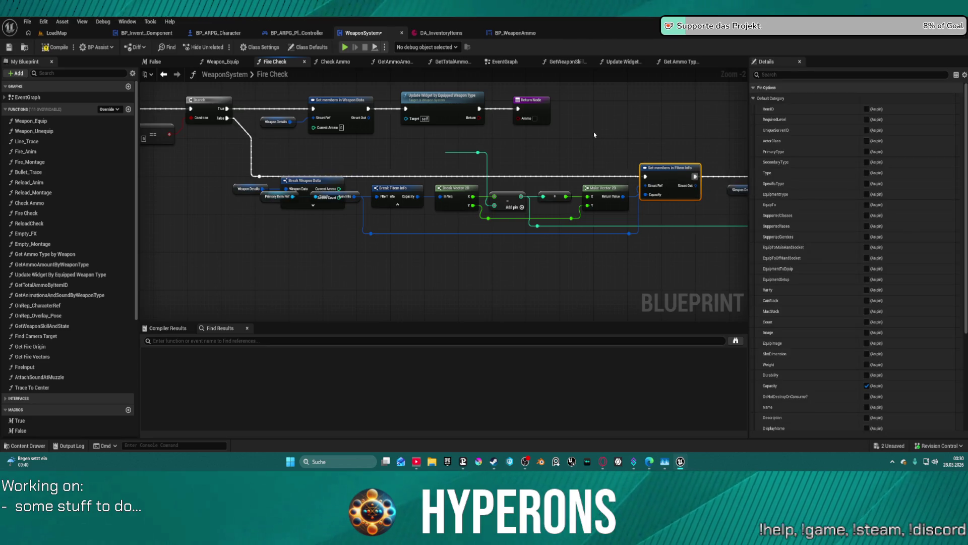
{"action": "left_click_drag", "start_coordinate": [433, 131], "coordinate": [468, 133]}
{"action": "key", "text": "ctrl+v"}
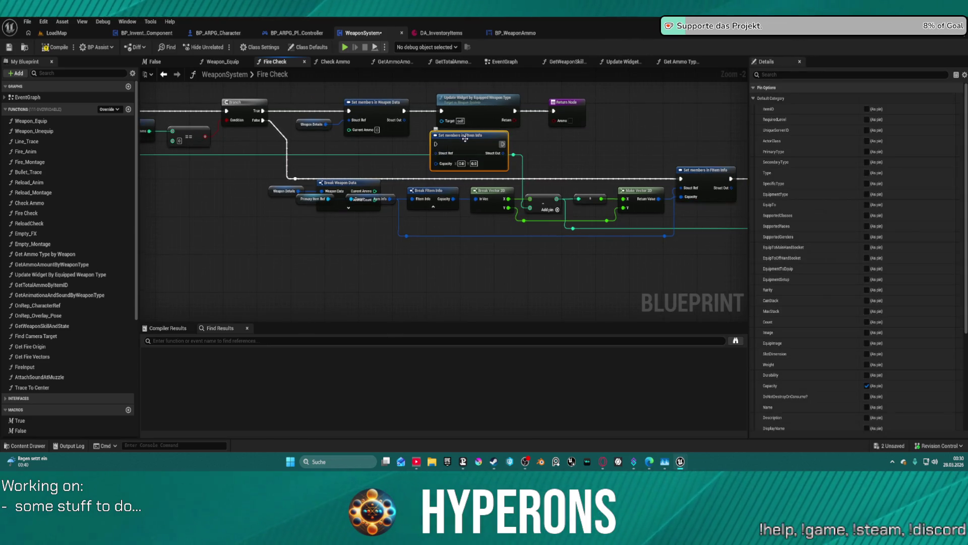
{"action": "left_click_drag", "start_coordinate": [407, 109], "coordinate": [436, 144]}
{"action": "mouse_move", "coordinate": [502, 144]}
{"action": "left_mouse_down"}
{"action": "mouse_move", "coordinate": [441, 111]}
{"action": "mouse_move", "coordinate": [523, 125]}
{"action": "left_mouse_up"}
Step: Wire the copy's Struct Ref and feed its Capacity from a Make Vector 2D using the split capacity Y
{"action": "mouse_move", "coordinate": [444, 121]}
{"action": "left_mouse_down"}
{"action": "mouse_move", "coordinate": [391, 174]}
{"action": "mouse_move", "coordinate": [406, 199]}
{"action": "mouse_move", "coordinate": [375, 203]}
{"action": "mouse_move", "coordinate": [392, 205]}
{"action": "left_mouse_up"}
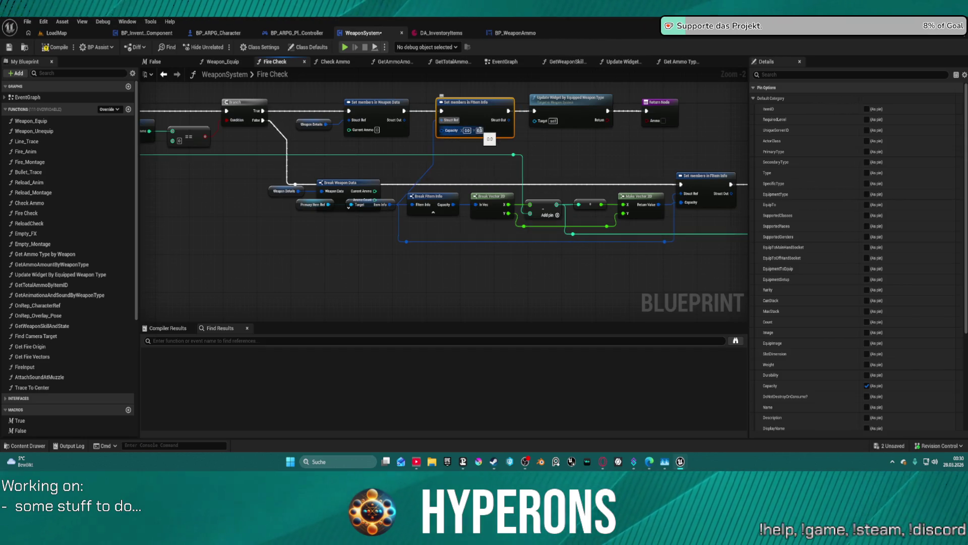
{"action": "left_click_drag", "start_coordinate": [446, 132], "coordinate": [432, 145]}
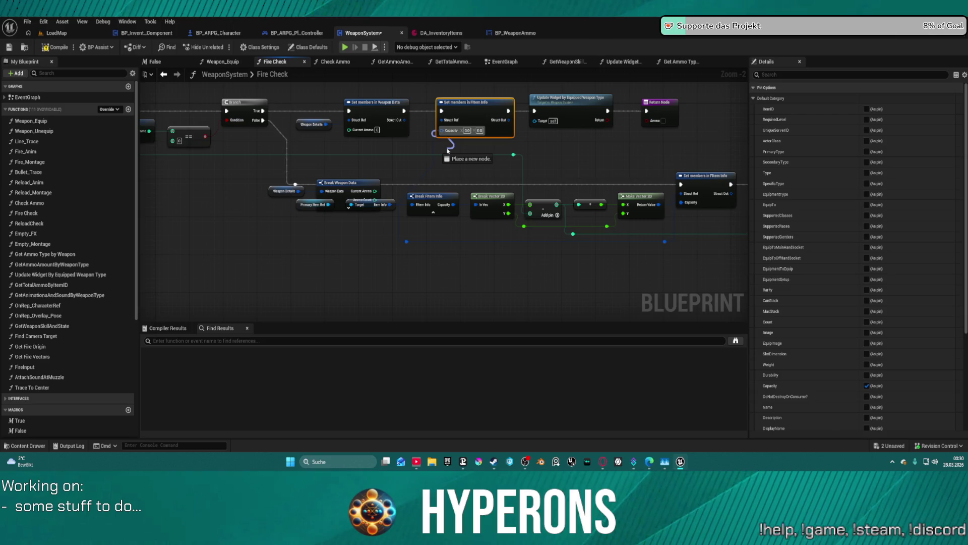
{"action": "left_click_drag", "start_coordinate": [447, 149], "coordinate": [447, 151]}
{"action": "key", "text": "Escape"}
{"action": "left_click", "coordinate": [637, 196]}
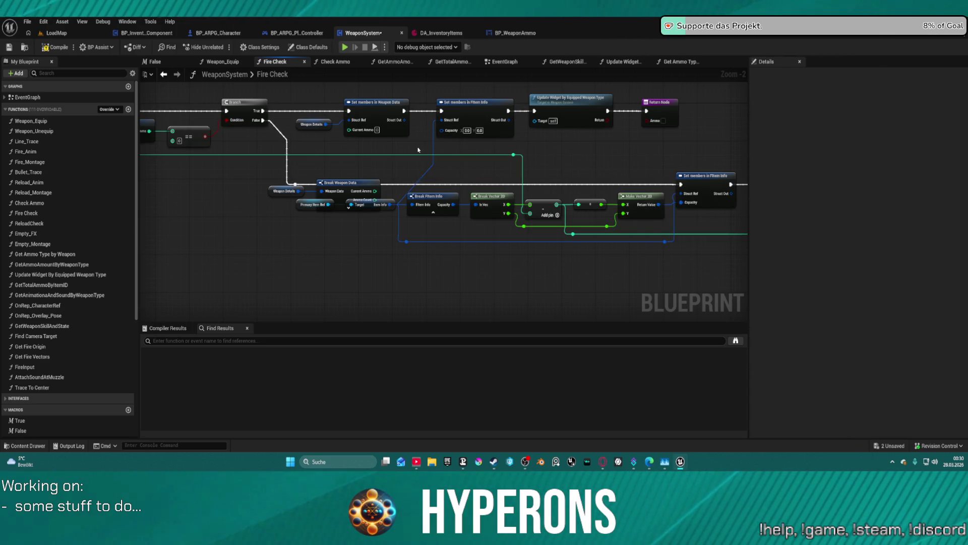
{"action": "key", "text": "ctrl+z"}
{"action": "key", "text": "ctrl+z"}
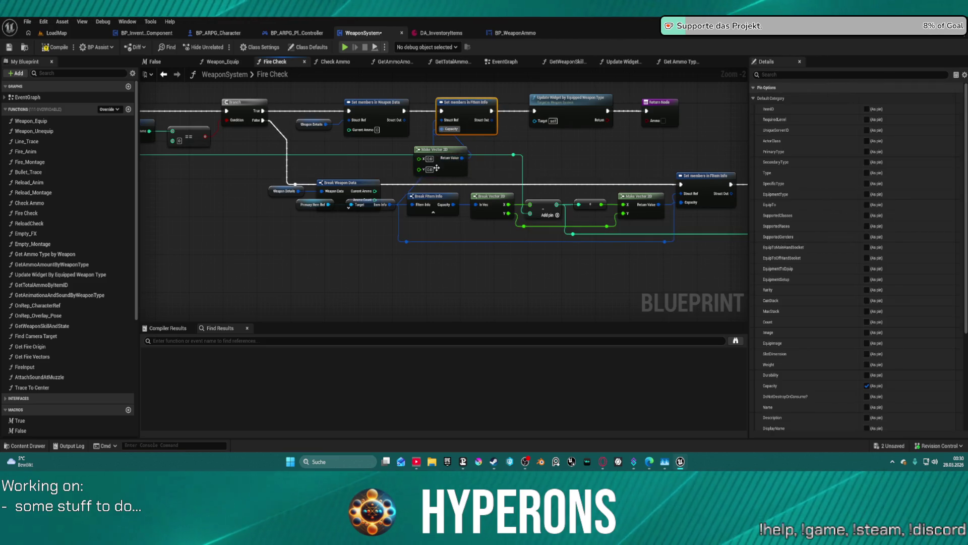
{"action": "left_click_drag", "start_coordinate": [415, 172], "coordinate": [511, 214]}
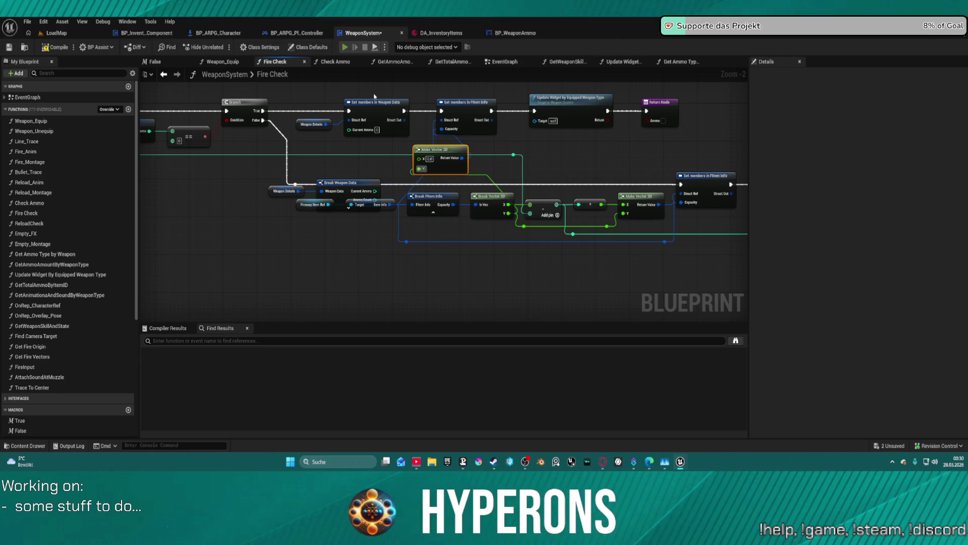
Step: Start a play test, equip the MG 01 rifle from the inventory, and reload it
{"action": "left_click", "coordinate": [344, 47]}
{"action": "key", "text": "i"}
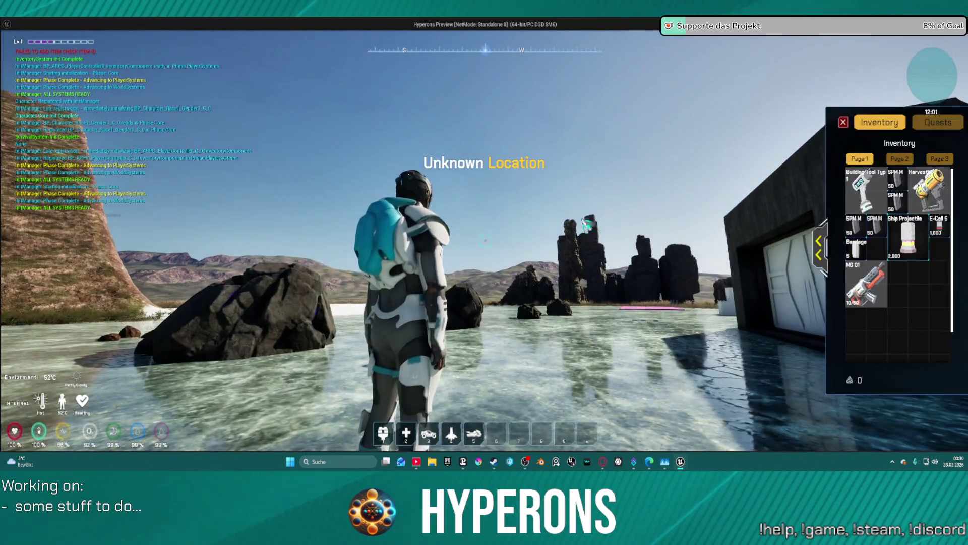
{"action": "double_click", "coordinate": [867, 283]}
{"action": "left_click", "coordinate": [843, 121]}
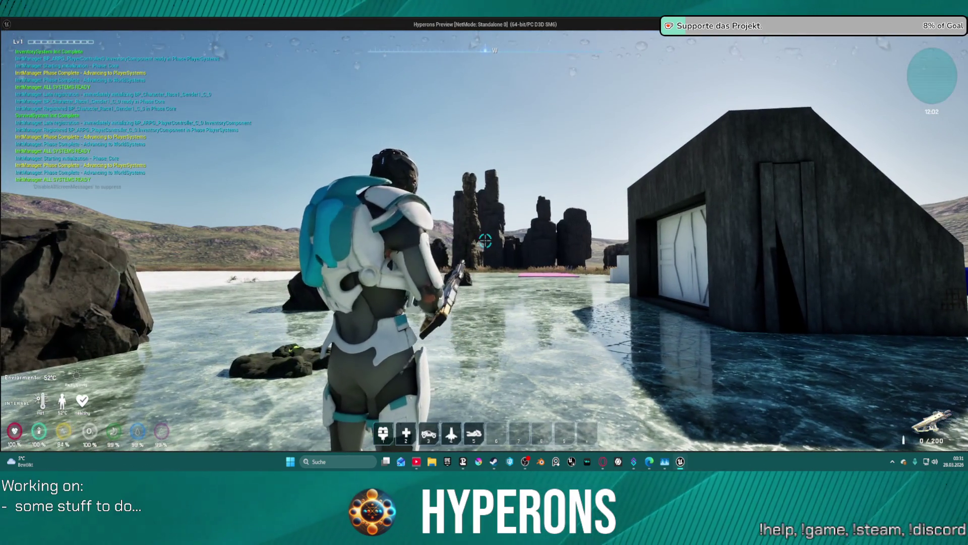
{"action": "key", "text": "r"}
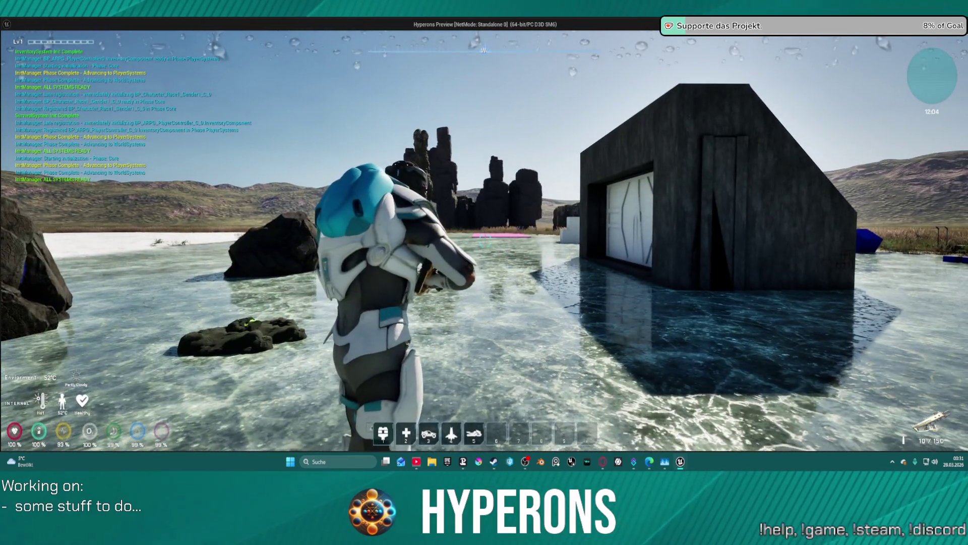
Step: Fire the rifle until the clip reads 0, toggle the inventory, fire again, and stop play
{"action": "left_click", "coordinate": [485, 241]}
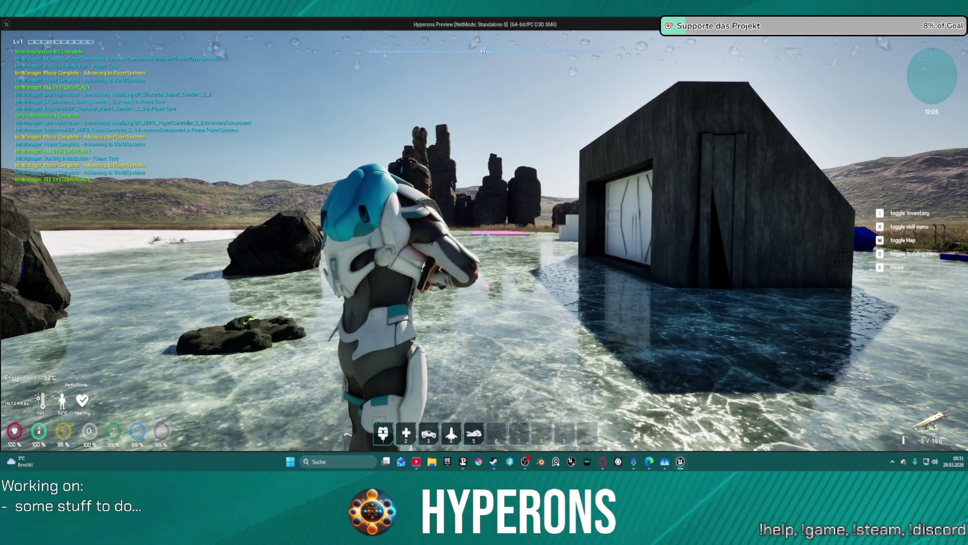
{"action": "left_click", "coordinate": [484, 241]}
{"action": "left_click", "coordinate": [484, 241]}
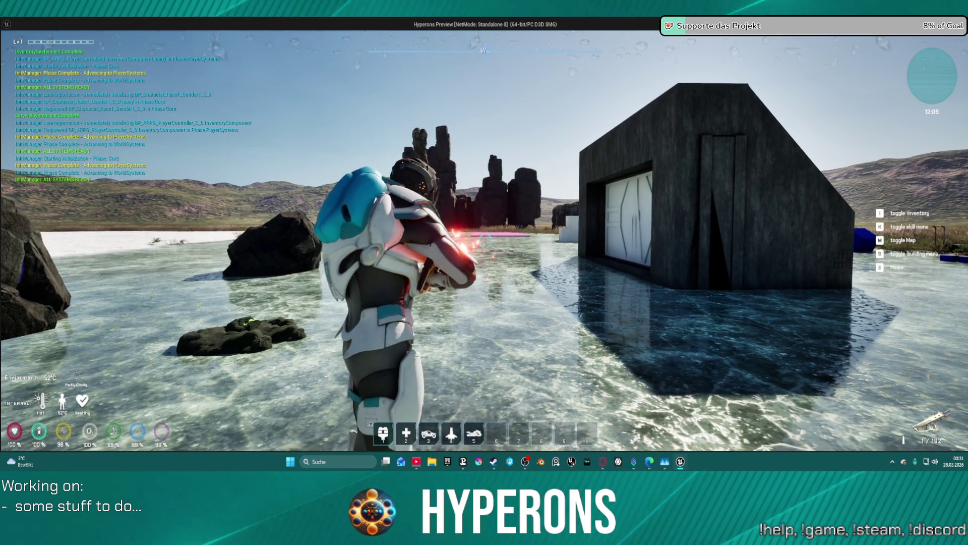
{"action": "left_click", "coordinate": [484, 241]}
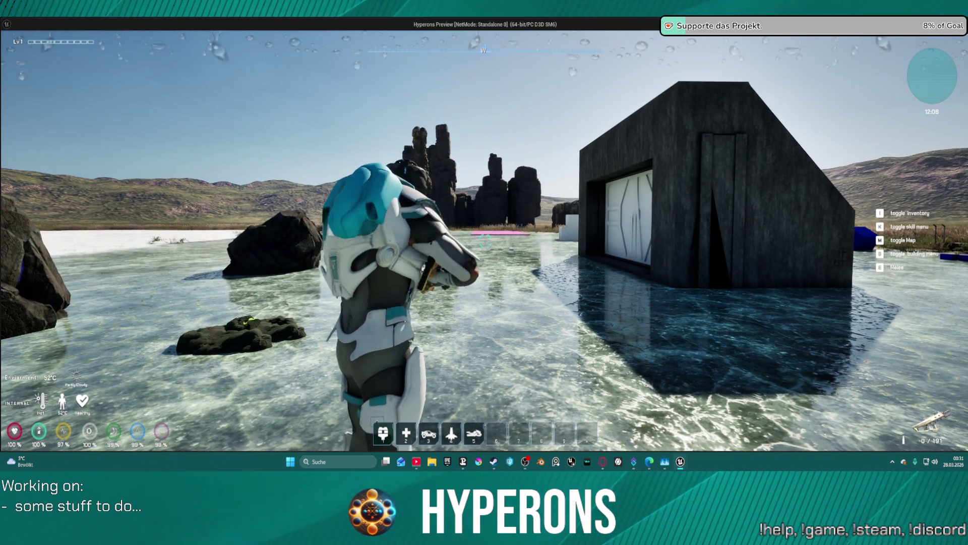
{"action": "key", "text": "i"}
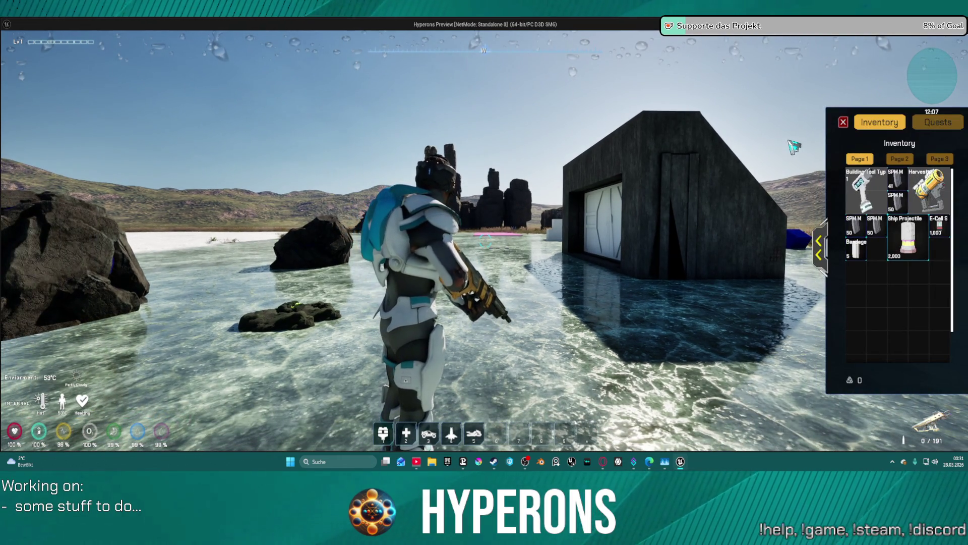
{"action": "key", "text": "i"}
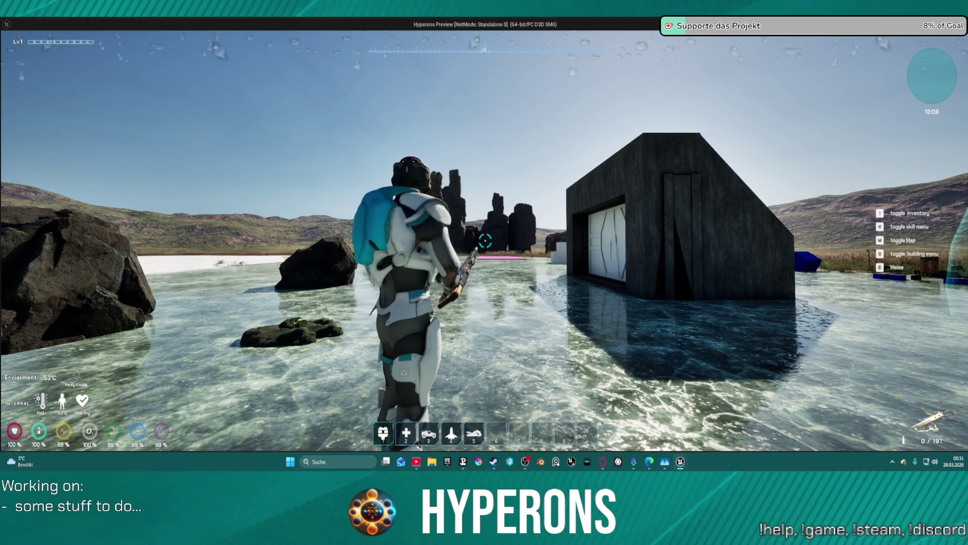
{"action": "left_click", "coordinate": [485, 241]}
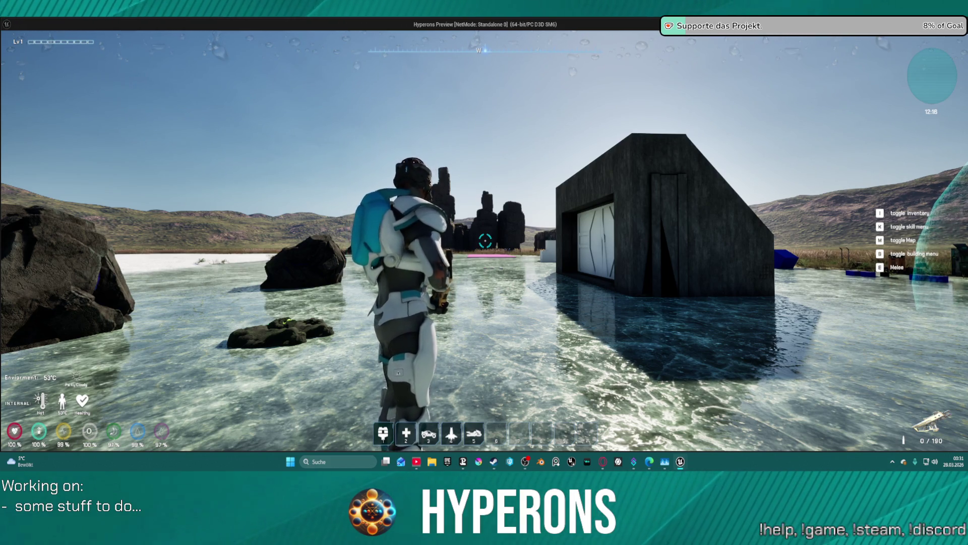
{"action": "key", "text": "Escape"}
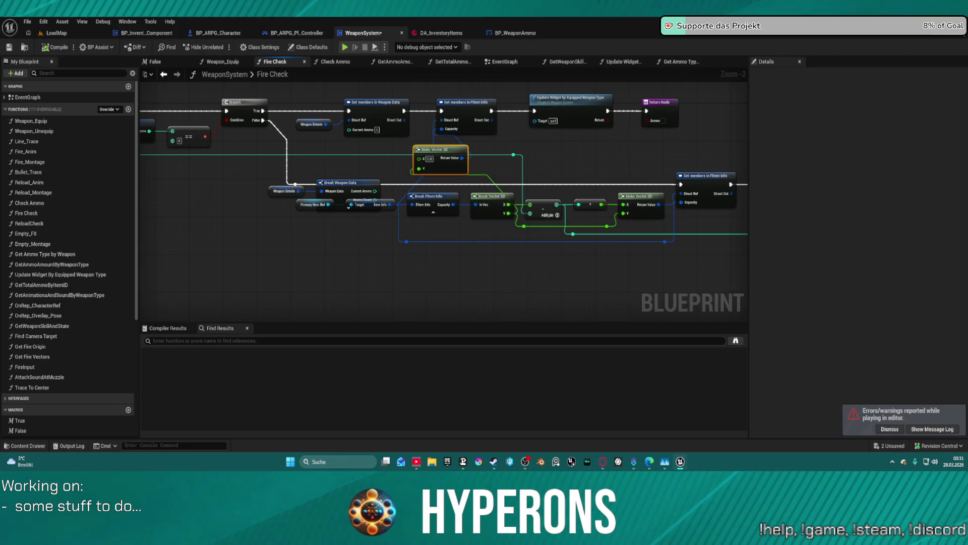
Step: Nudge Make Vector 2D right, check DA_InventoryItems and BP_WeaponAmmo, then return to Fire Check
{"action": "mouse_move", "coordinate": [444, 157]}
{"action": "left_mouse_down"}
{"action": "mouse_move", "coordinate": [610, 155]}
{"action": "mouse_move", "coordinate": [614, 167]}
{"action": "mouse_move", "coordinate": [492, 159]}
{"action": "left_mouse_up"}
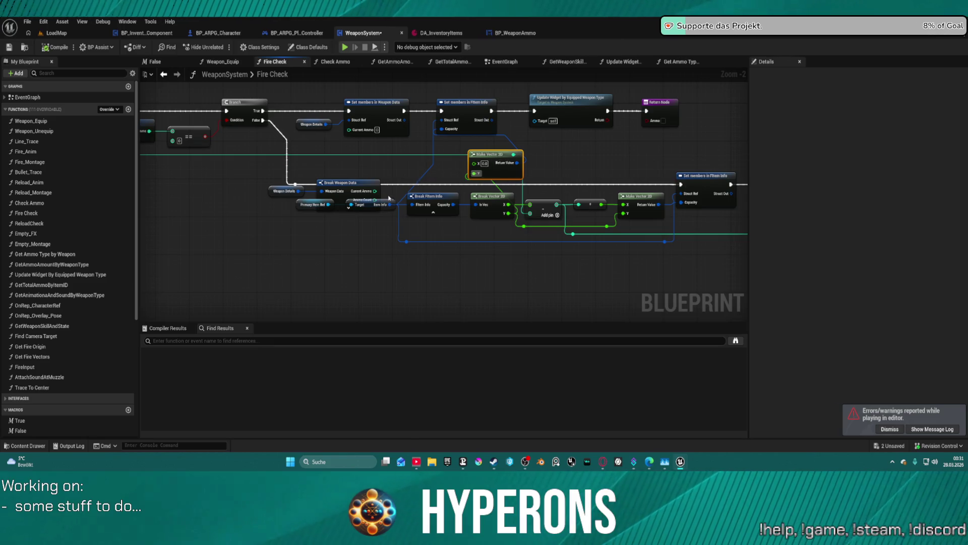
{"action": "left_click", "coordinate": [449, 30]}
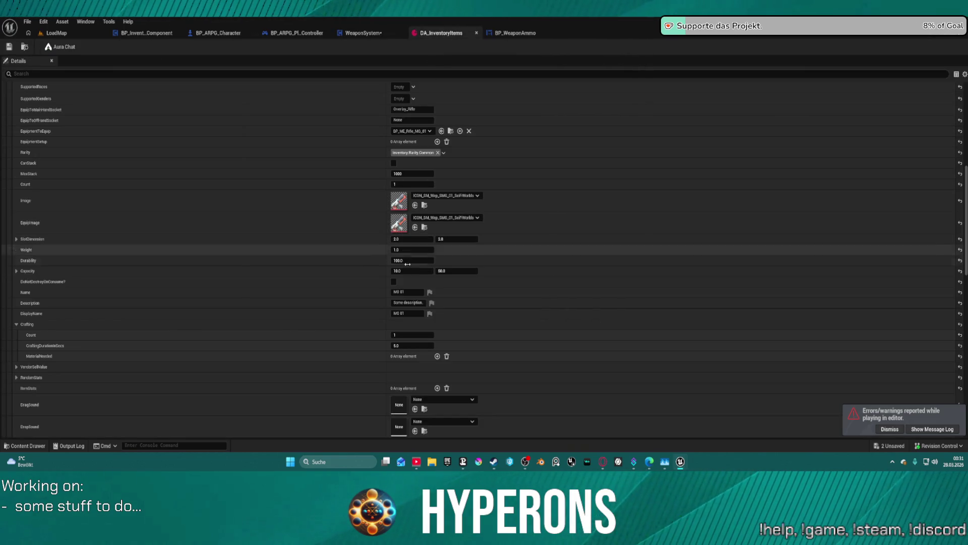
{"action": "left_click", "coordinate": [505, 34]}
{"action": "left_click", "coordinate": [343, 34]}
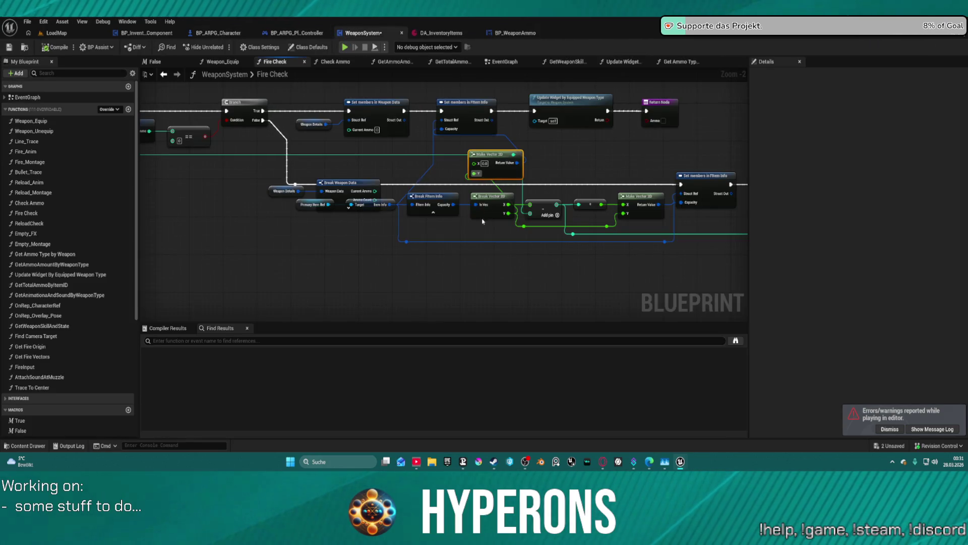
Step: Arrange Item Info, Primary Item Ref, Break FItem Info and Vector 2D nodes below Break Weapon Data, then play-test
{"action": "left_click_drag", "start_coordinate": [393, 209], "coordinate": [363, 252]}
{"action": "mouse_move", "coordinate": [312, 210]}
{"action": "left_mouse_down"}
{"action": "mouse_move", "coordinate": [256, 252]}
{"action": "mouse_move", "coordinate": [249, 270]}
{"action": "left_mouse_up"}
{"action": "left_click_drag", "start_coordinate": [345, 265], "coordinate": [328, 242]}
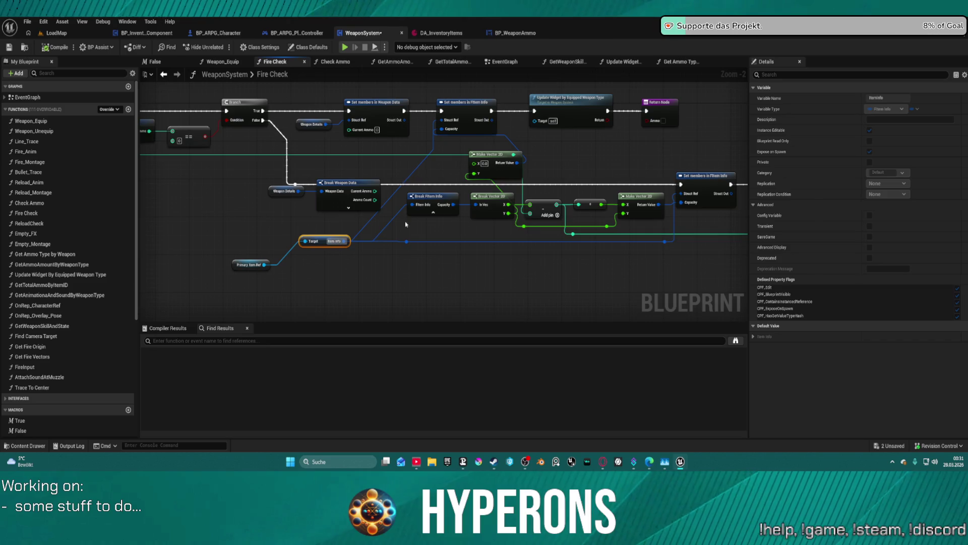
{"action": "left_click_drag", "start_coordinate": [475, 204], "coordinate": [450, 240]}
{"action": "mouse_move", "coordinate": [432, 203]}
{"action": "left_mouse_down"}
{"action": "mouse_move", "coordinate": [382, 232]}
{"action": "mouse_move", "coordinate": [390, 202]}
{"action": "left_mouse_up"}
{"action": "left_click_drag", "start_coordinate": [490, 158], "coordinate": [382, 148]}
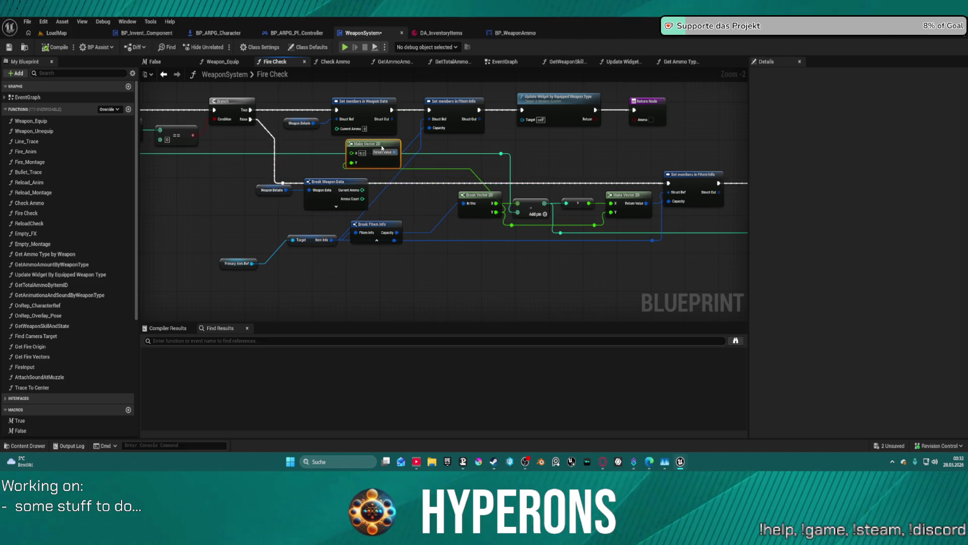
{"action": "mouse_move", "coordinate": [487, 199]}
{"action": "left_mouse_down"}
{"action": "mouse_move", "coordinate": [449, 231]}
{"action": "mouse_move", "coordinate": [434, 208]}
{"action": "left_mouse_up"}
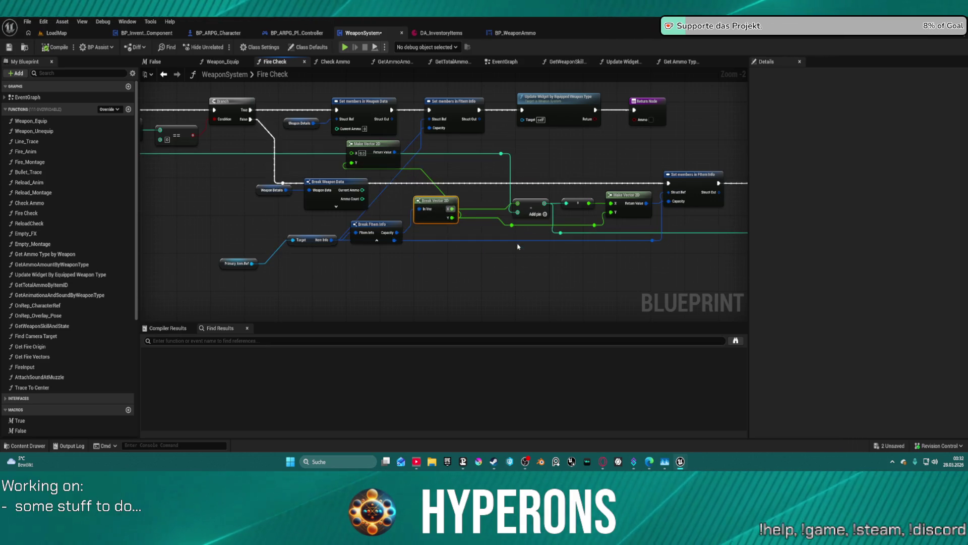
{"action": "mouse_move", "coordinate": [438, 235]}
{"action": "left_mouse_down"}
{"action": "mouse_move", "coordinate": [656, 243]}
{"action": "mouse_move", "coordinate": [455, 250]}
{"action": "left_mouse_up"}
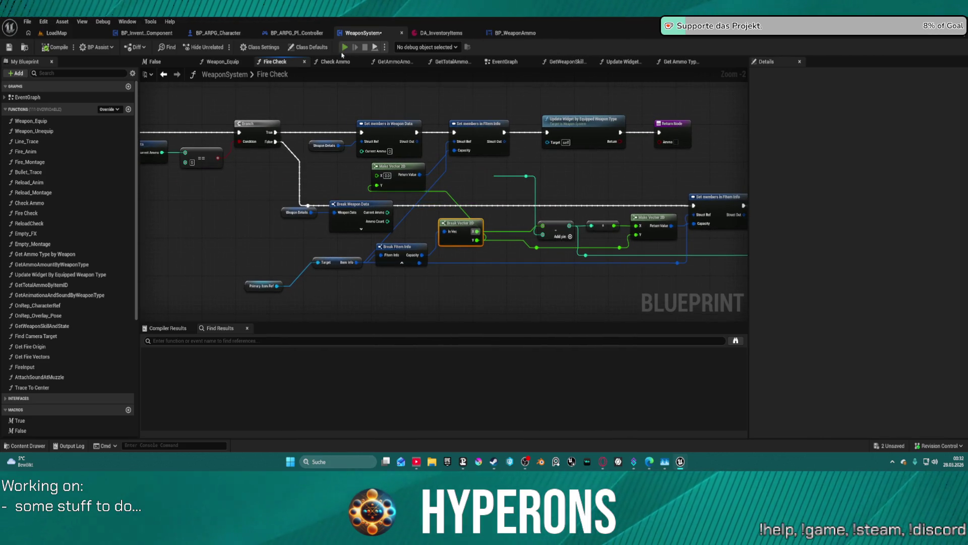
{"action": "left_click", "coordinate": [345, 47]}
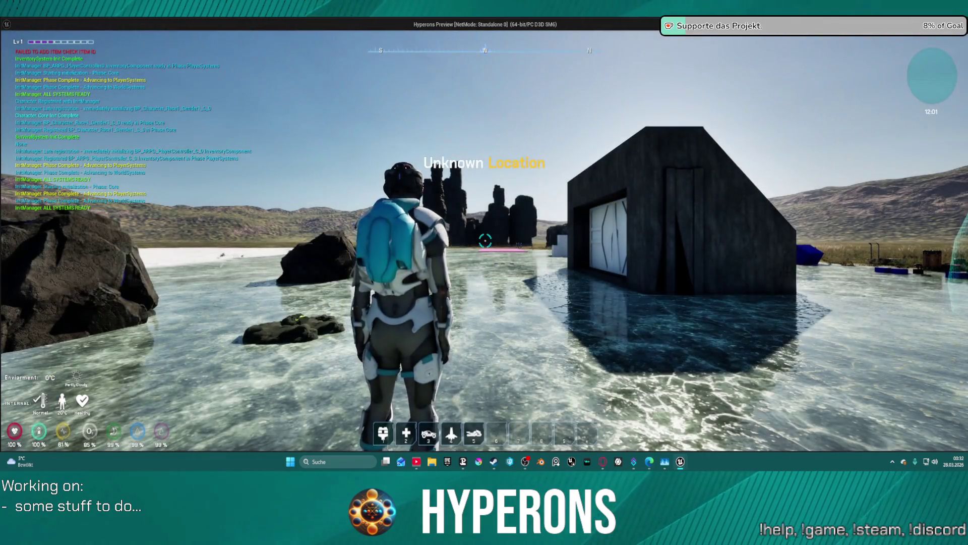
{"action": "key", "text": "i"}
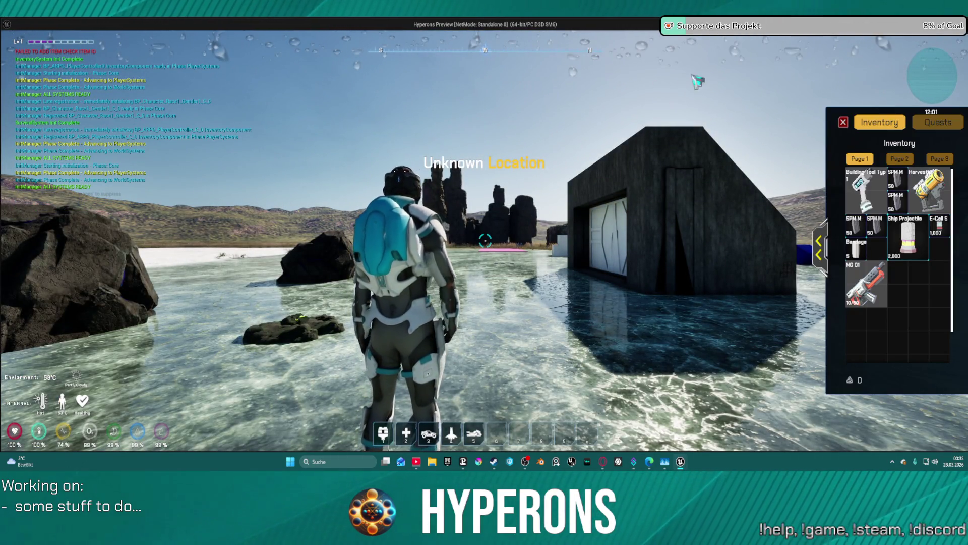
{"action": "double_click", "coordinate": [867, 285]}
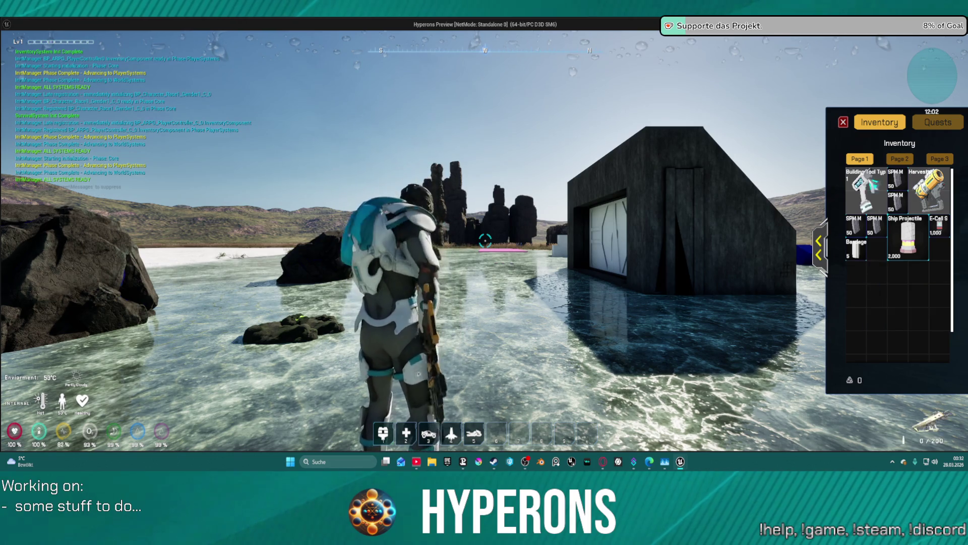
{"action": "left_click", "coordinate": [843, 122]}
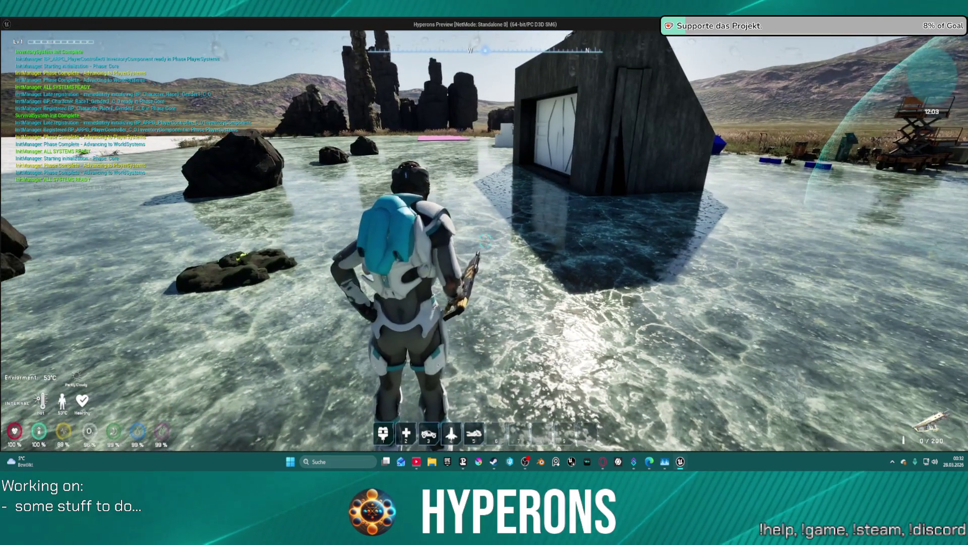
{"action": "key", "text": "r"}
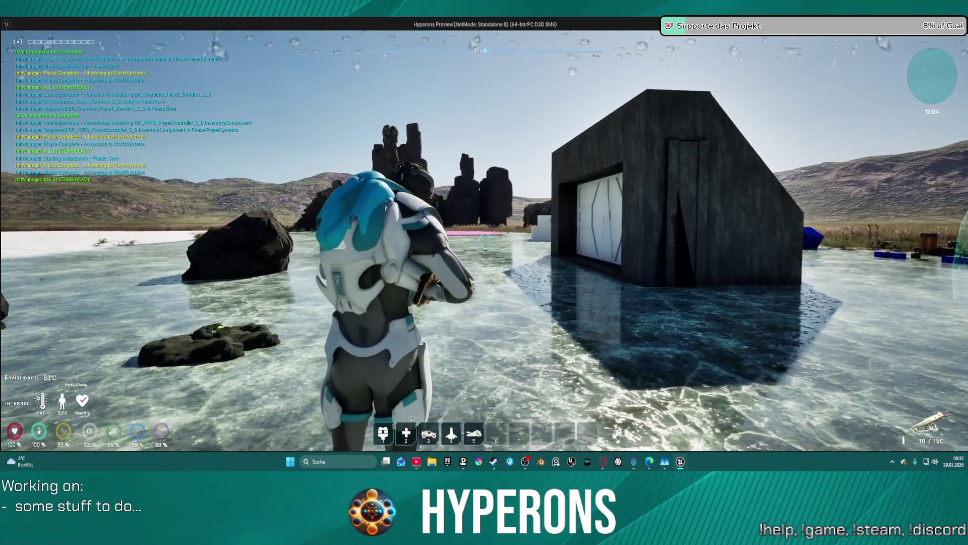
{"action": "left_click", "coordinate": [485, 239]}
{"action": "left_click", "coordinate": [485, 240]}
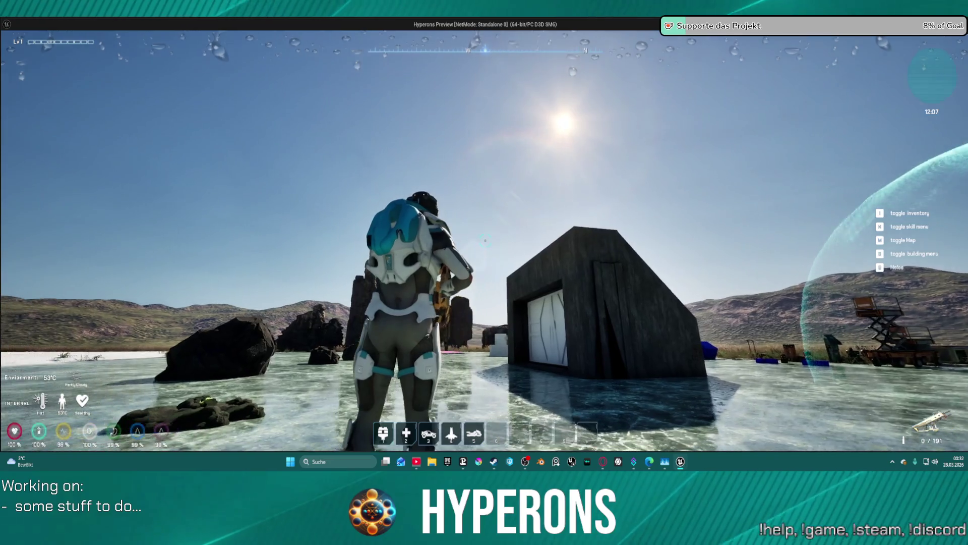
{"action": "key", "text": "i"}
{"action": "left_click", "coordinate": [820, 242]}
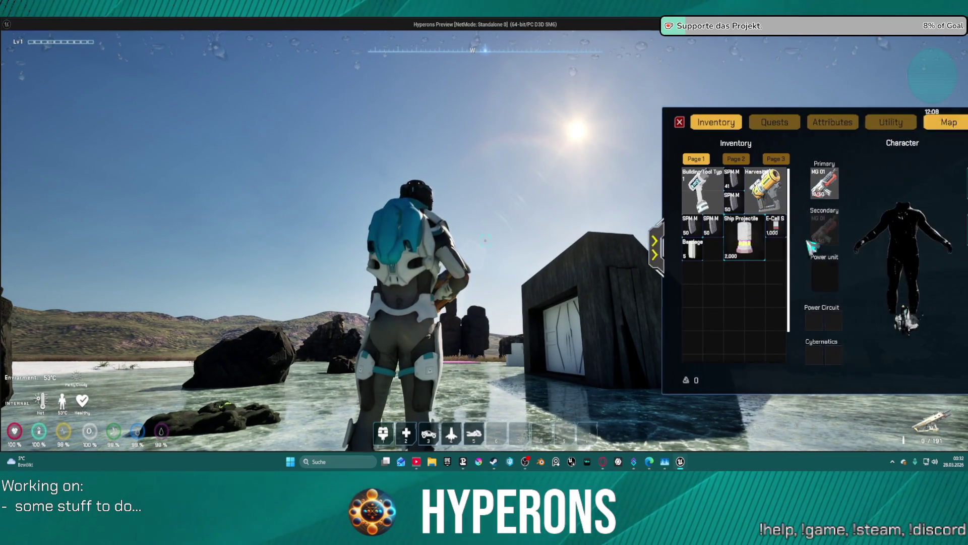
{"action": "mouse_move", "coordinate": [767, 181]}
{"action": "left_mouse_down"}
{"action": "mouse_move", "coordinate": [687, 282]}
{"action": "mouse_move", "coordinate": [766, 197]}
{"action": "left_mouse_up"}
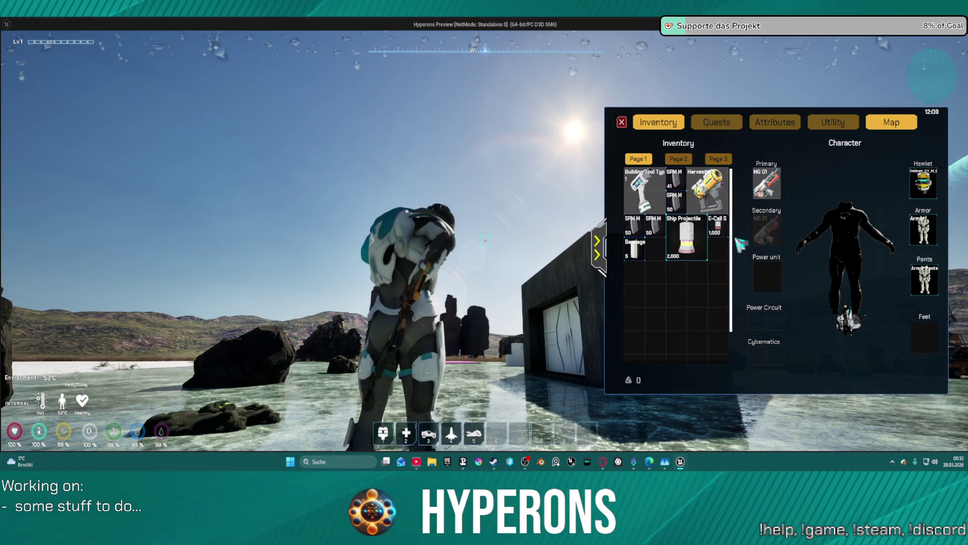
{"action": "key", "text": "Escape"}
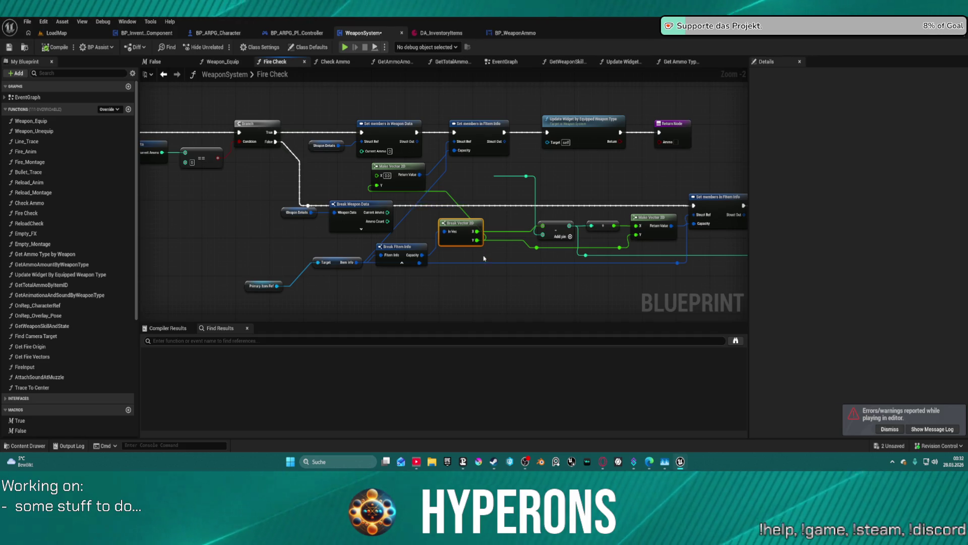
{"action": "mouse_move", "coordinate": [484, 255]}
{"action": "left_mouse_down"}
{"action": "mouse_move", "coordinate": [700, 251]}
{"action": "mouse_move", "coordinate": [615, 215]}
{"action": "mouse_move", "coordinate": [502, 220]}
{"action": "left_mouse_up"}
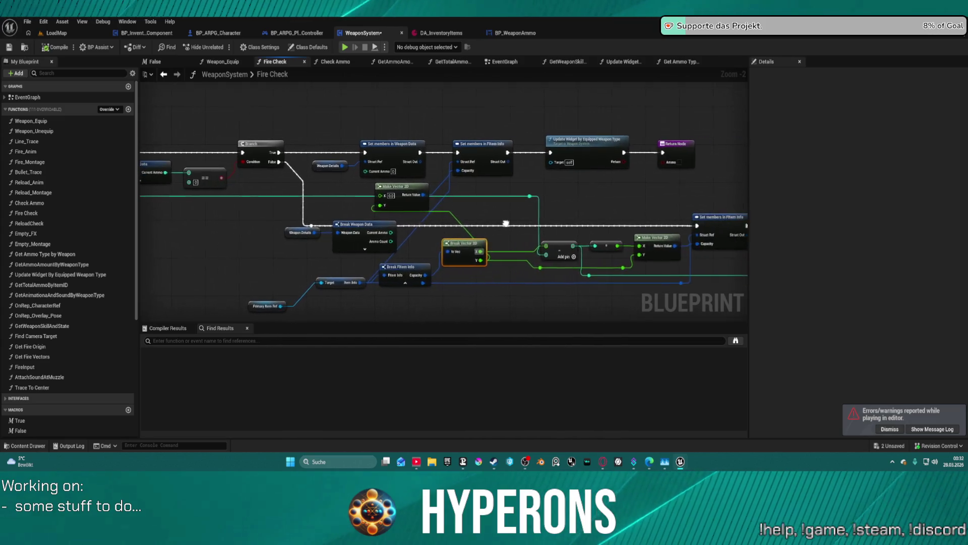
Step: Inspect Check Ammo's Branch, Set members, Return Node and Is Valid nodes, then open GetAmmoAmountByWeaponType
{"action": "left_click", "coordinate": [336, 62]}
{"action": "scroll", "coordinate": [488, 218], "scroll_direction": "down", "scroll_amount": 2}
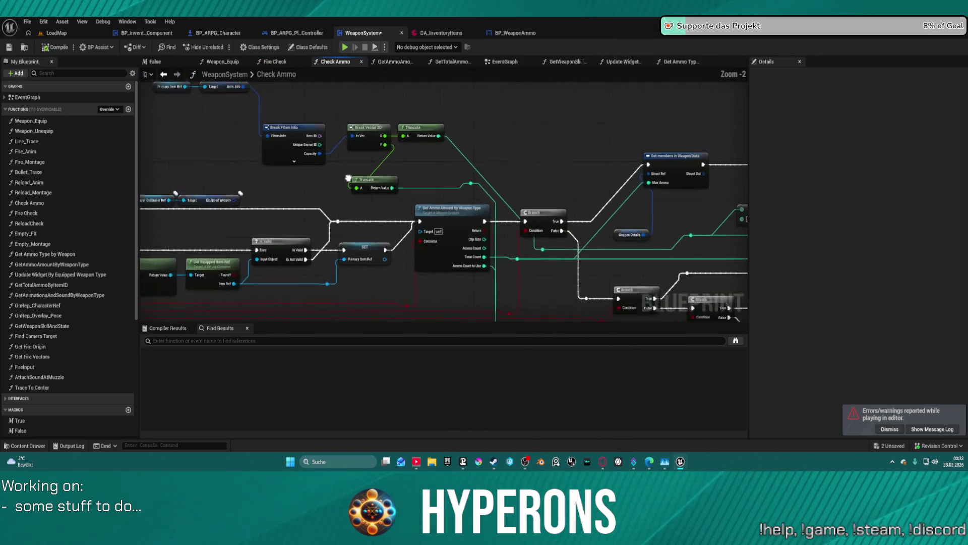
{"action": "mouse_move", "coordinate": [373, 140]}
{"action": "left_mouse_down"}
{"action": "mouse_move", "coordinate": [55, 149]}
{"action": "mouse_move", "coordinate": [337, 188]}
{"action": "mouse_move", "coordinate": [5, 56]}
{"action": "left_mouse_up"}
{"action": "mouse_move", "coordinate": [656, 212]}
{"action": "left_mouse_down"}
{"action": "mouse_move", "coordinate": [611, 194]}
{"action": "mouse_move", "coordinate": [534, 212]}
{"action": "mouse_move", "coordinate": [278, 217]}
{"action": "mouse_move", "coordinate": [516, 238]}
{"action": "mouse_move", "coordinate": [805, 246]}
{"action": "left_mouse_up"}
{"action": "mouse_move", "coordinate": [72, 87]}
{"action": "left_mouse_down"}
{"action": "mouse_move", "coordinate": [389, 141]}
{"action": "mouse_move", "coordinate": [319, 91]}
{"action": "mouse_move", "coordinate": [222, 140]}
{"action": "mouse_move", "coordinate": [247, 138]}
{"action": "mouse_move", "coordinate": [247, 113]}
{"action": "mouse_move", "coordinate": [248, 148]}
{"action": "mouse_move", "coordinate": [258, 127]}
{"action": "left_mouse_up"}
{"action": "scroll", "coordinate": [400, 209], "scroll_direction": "up", "scroll_amount": 2}
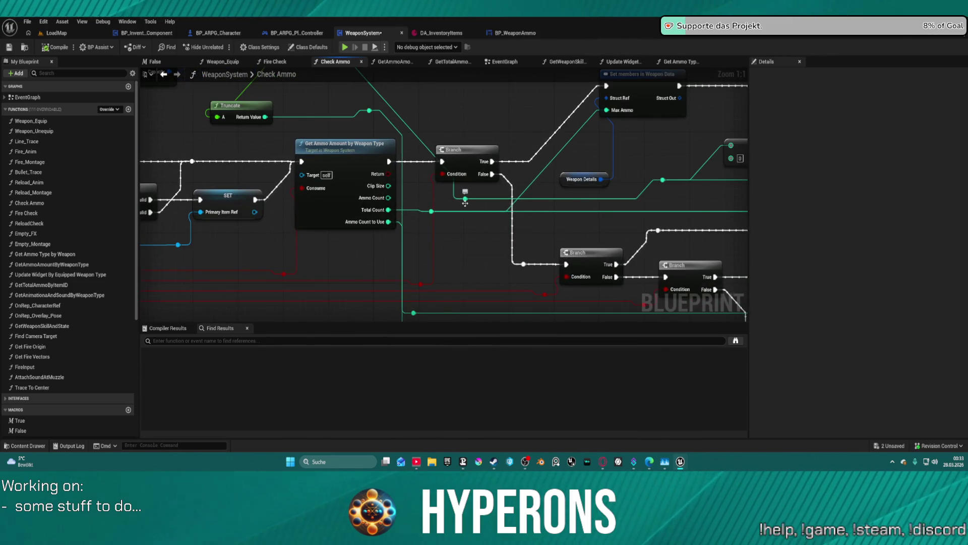
{"action": "scroll", "coordinate": [430, 160], "scroll_direction": "down", "scroll_amount": 2}
{"action": "scroll", "coordinate": [502, 192], "scroll_direction": "up", "scroll_amount": 2}
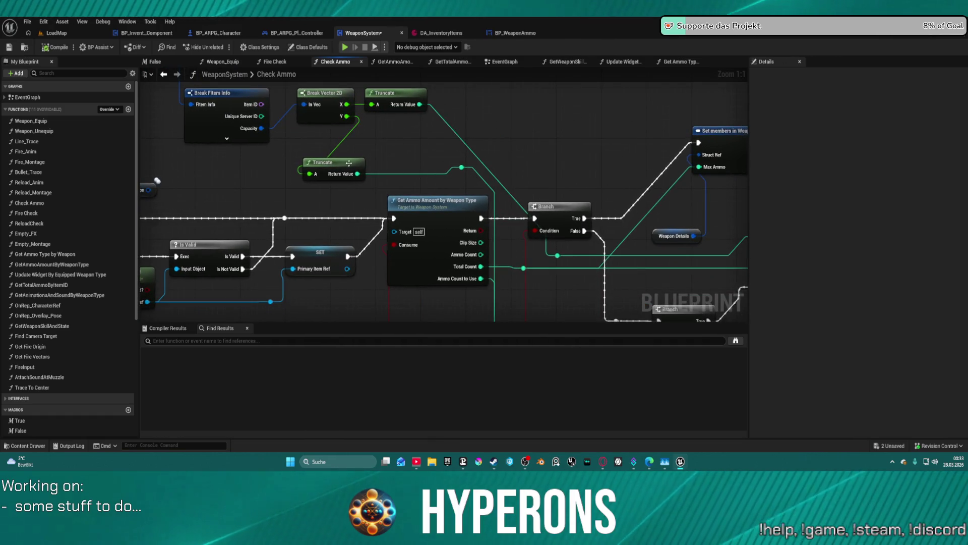
{"action": "scroll", "coordinate": [416, 127], "scroll_direction": "down", "scroll_amount": 2}
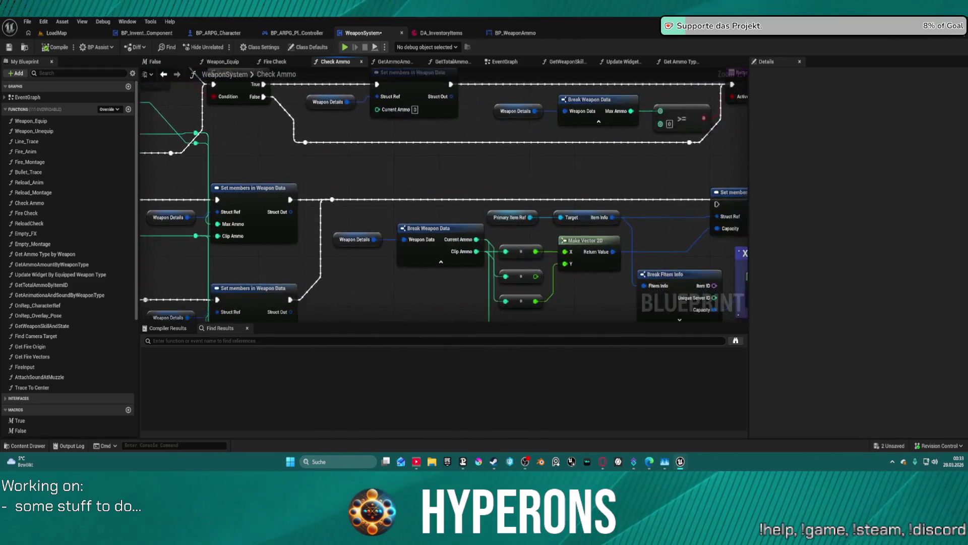
{"action": "mouse_move", "coordinate": [197, 77]}
{"action": "left_mouse_down"}
{"action": "mouse_move", "coordinate": [219, 106]}
{"action": "mouse_move", "coordinate": [245, 112]}
{"action": "mouse_move", "coordinate": [531, 107]}
{"action": "left_mouse_up"}
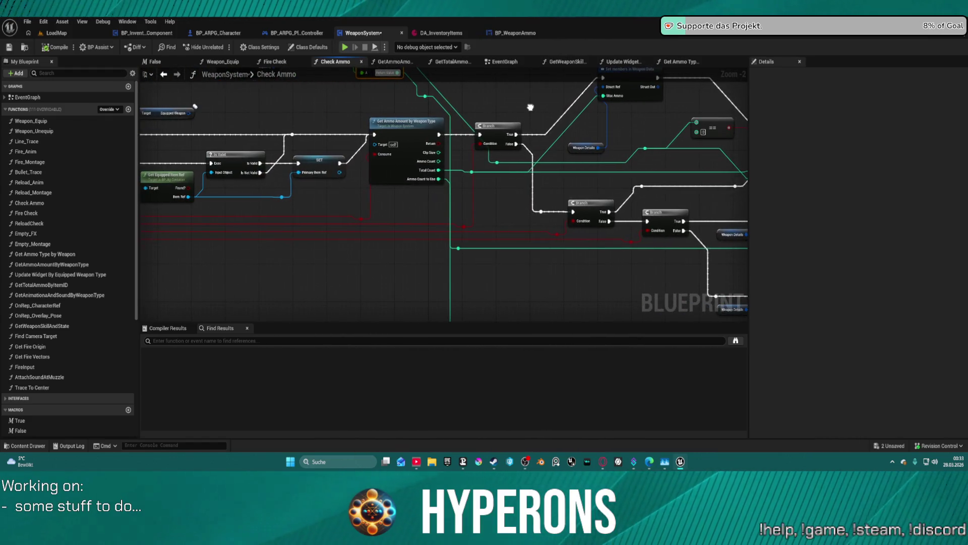
{"action": "double_click", "coordinate": [433, 230]}
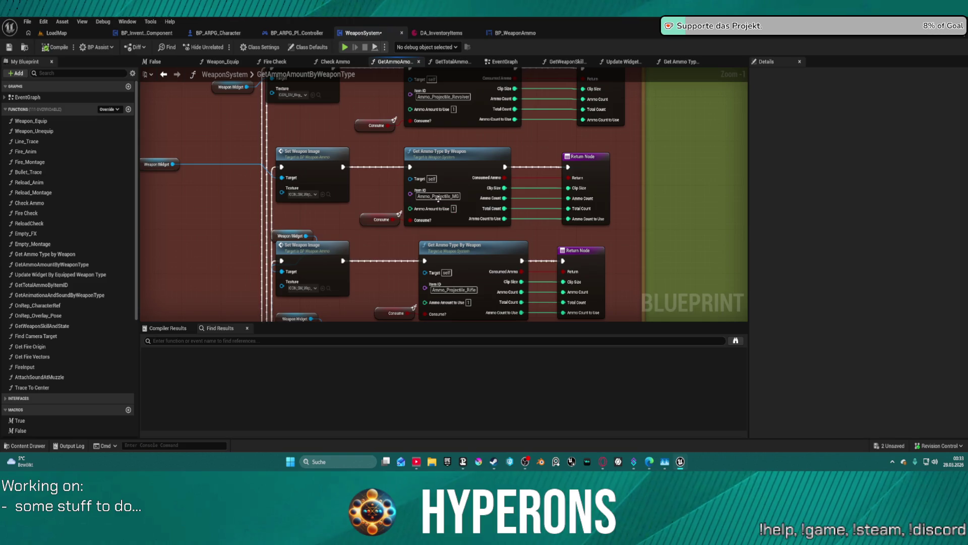
Step: In Get Ammo Type by Weapon, connect SET's execution output to the Set members execution input
{"action": "double_click", "coordinate": [461, 163]}
{"action": "mouse_move", "coordinate": [345, 214]}
{"action": "left_mouse_down"}
{"action": "mouse_move", "coordinate": [490, 186]}
{"action": "mouse_move", "coordinate": [637, 175]}
{"action": "mouse_move", "coordinate": [717, 211]}
{"action": "left_mouse_up"}
{"action": "mouse_move", "coordinate": [444, 201]}
{"action": "left_mouse_down"}
{"action": "mouse_move", "coordinate": [611, 211]}
{"action": "mouse_move", "coordinate": [450, 218]}
{"action": "mouse_move", "coordinate": [613, 212]}
{"action": "mouse_move", "coordinate": [417, 212]}
{"action": "mouse_move", "coordinate": [397, 155]}
{"action": "mouse_move", "coordinate": [408, 169]}
{"action": "left_mouse_up"}
{"action": "mouse_move", "coordinate": [465, 254]}
{"action": "left_mouse_down"}
{"action": "mouse_move", "coordinate": [298, 173]}
{"action": "mouse_move", "coordinate": [306, 173]}
{"action": "left_mouse_up"}
{"action": "mouse_move", "coordinate": [601, 152]}
{"action": "left_mouse_down"}
{"action": "mouse_move", "coordinate": [554, 155]}
{"action": "mouse_move", "coordinate": [424, 212]}
{"action": "left_mouse_up"}
{"action": "left_click_drag", "start_coordinate": [531, 126], "coordinate": [492, 128]}
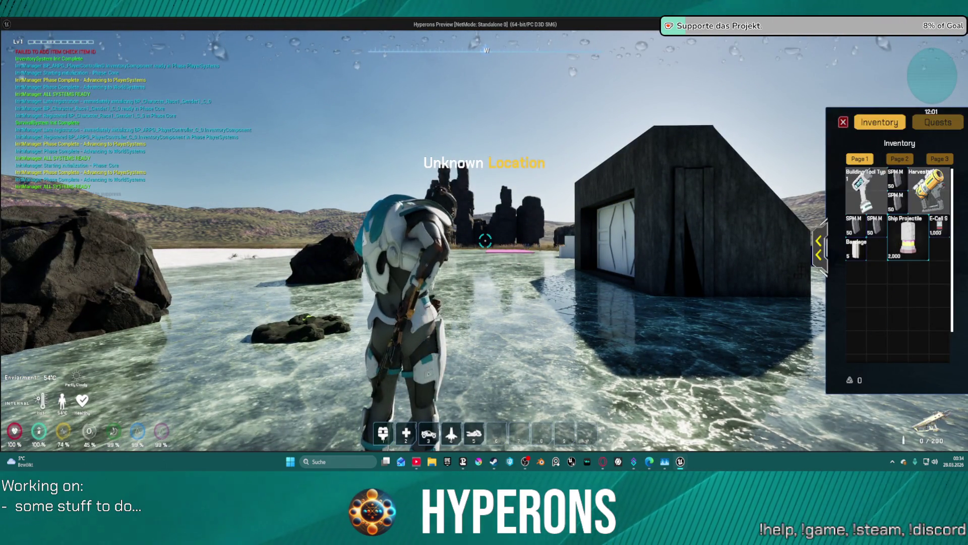
Step: Close the inventory, reload the rifle, fire three bursts at the building, then exit play
{"action": "key", "text": "i"}
{"action": "key", "text": "w"}
{"action": "key", "text": "r"}
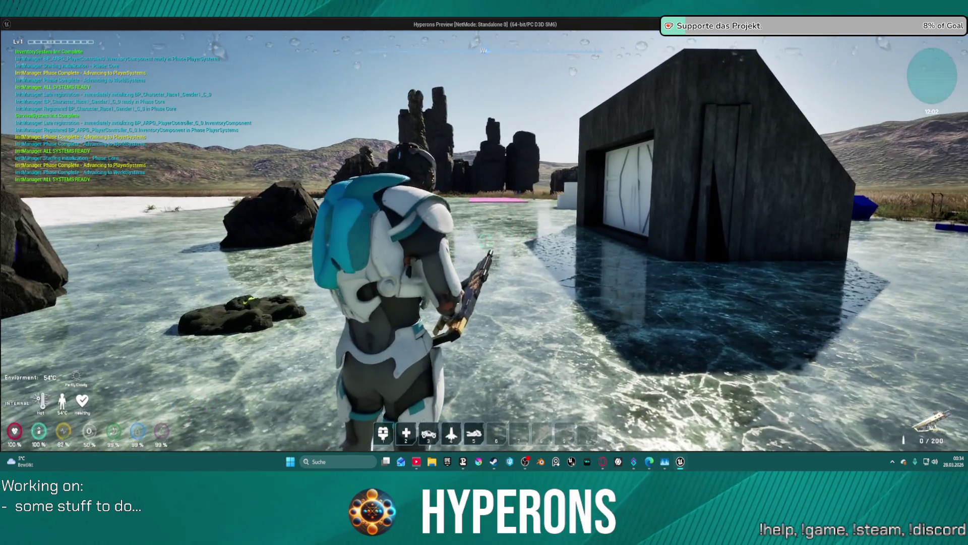
{"action": "left_click", "coordinate": [485, 241]}
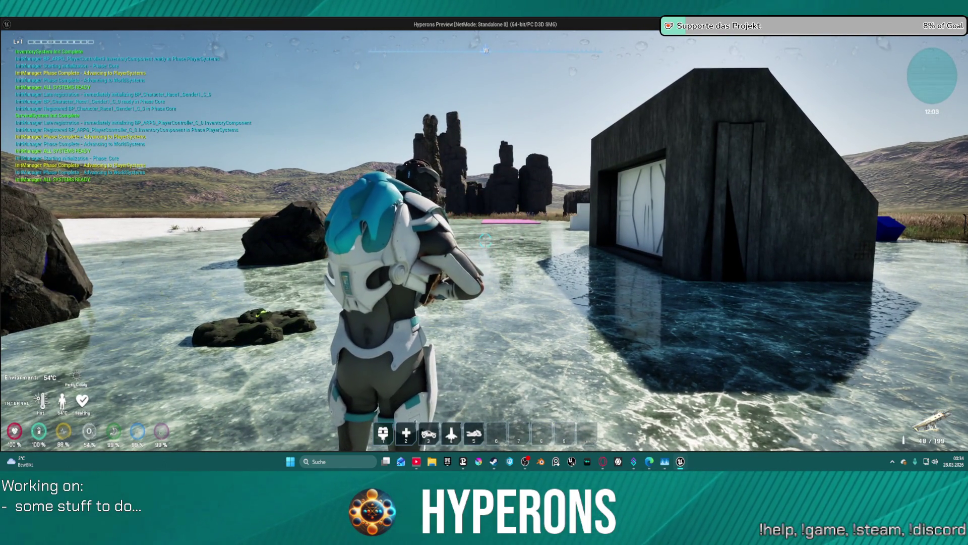
{"action": "left_click", "coordinate": [486, 240]}
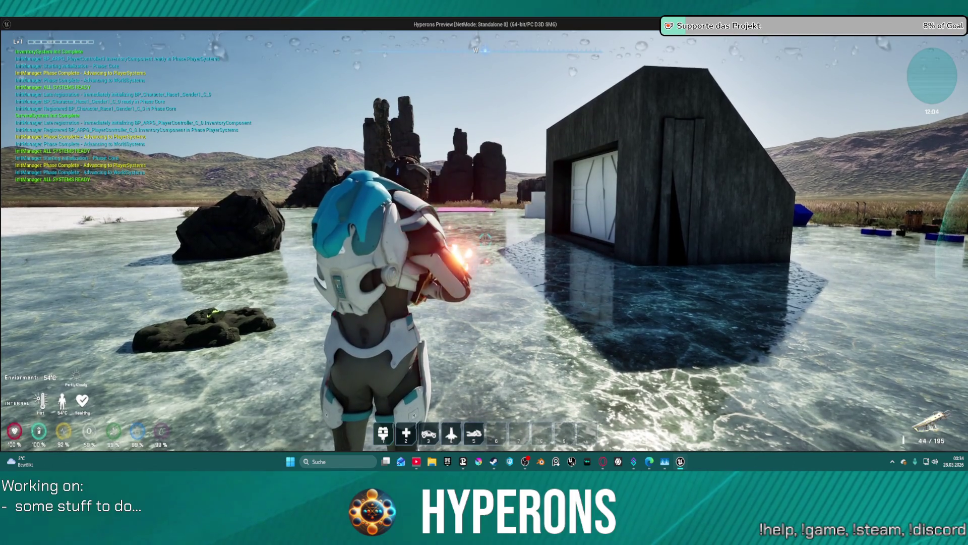
{"action": "left_click", "coordinate": [485, 241]}
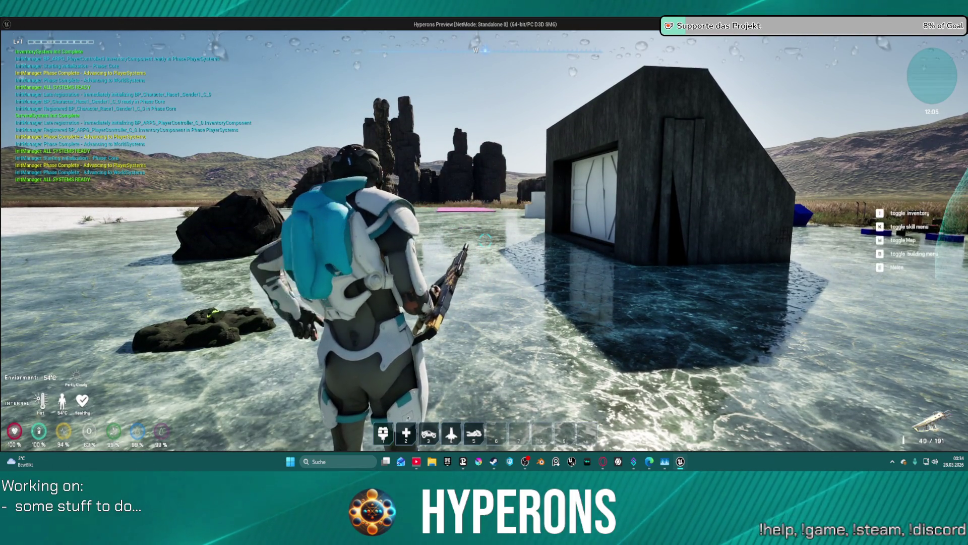
{"action": "key", "text": "Escape"}
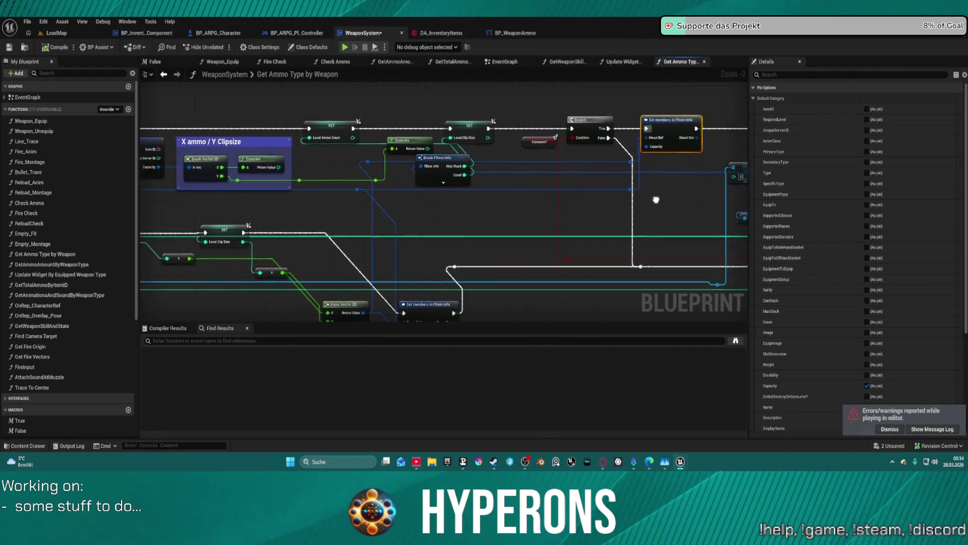
Step: Survey the Get Ammo Type by Weapon graph, undoing an accidental Break FItem Info node move
{"action": "left_click_drag", "start_coordinate": [656, 200], "coordinate": [693, 206]}
{"action": "left_click_drag", "start_coordinate": [496, 167], "coordinate": [285, 200]}
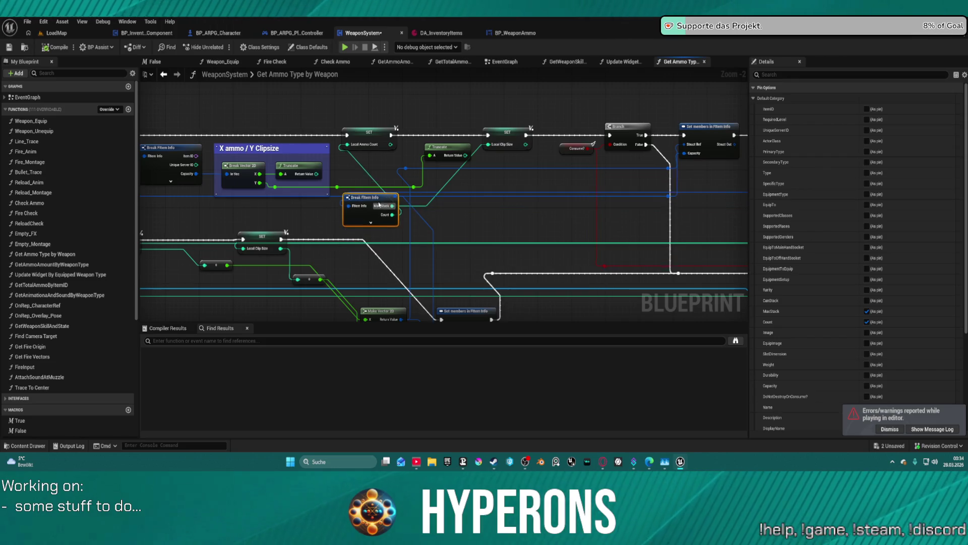
{"action": "mouse_move", "coordinate": [369, 198]}
{"action": "left_mouse_down"}
{"action": "mouse_move", "coordinate": [732, 202]}
{"action": "mouse_move", "coordinate": [665, 204]}
{"action": "mouse_move", "coordinate": [555, 166]}
{"action": "mouse_move", "coordinate": [408, 89]}
{"action": "mouse_move", "coordinate": [403, 136]}
{"action": "left_mouse_up"}
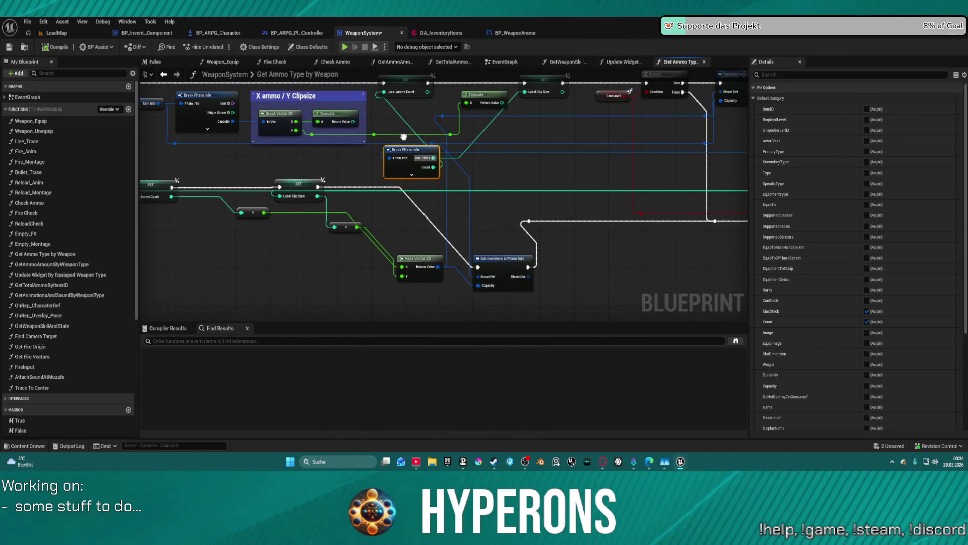
{"action": "left_click_drag", "start_coordinate": [403, 137], "coordinate": [338, 157]}
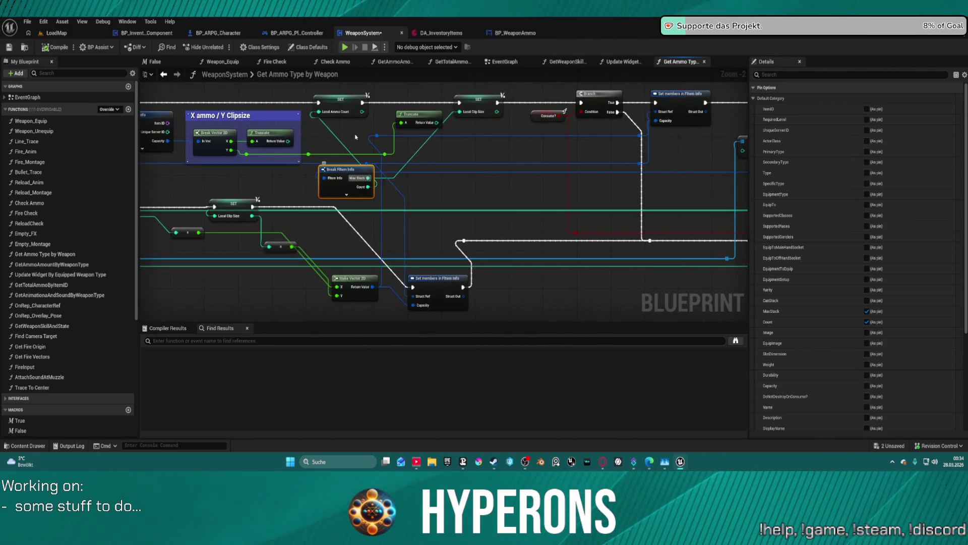
{"action": "key", "text": "ctrl+z"}
{"action": "key", "text": "ctrl+z"}
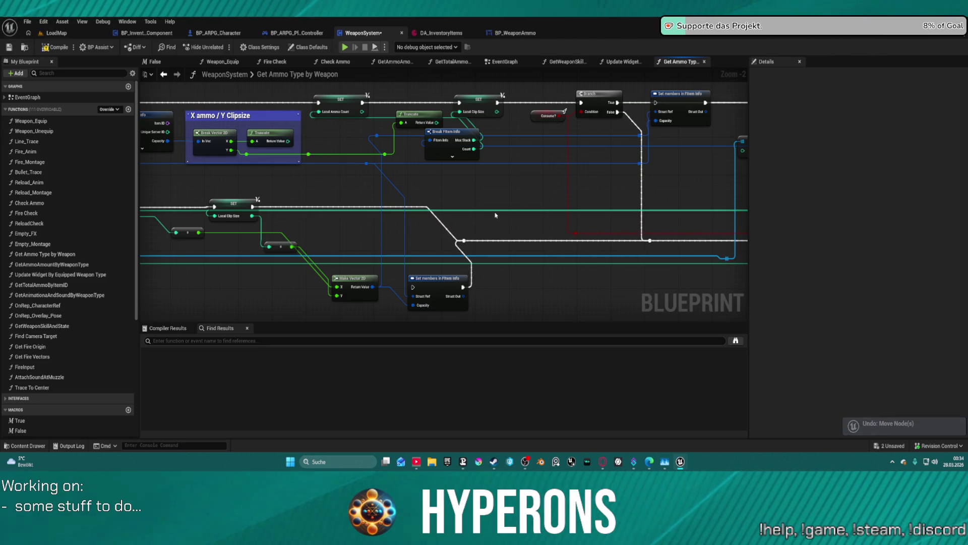
{"action": "mouse_move", "coordinate": [531, 187]}
{"action": "left_mouse_down"}
{"action": "mouse_move", "coordinate": [244, 123]}
{"action": "mouse_move", "coordinate": [246, 100]}
{"action": "mouse_move", "coordinate": [333, 110]}
{"action": "left_mouse_up"}
{"action": "mouse_move", "coordinate": [462, 125]}
{"action": "left_mouse_down"}
{"action": "mouse_move", "coordinate": [249, 123]}
{"action": "mouse_move", "coordinate": [770, 109]}
{"action": "mouse_move", "coordinate": [545, 252]}
{"action": "left_mouse_up"}
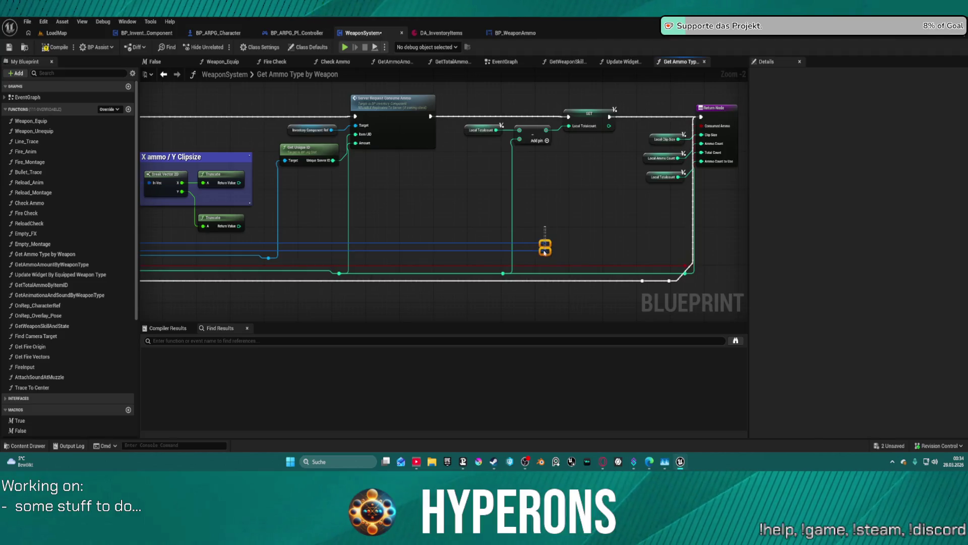
{"action": "left_click_drag", "start_coordinate": [461, 211], "coordinate": [499, 198]}
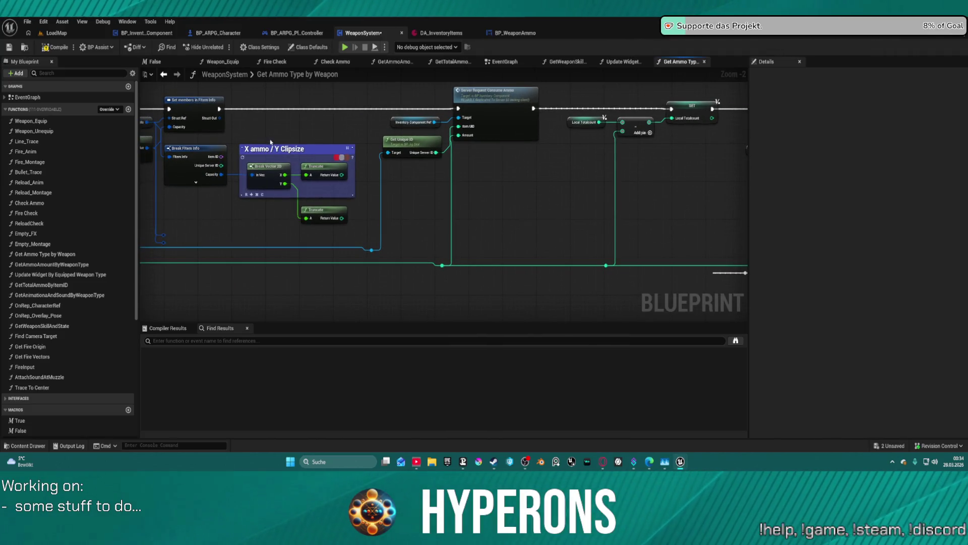
Step: Delete the X ammo / Y Clipsize comment group and the Break FItem Info node
{"action": "left_click_drag", "start_coordinate": [360, 239], "coordinate": [360, 237]}
{"action": "left_click_drag", "start_coordinate": [322, 178], "coordinate": [580, 186]}
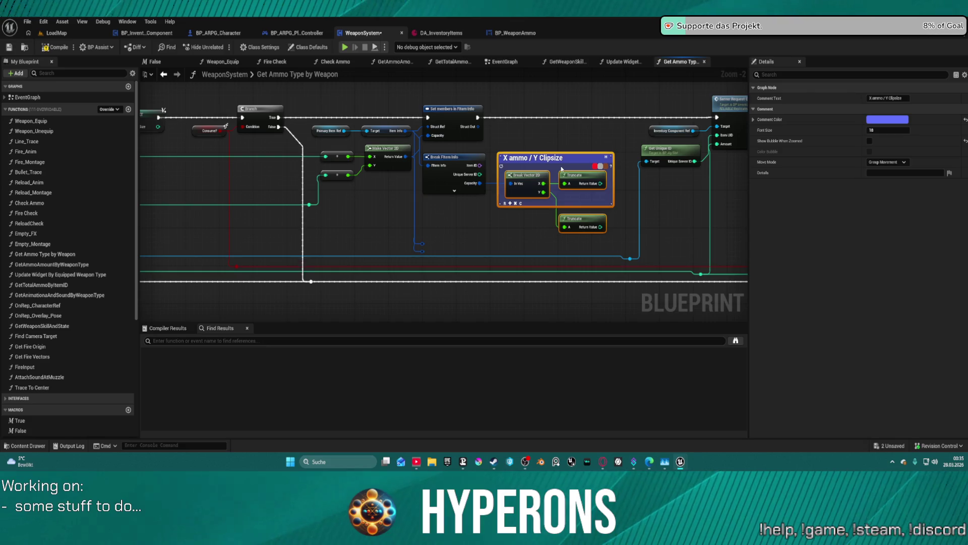
{"action": "key", "text": "Delete"}
{"action": "left_click", "coordinate": [446, 174]}
{"action": "key", "text": "Delete"}
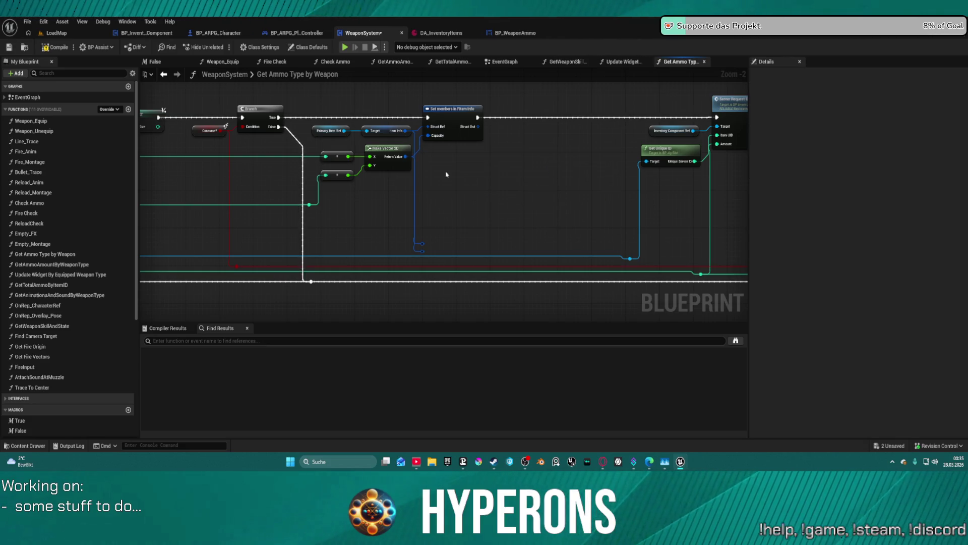
{"action": "left_click_drag", "start_coordinate": [503, 193], "coordinate": [846, 189]}
{"action": "mouse_move", "coordinate": [747, 192]}
{"action": "left_mouse_down"}
{"action": "mouse_move", "coordinate": [479, 190]}
{"action": "mouse_move", "coordinate": [384, 151]}
{"action": "mouse_move", "coordinate": [346, 79]}
{"action": "left_mouse_up"}
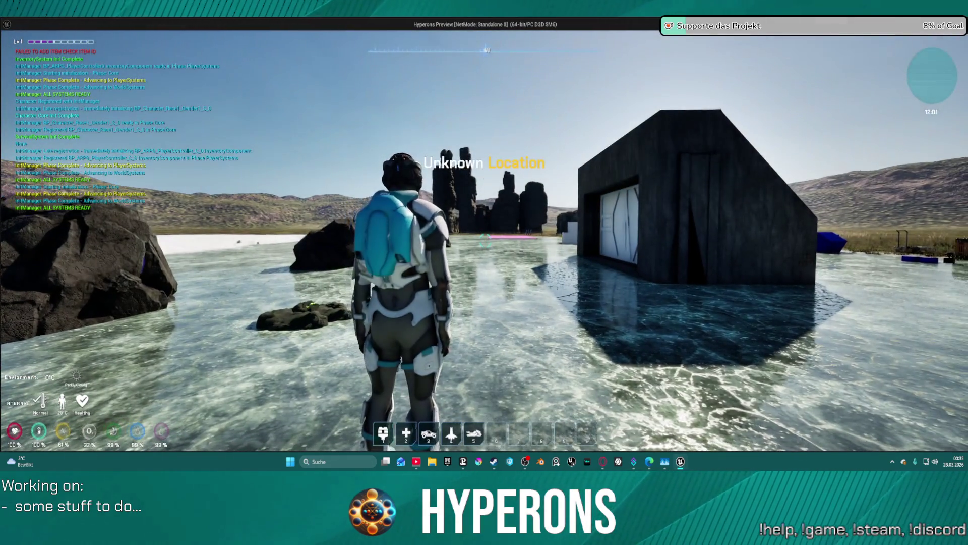
Step: Equip MG 01 from the inventory, reload and aim it, then end the play test
{"action": "right_click", "coordinate": [888, 283]}
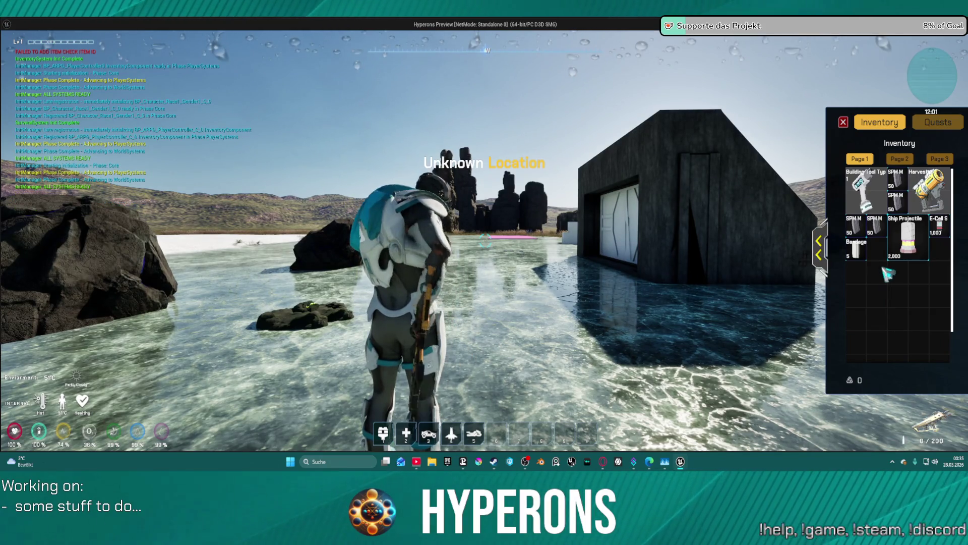
{"action": "left_click", "coordinate": [843, 122]}
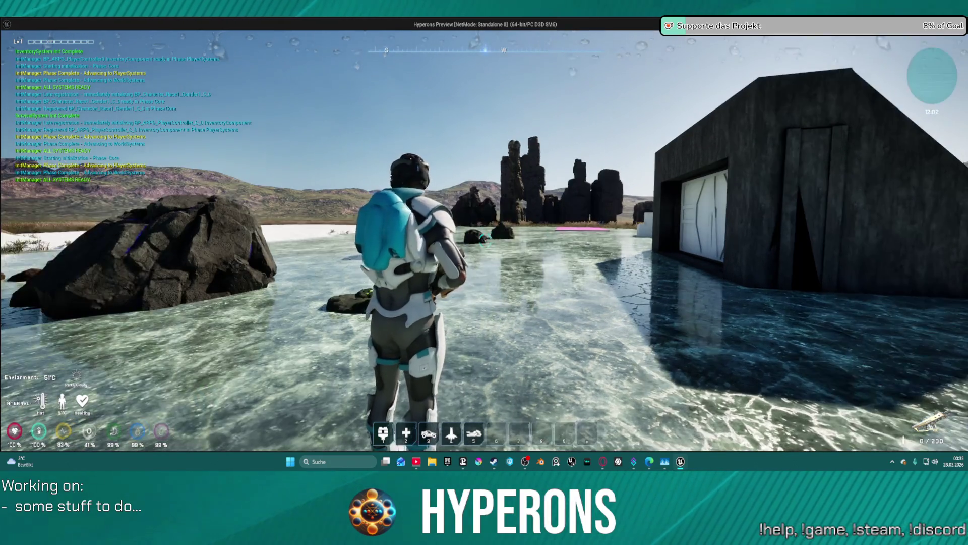
{"action": "key", "text": "r"}
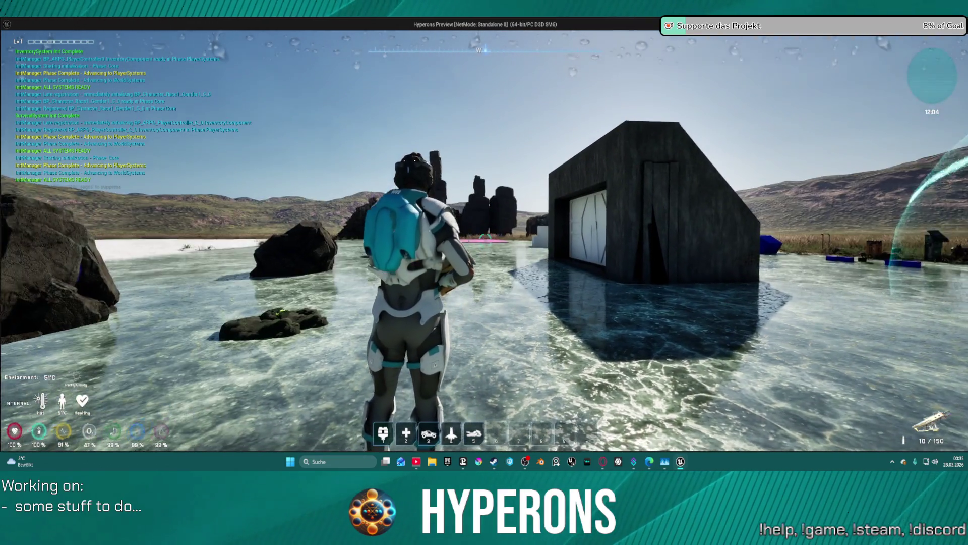
{"action": "right_click", "coordinate": [484, 241]}
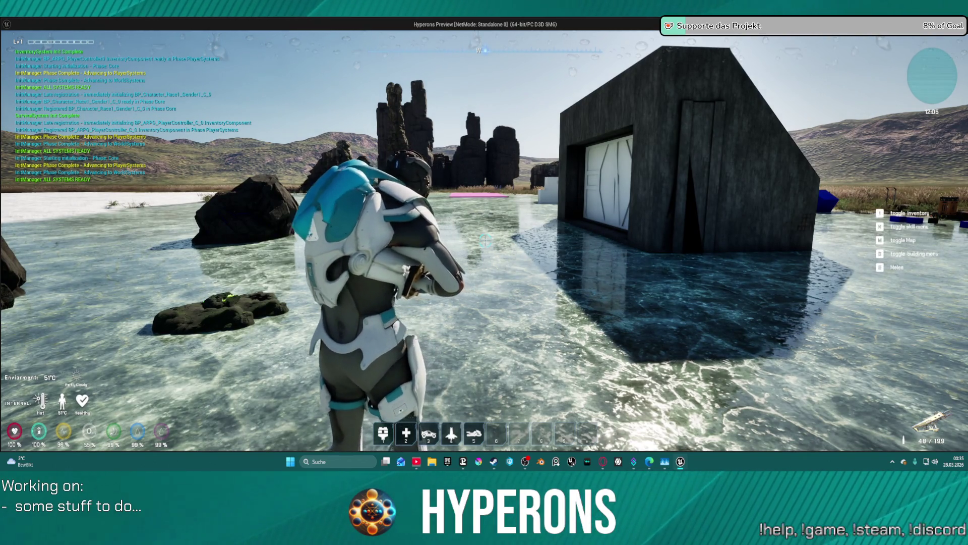
{"action": "key", "text": "Escape"}
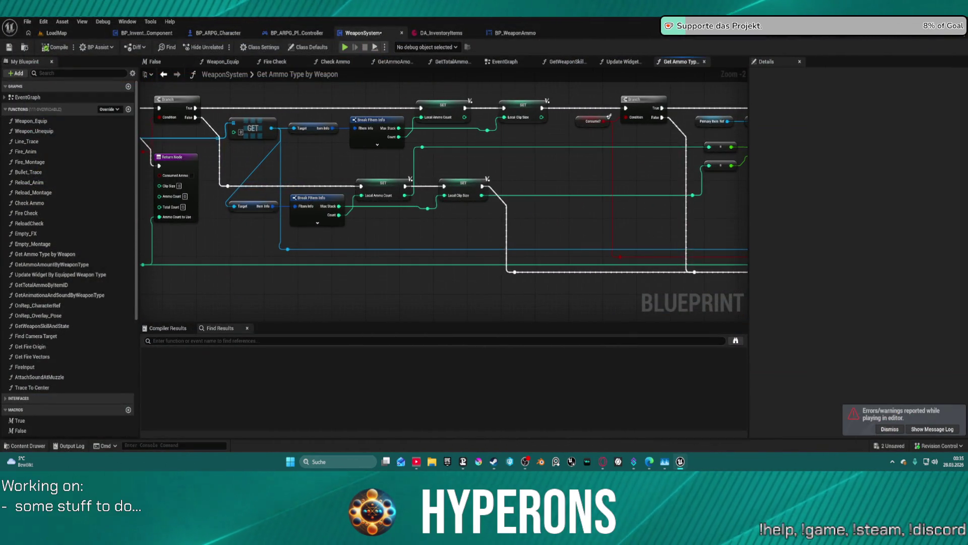
Step: Look over Check Ammo's X ammo / Y Clipsize comment, Get Inventory Component and Is Valid nodes
{"action": "mouse_move", "coordinate": [614, 184]}
{"action": "left_mouse_down"}
{"action": "mouse_move", "coordinate": [512, 190]}
{"action": "mouse_move", "coordinate": [412, 160]}
{"action": "left_mouse_up"}
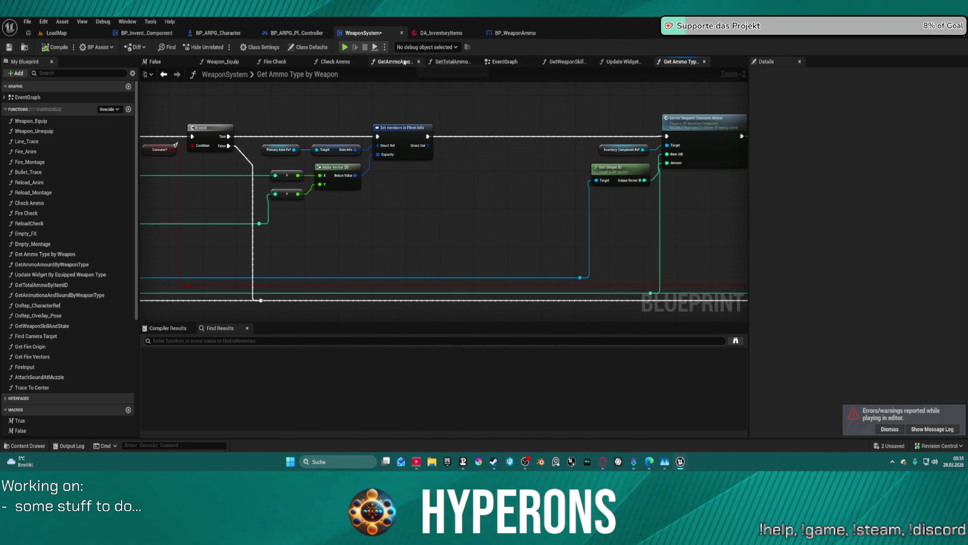
{"action": "left_click", "coordinate": [346, 63]}
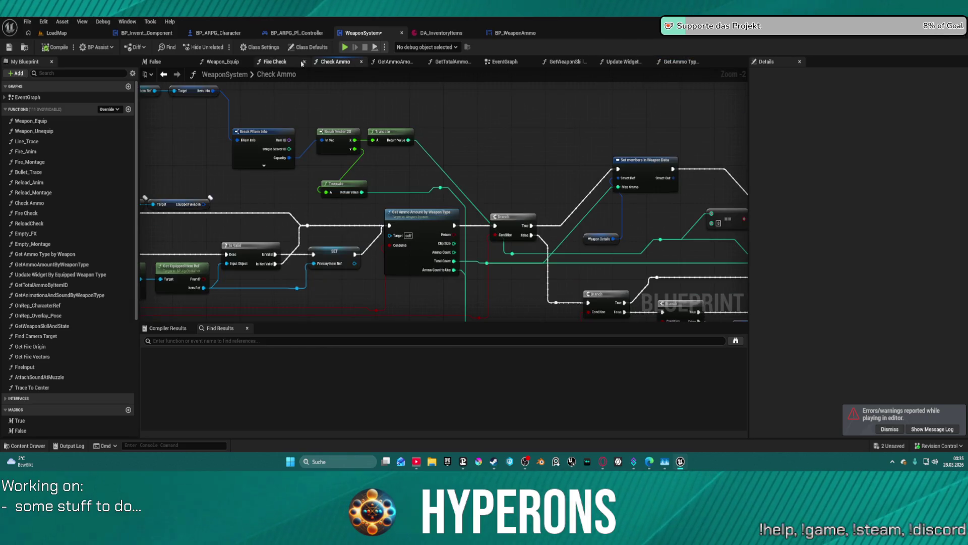
{"action": "mouse_move", "coordinate": [493, 159]}
{"action": "left_mouse_down"}
{"action": "mouse_move", "coordinate": [313, 134]}
{"action": "mouse_move", "coordinate": [166, 50]}
{"action": "left_mouse_up"}
{"action": "mouse_move", "coordinate": [555, 202]}
{"action": "left_mouse_down"}
{"action": "mouse_move", "coordinate": [190, 163]}
{"action": "mouse_move", "coordinate": [330, 217]}
{"action": "mouse_move", "coordinate": [232, 180]}
{"action": "mouse_move", "coordinate": [281, 174]}
{"action": "mouse_move", "coordinate": [256, 167]}
{"action": "left_mouse_up"}
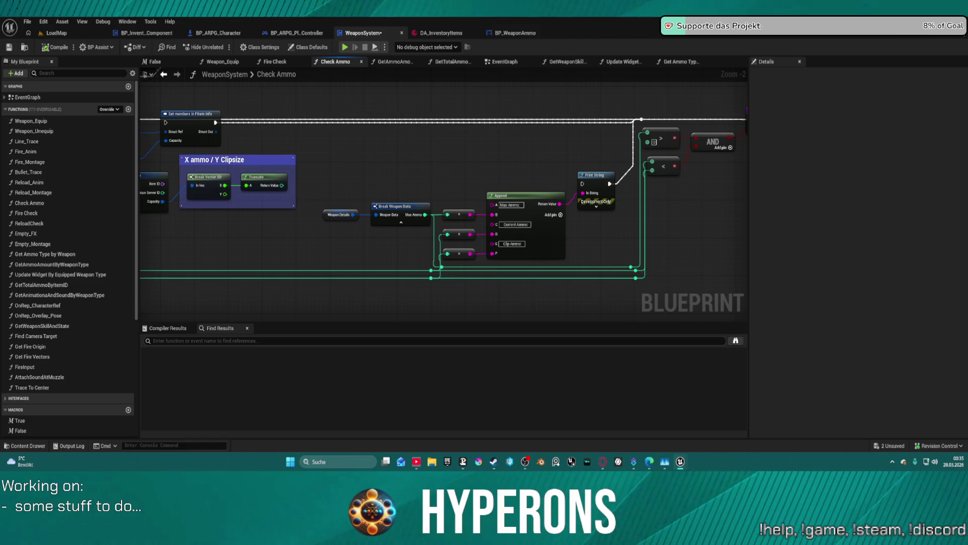
{"action": "mouse_move", "coordinate": [555, 212]}
{"action": "left_mouse_down"}
{"action": "mouse_move", "coordinate": [327, 179]}
{"action": "mouse_move", "coordinate": [252, 152]}
{"action": "mouse_move", "coordinate": [403, 177]}
{"action": "mouse_move", "coordinate": [391, 157]}
{"action": "left_mouse_up"}
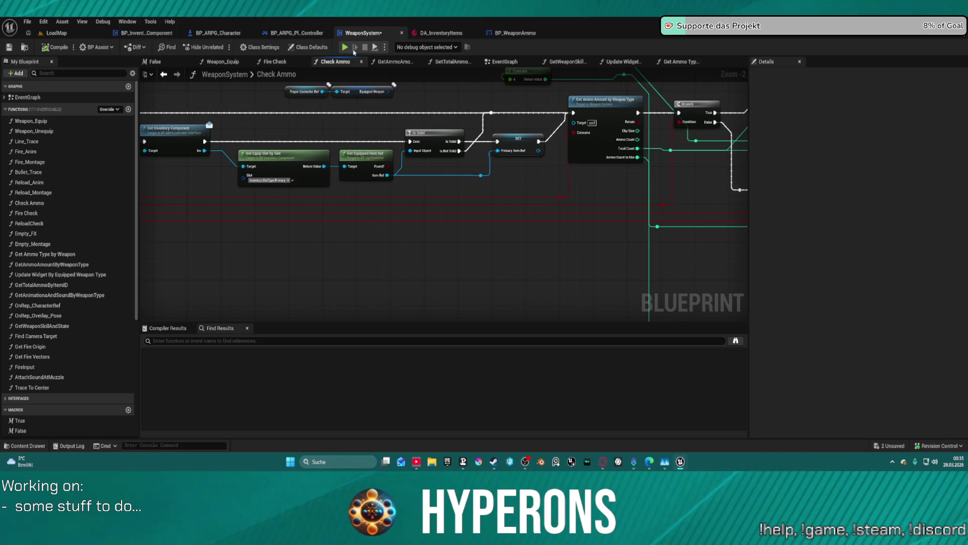
Step: In Fire Check, move Make Vector 2D below Break Weapon Data and the add node beside it
{"action": "left_click", "coordinate": [276, 61]}
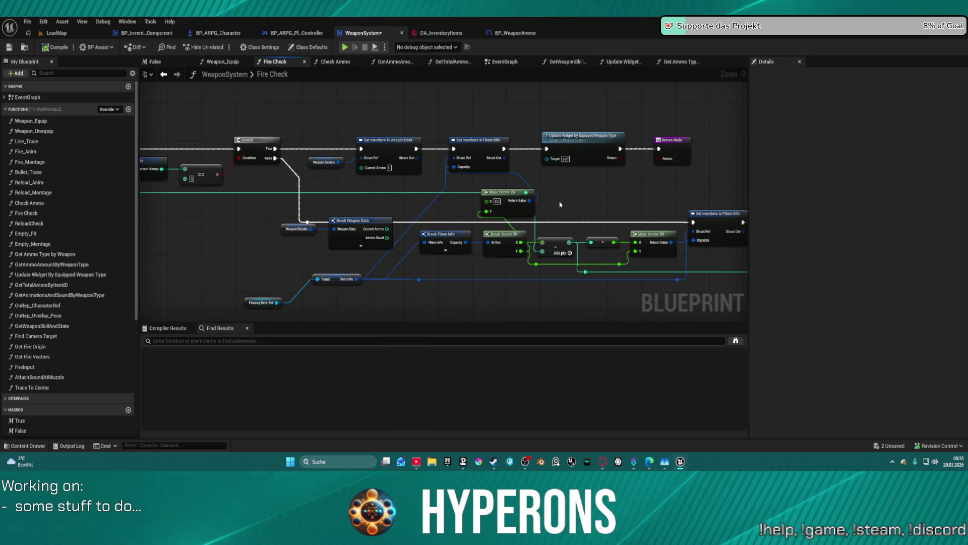
{"action": "mouse_move", "coordinate": [485, 199]}
{"action": "left_mouse_down"}
{"action": "mouse_move", "coordinate": [166, 195]}
{"action": "mouse_move", "coordinate": [403, 210]}
{"action": "mouse_move", "coordinate": [591, 288]}
{"action": "mouse_move", "coordinate": [454, 264]}
{"action": "mouse_move", "coordinate": [485, 247]}
{"action": "mouse_move", "coordinate": [549, 174]}
{"action": "left_mouse_up"}
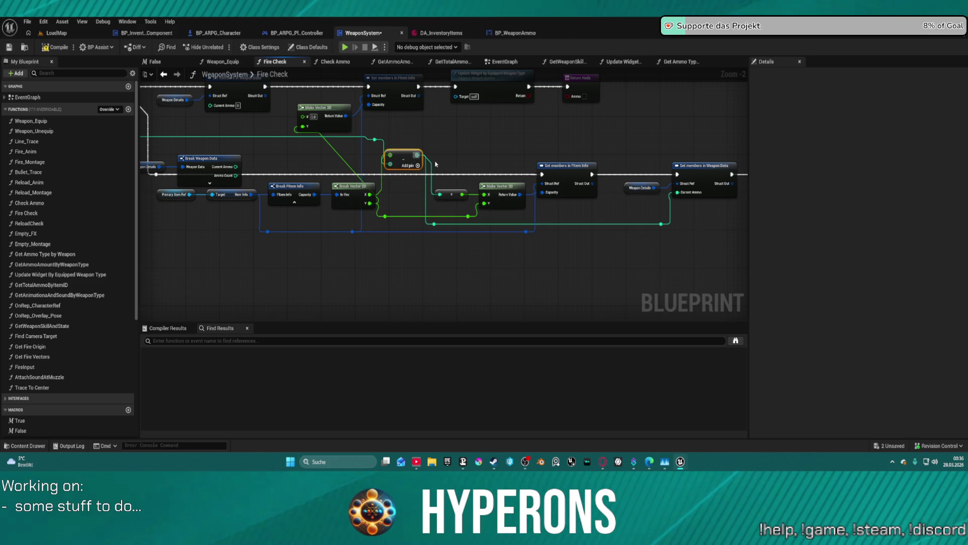
{"action": "mouse_move", "coordinate": [452, 193]}
{"action": "left_mouse_down"}
{"action": "mouse_move", "coordinate": [443, 147]}
{"action": "mouse_move", "coordinate": [560, 152]}
{"action": "mouse_move", "coordinate": [520, 157]}
{"action": "left_mouse_up"}
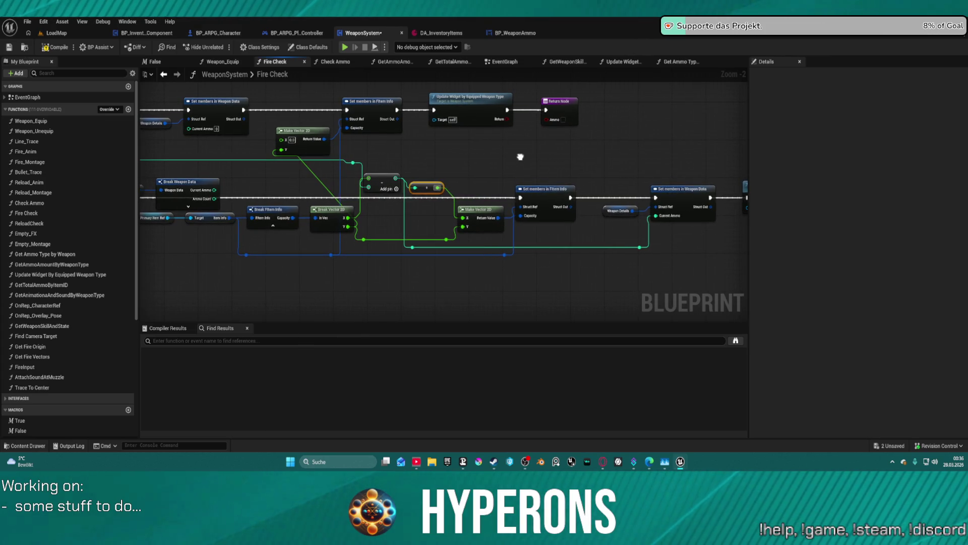
{"action": "mouse_move", "coordinate": [520, 157]}
{"action": "left_mouse_down"}
{"action": "mouse_move", "coordinate": [804, 165]}
{"action": "mouse_move", "coordinate": [694, 160]}
{"action": "mouse_move", "coordinate": [560, 172]}
{"action": "left_mouse_up"}
{"action": "right_click", "coordinate": [579, 218]}
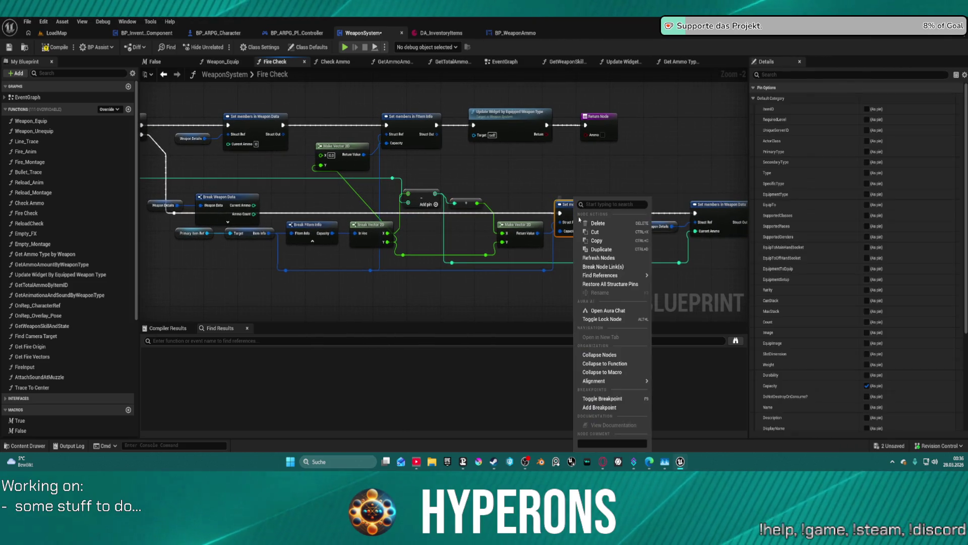
Step: Breakpoint Set members in FItem Info, equip the MG rifle in play, and fire to trigger it
{"action": "left_click", "coordinate": [599, 402]}
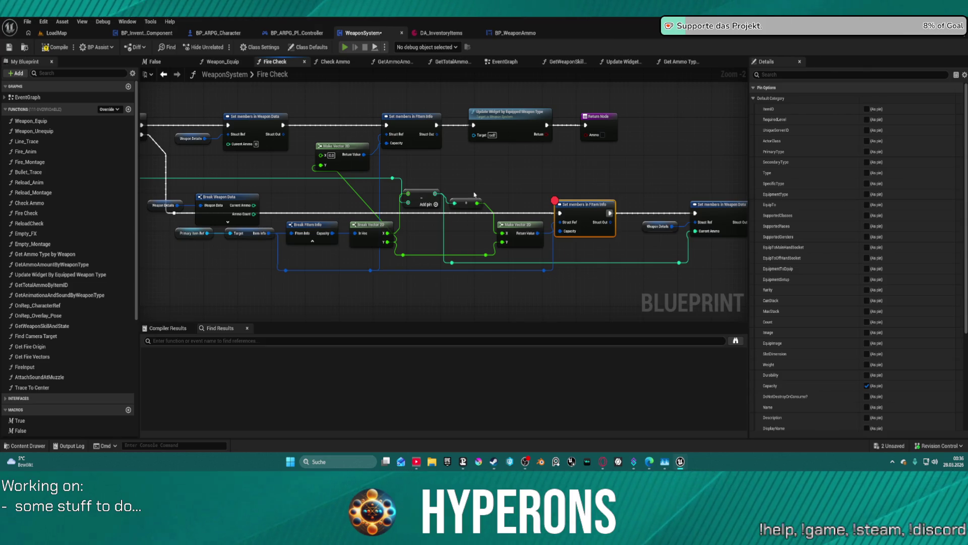
{"action": "key", "text": "i"}
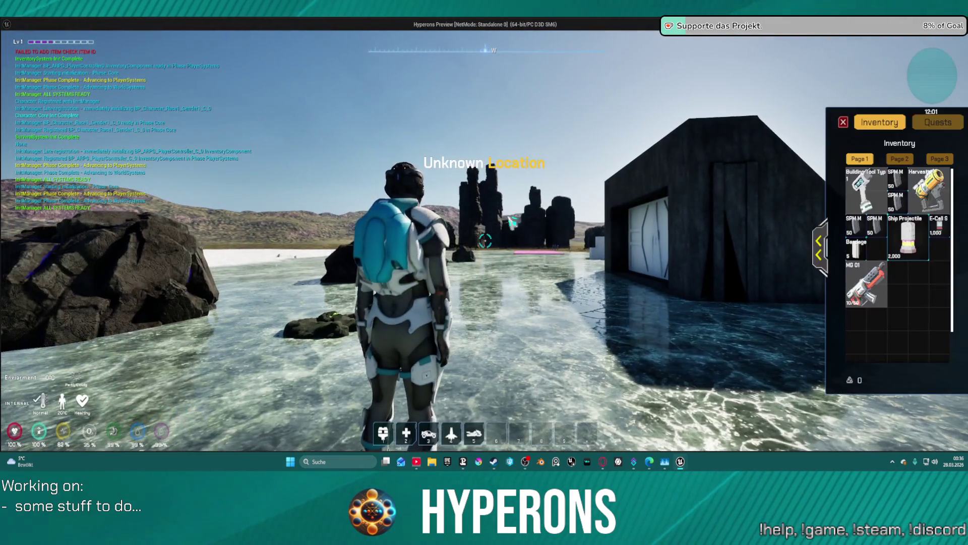
{"action": "double_click", "coordinate": [881, 291]}
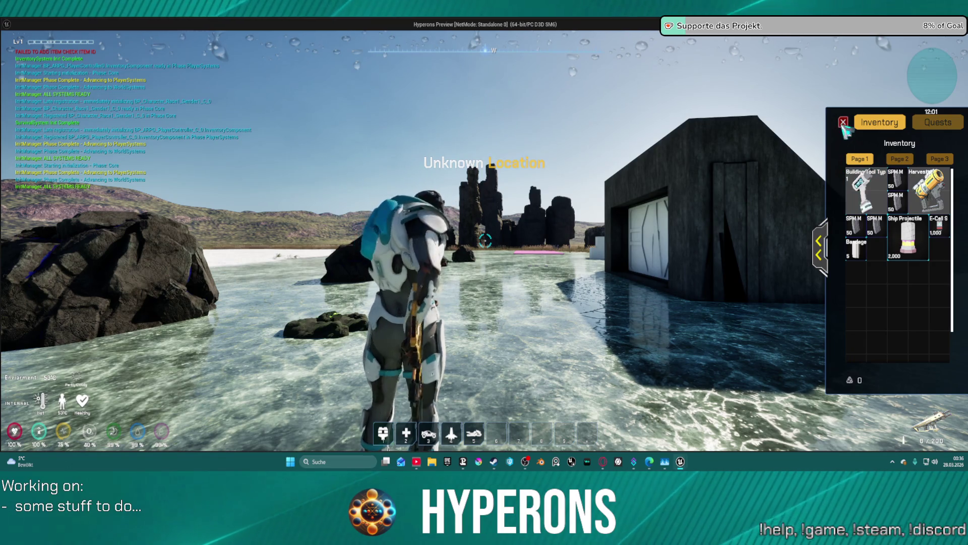
{"action": "key", "text": "i"}
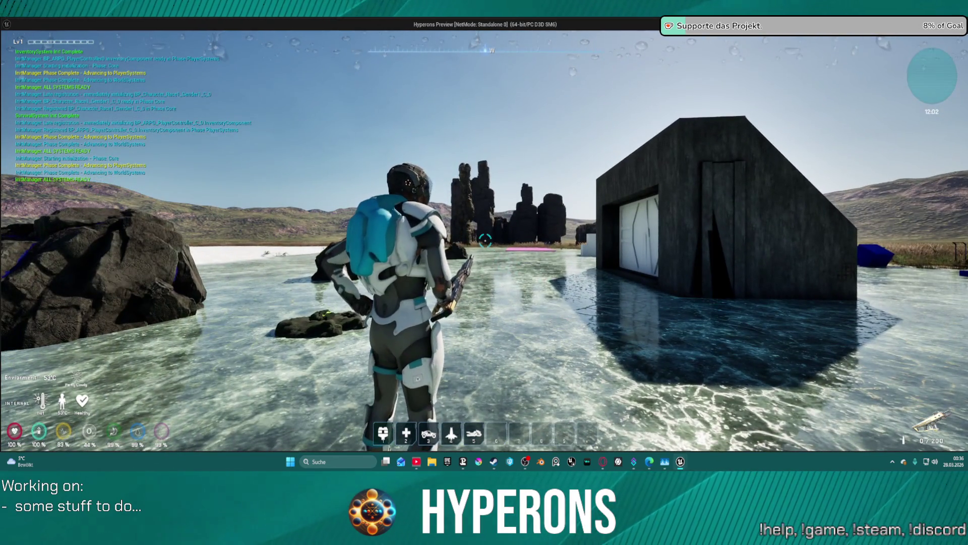
{"action": "left_click", "coordinate": [485, 240]}
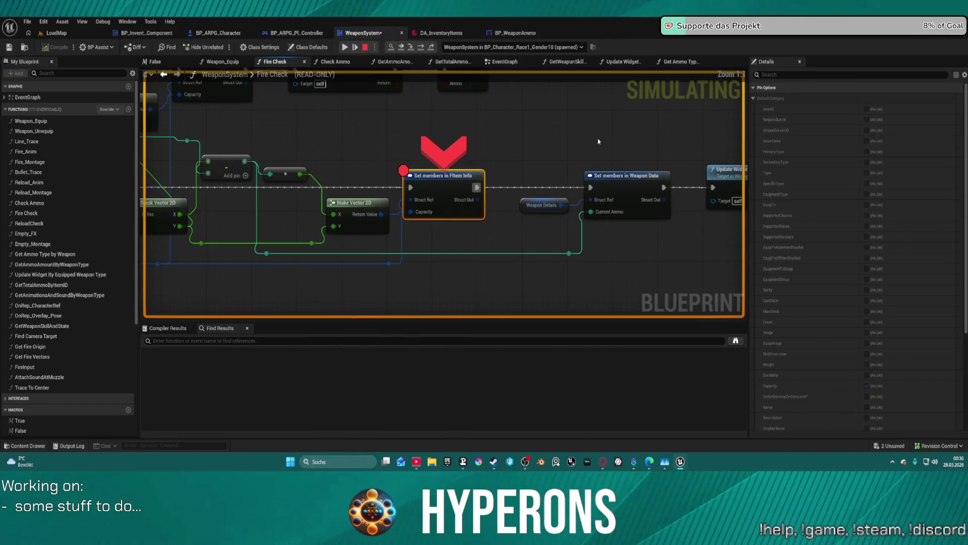
Step: Inspect paused pin values around the ammo subtraction and Break Weapon Data nodes, then resume
{"action": "mouse_move", "coordinate": [431, 216]}
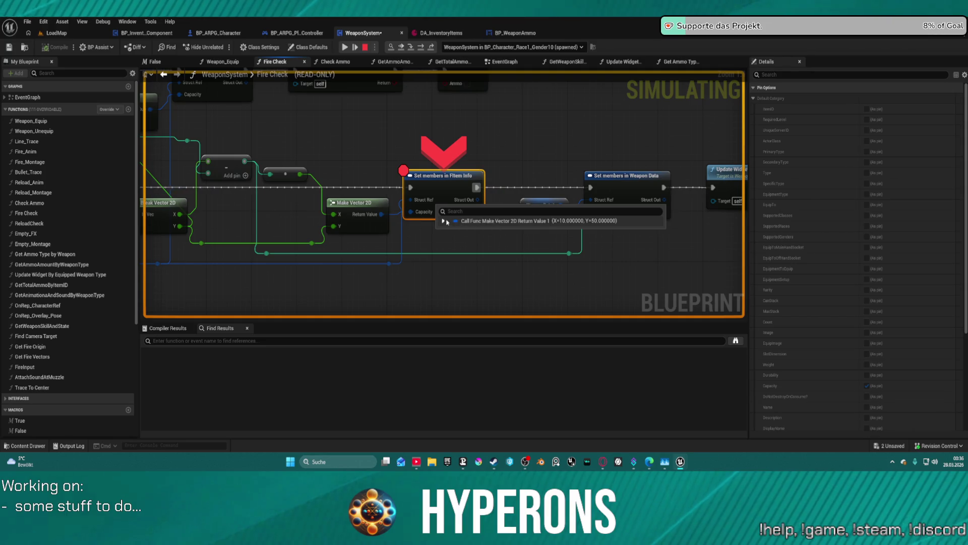
{"action": "mouse_move", "coordinate": [401, 138]}
{"action": "left_mouse_down"}
{"action": "mouse_move", "coordinate": [599, 129]}
{"action": "mouse_move", "coordinate": [732, 136]}
{"action": "left_mouse_up"}
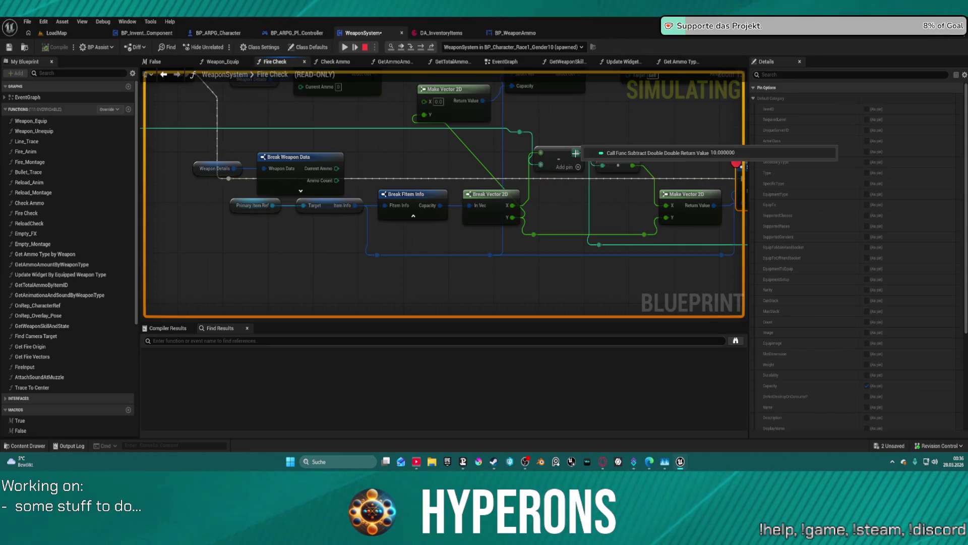
{"action": "left_click_drag", "start_coordinate": [556, 160], "coordinate": [777, 178]}
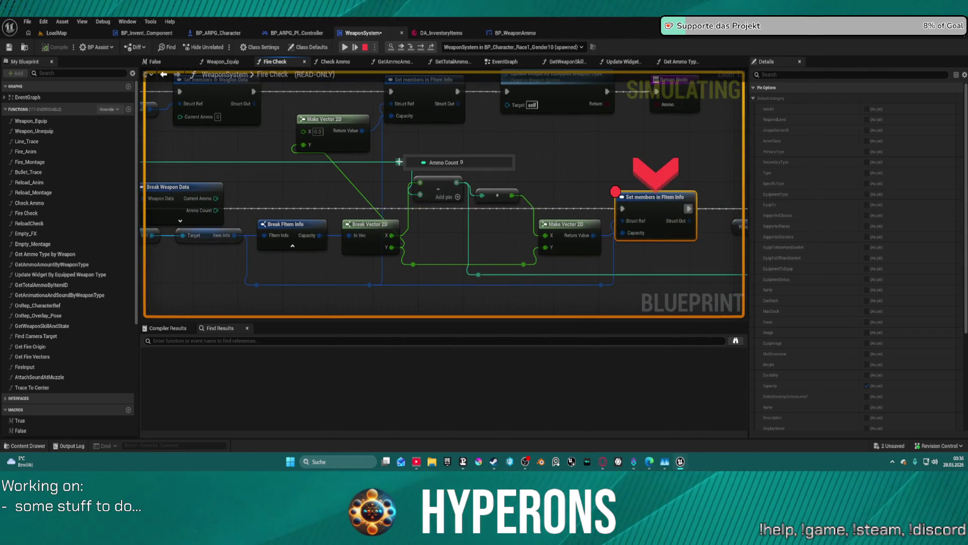
{"action": "left_click", "coordinate": [346, 48]}
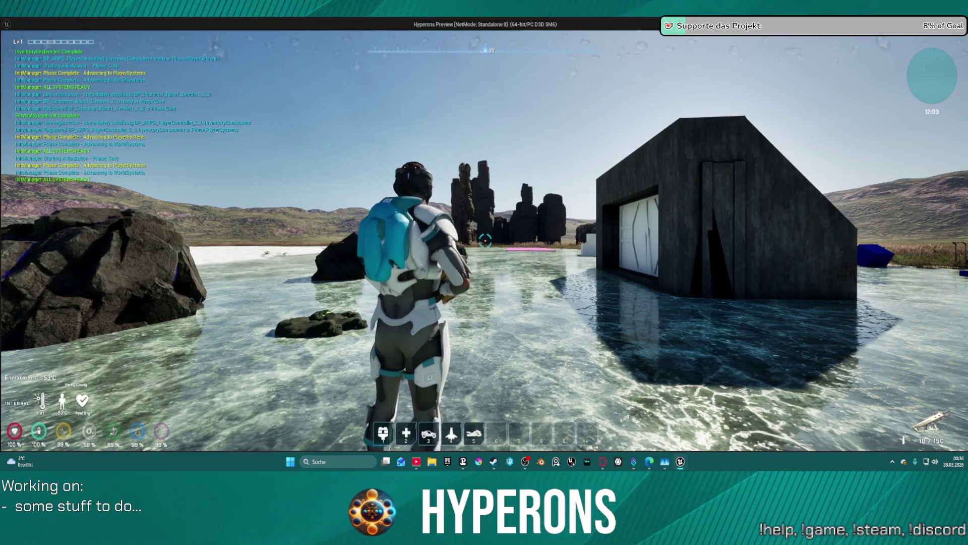
Step: Read the Subtract result of 49 and the Current Ammo and Capacity pin values, then resume
{"action": "key", "text": "w"}
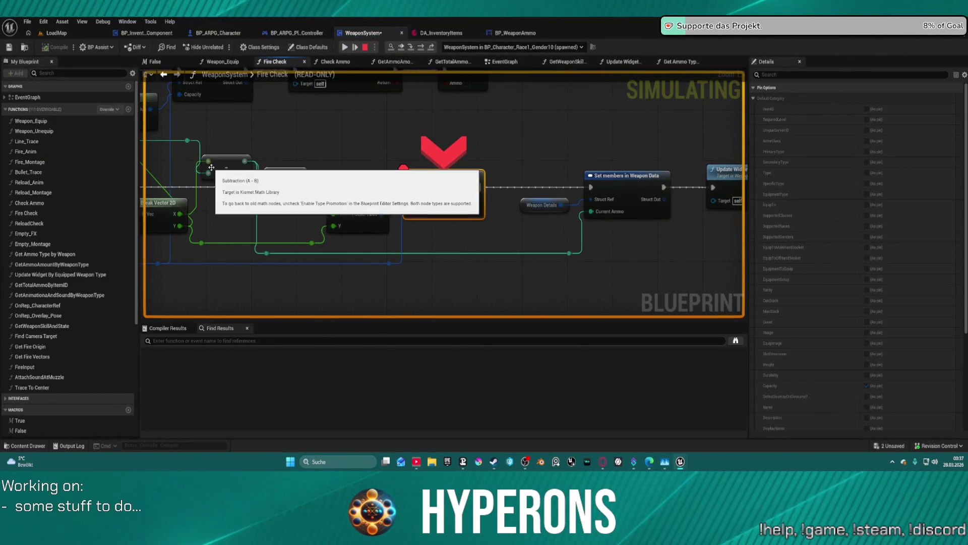
{"action": "mouse_move", "coordinate": [208, 160]}
{"action": "mouse_move", "coordinate": [274, 175]}
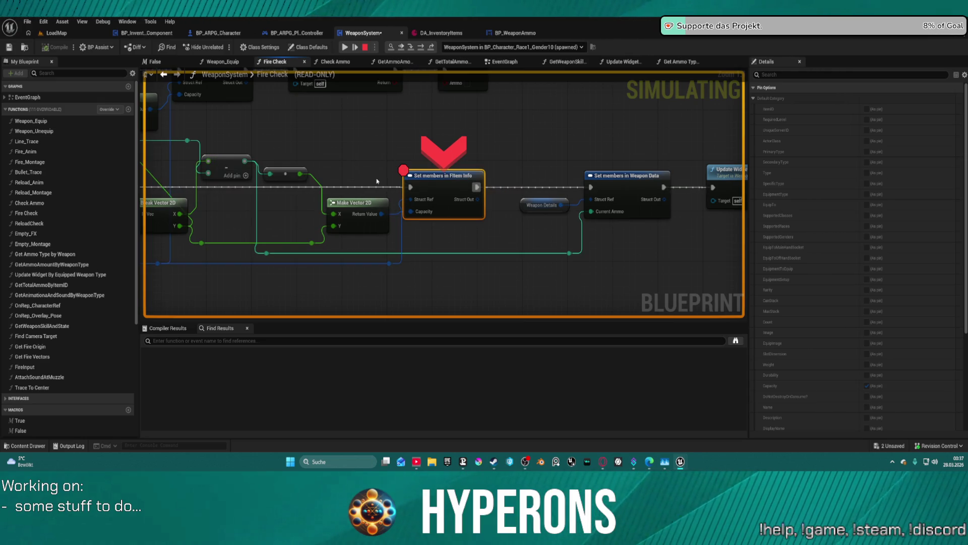
{"action": "mouse_move", "coordinate": [340, 208]}
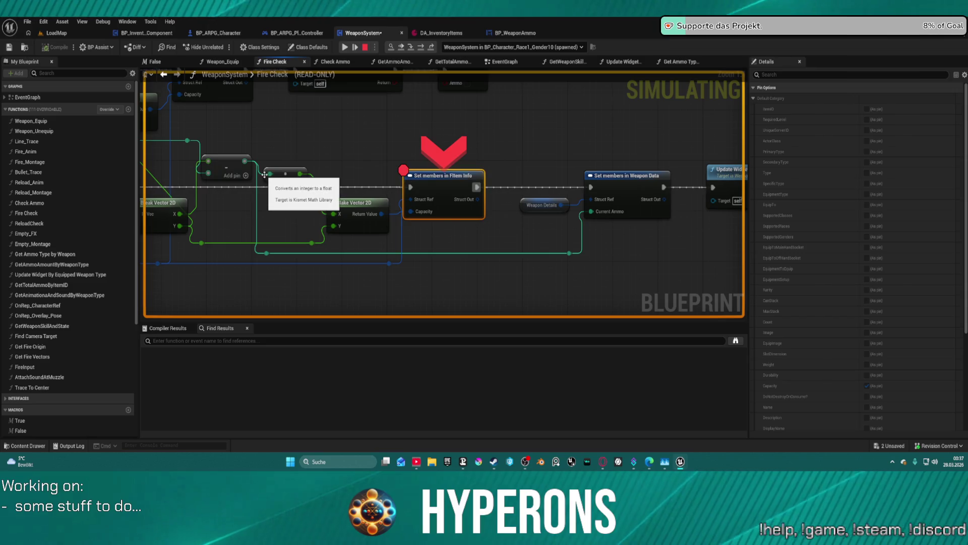
{"action": "left_click_drag", "start_coordinate": [265, 174], "coordinate": [429, 145]}
{"action": "mouse_move", "coordinate": [429, 145]}
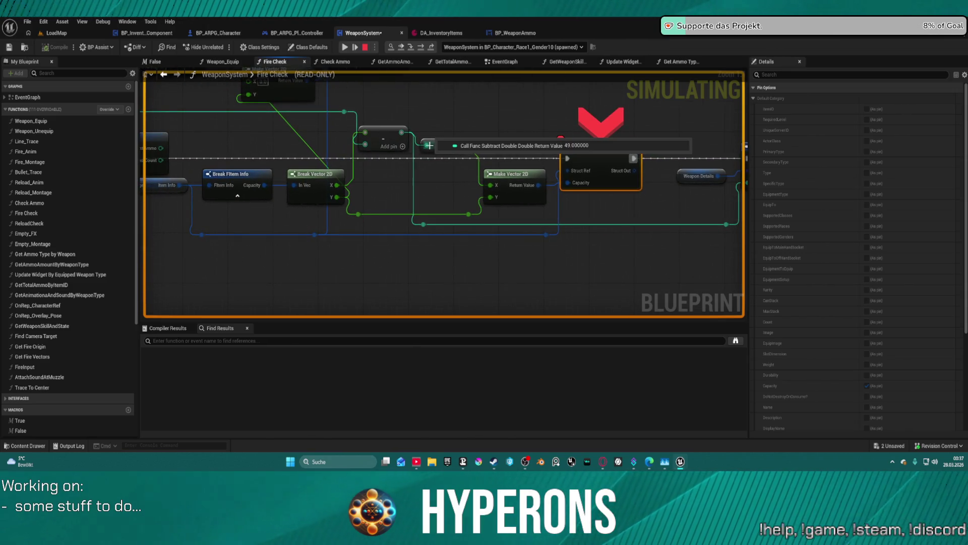
{"action": "mouse_move", "coordinate": [428, 230]}
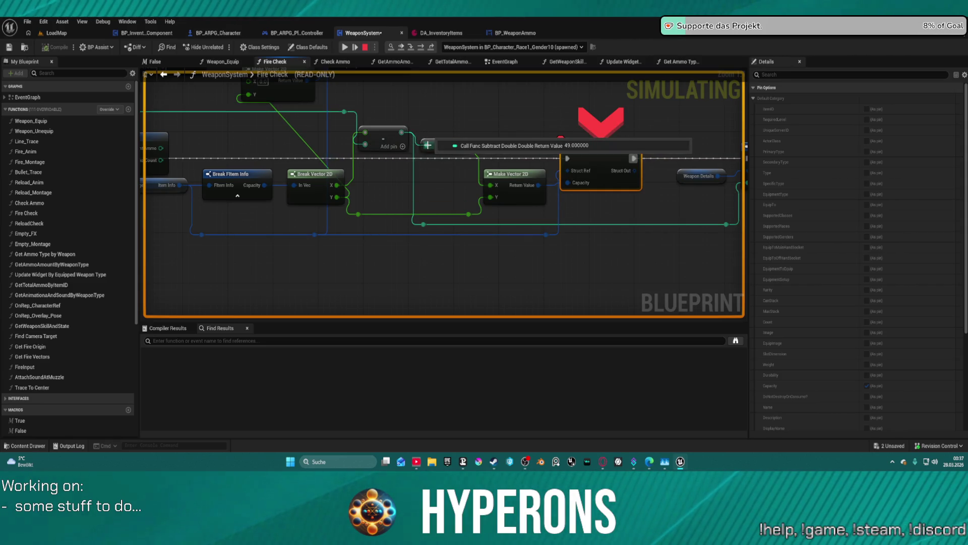
{"action": "mouse_move", "coordinate": [428, 145]}
{"action": "left_mouse_down"}
{"action": "mouse_move", "coordinate": [557, 182]}
{"action": "mouse_move", "coordinate": [457, 177]}
{"action": "mouse_move", "coordinate": [161, 133]}
{"action": "left_mouse_up"}
{"action": "mouse_move", "coordinate": [562, 198]}
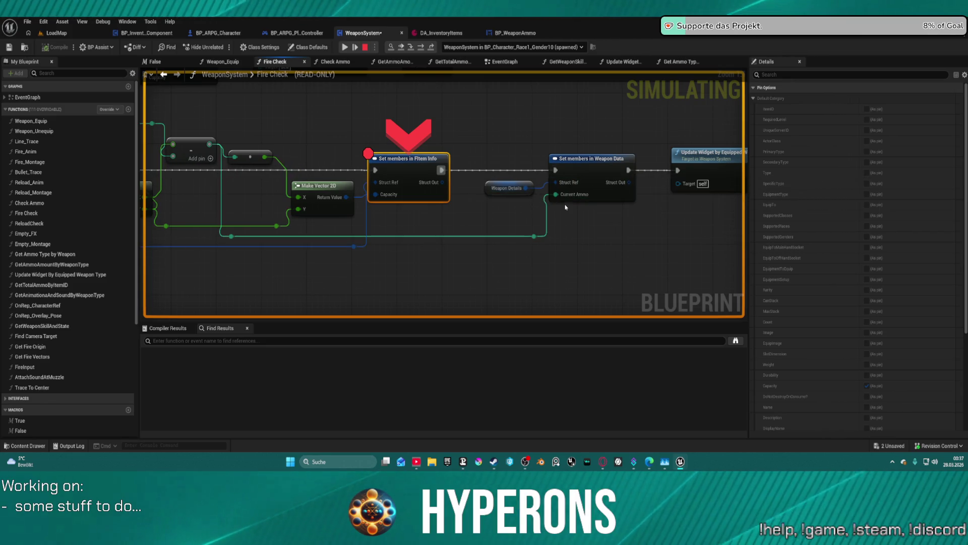
{"action": "mouse_move", "coordinate": [379, 198]}
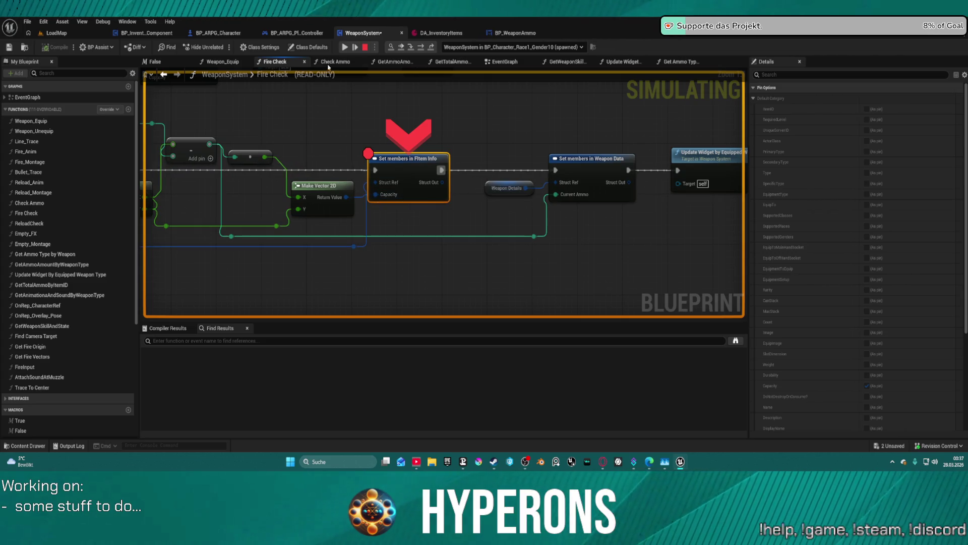
{"action": "left_click", "coordinate": [345, 47]}
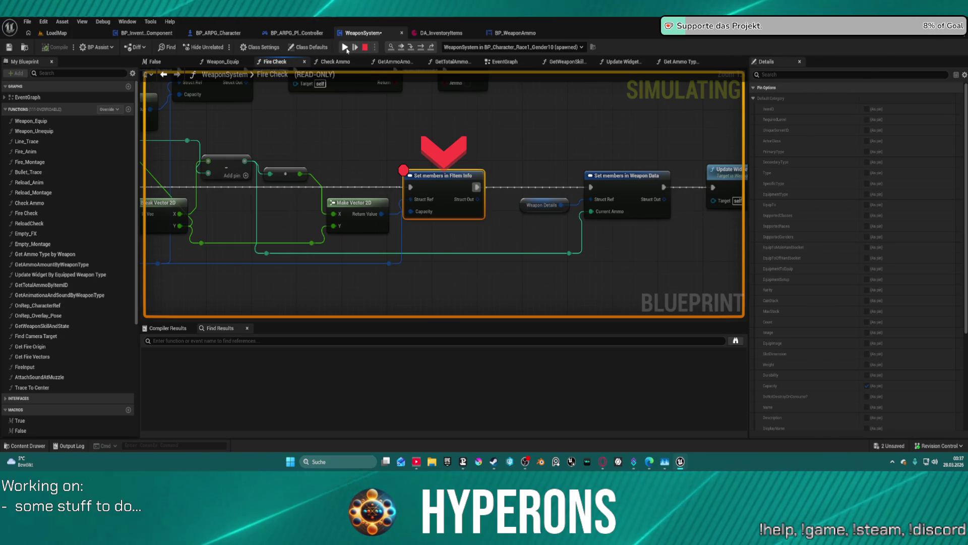
Step: Fire repeatedly, resuming past each Fire Check breakpoint hit, until the magazine reads 0 / 151
{"action": "left_click", "coordinate": [345, 48]}
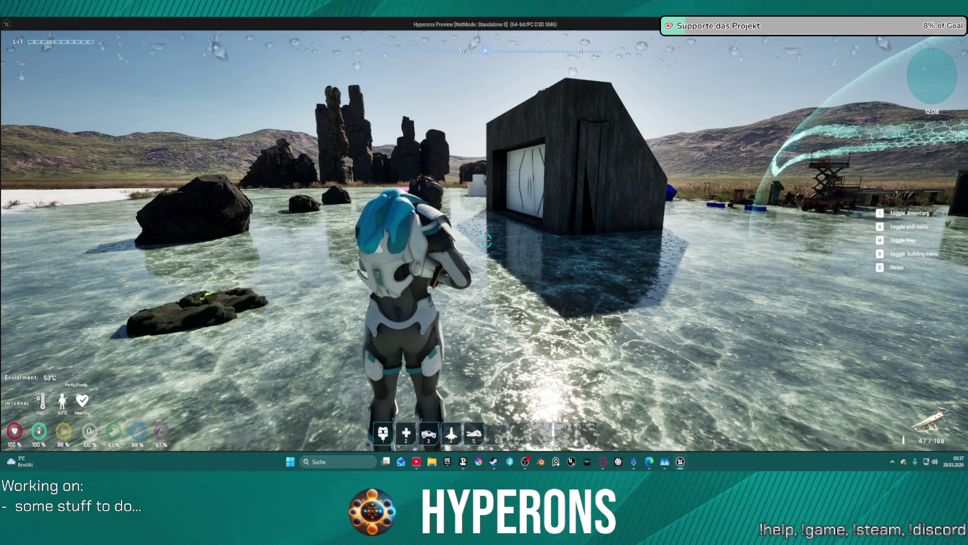
{"action": "key", "text": "i"}
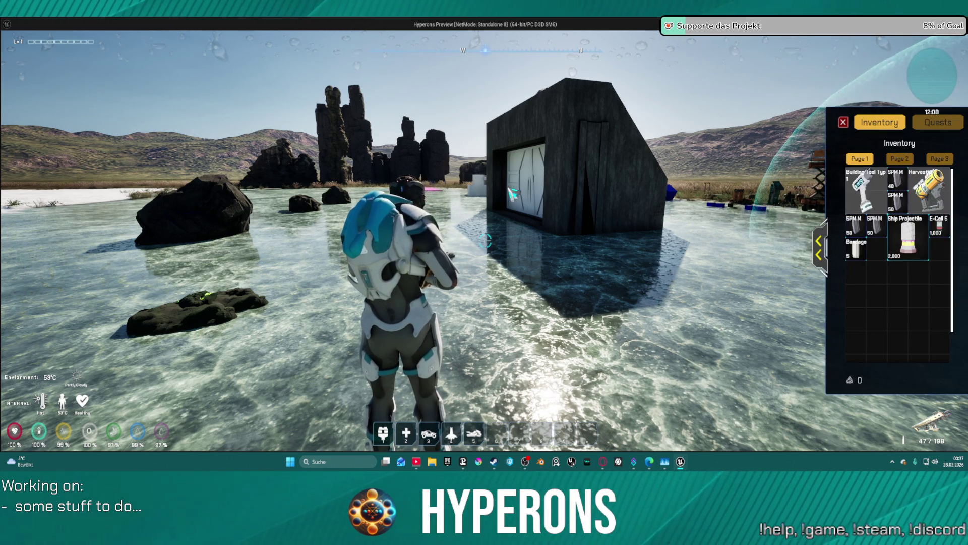
{"action": "key", "text": "i"}
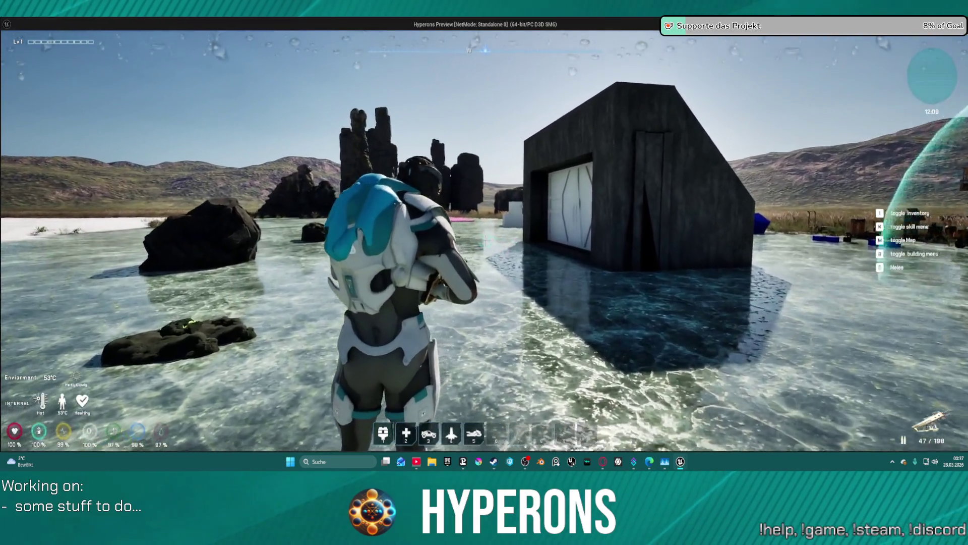
{"action": "left_click", "coordinate": [495, 182]}
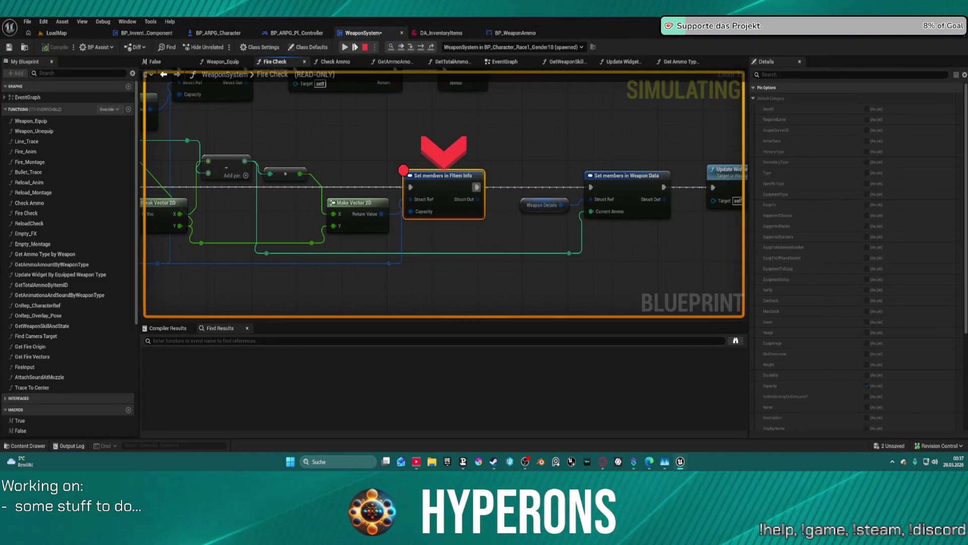
{"action": "key", "text": "F5"}
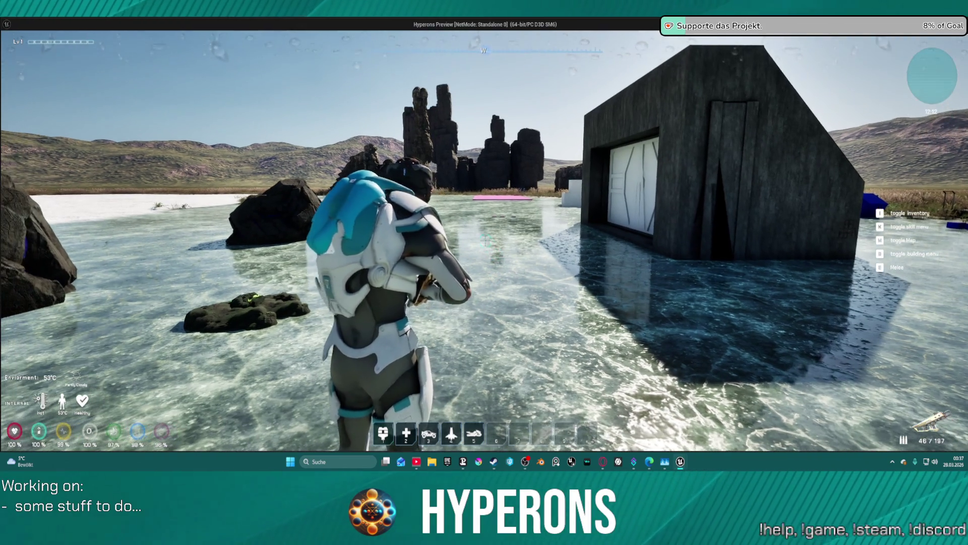
{"action": "left_click", "coordinate": [422, 123]}
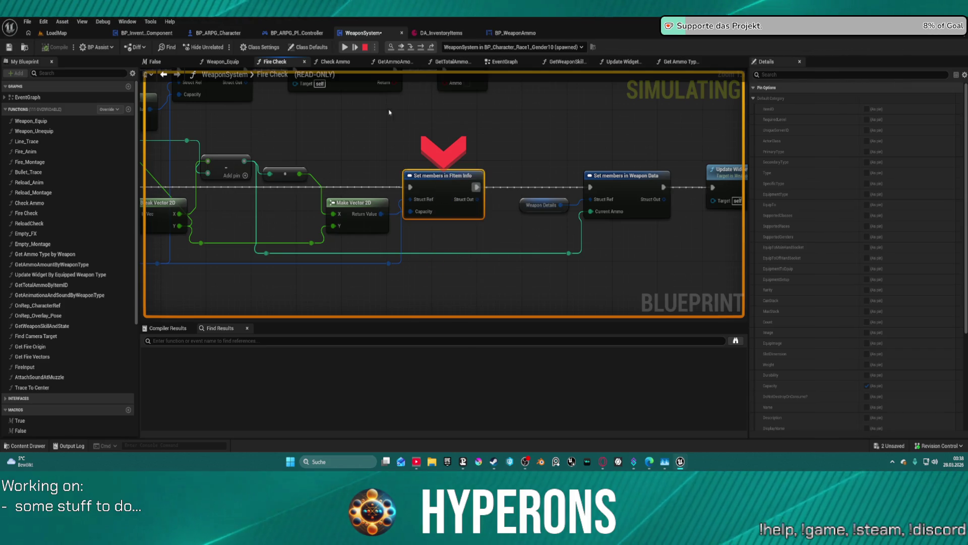
{"action": "left_click", "coordinate": [346, 47]}
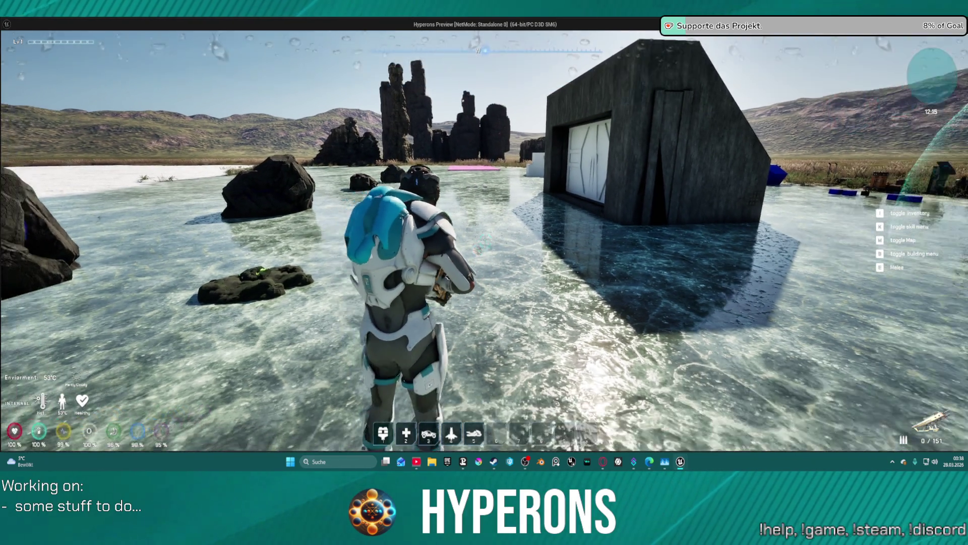
Step: Stop play and undo Fire Check's last node deletion, node move and node creation
{"action": "key", "text": "Escape"}
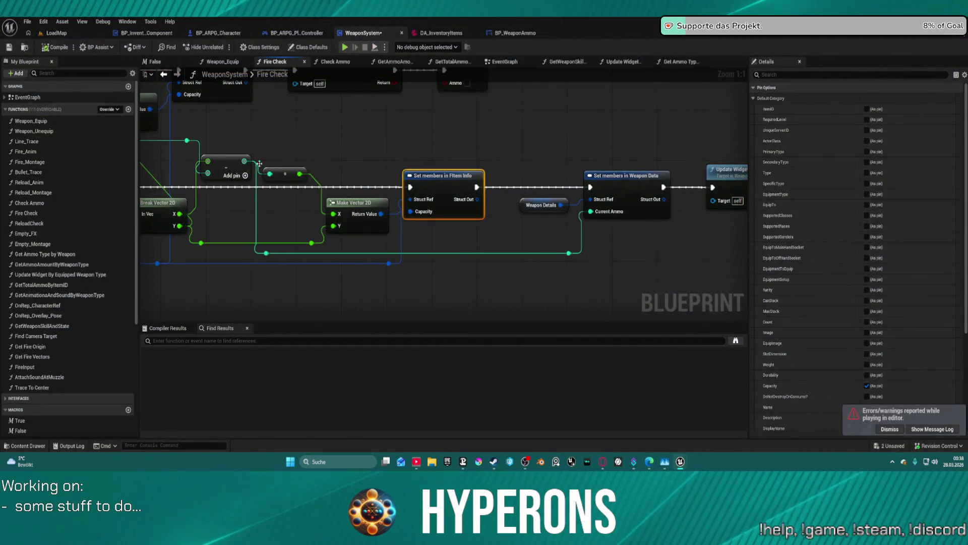
{"action": "left_click_drag", "start_coordinate": [508, 135], "coordinate": [530, 141]}
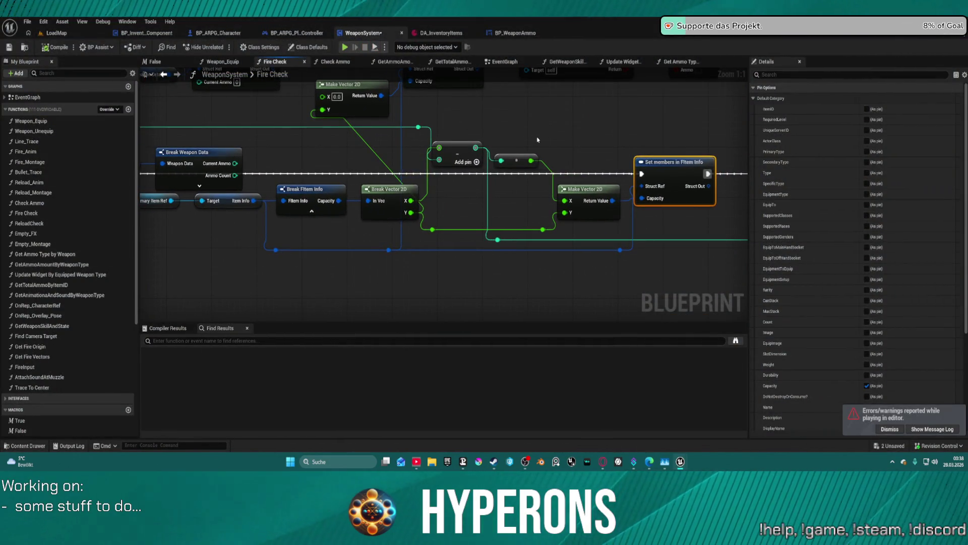
{"action": "key", "text": "ctrl+z"}
{"action": "key", "text": "ctrl+z"}
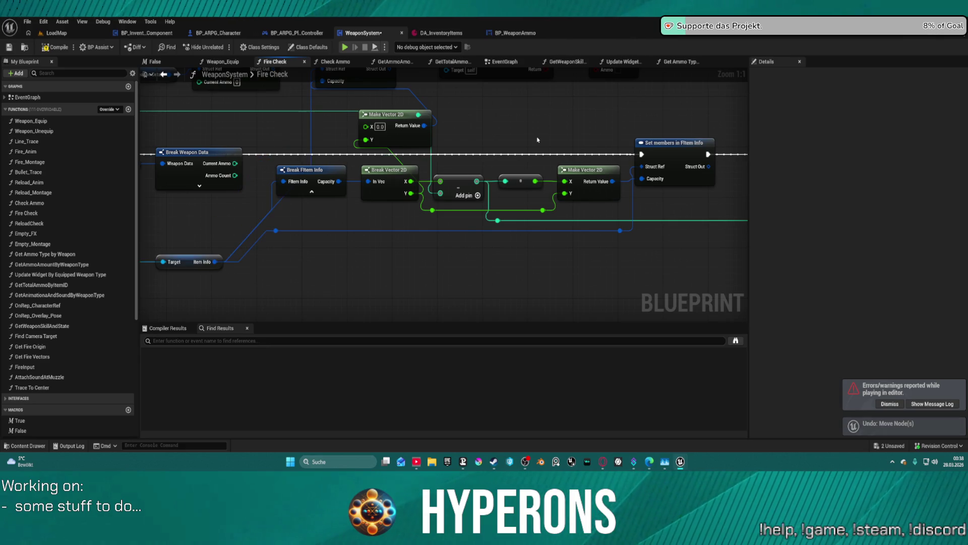
{"action": "key", "text": "ctrl+z"}
{"action": "key", "text": "ctrl+z"}
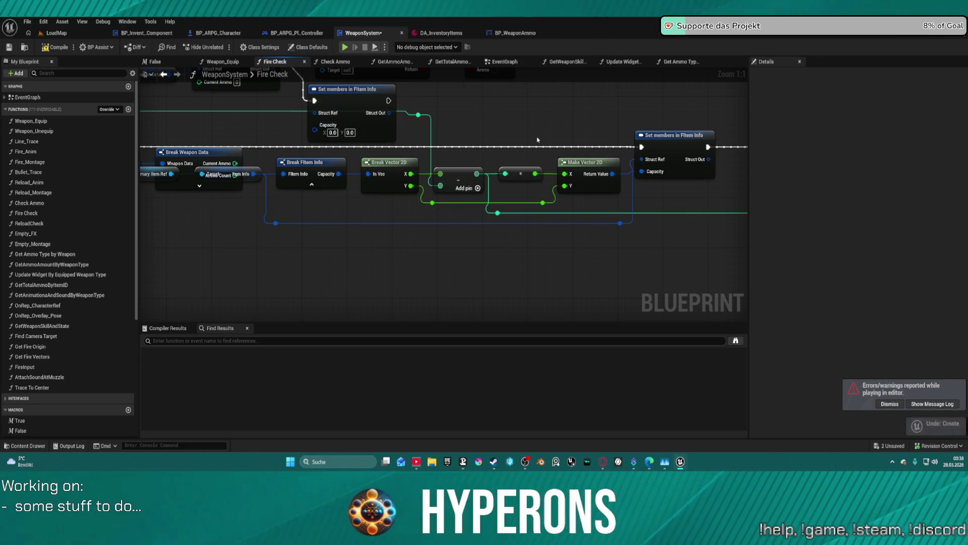
{"action": "key", "text": "ctrl+z"}
{"action": "key", "text": "ctrl+z"}
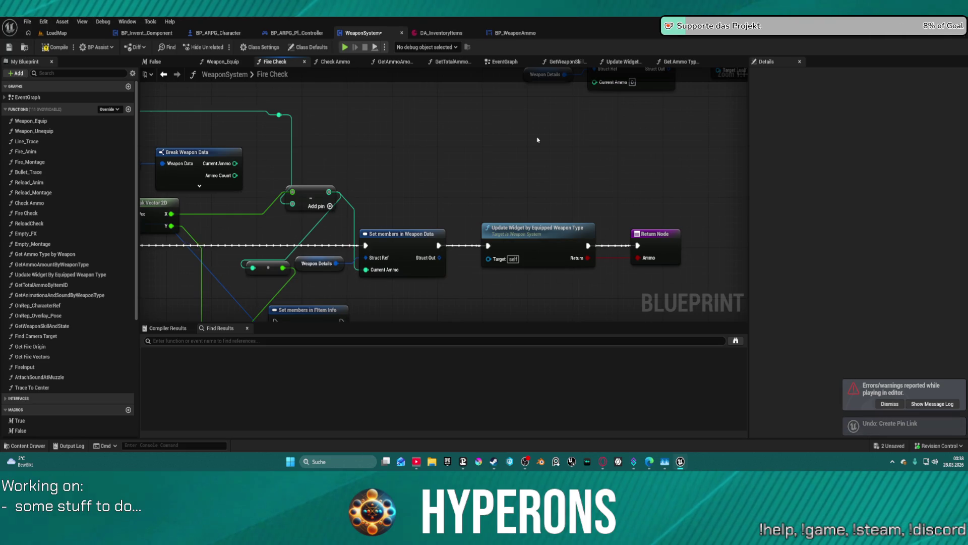
{"action": "scroll", "coordinate": [537, 139], "scroll_direction": "down", "scroll_amount": 3}
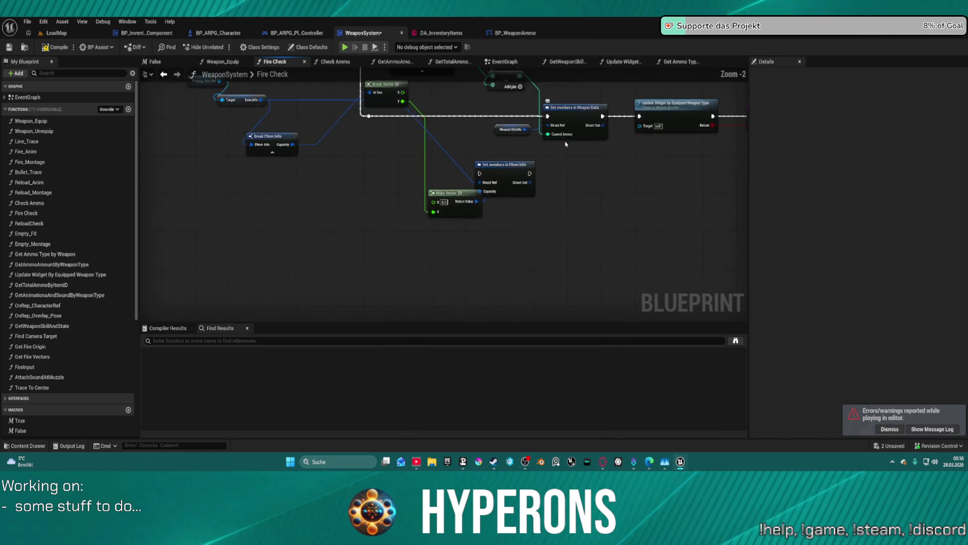
{"action": "left_click_drag", "start_coordinate": [540, 249], "coordinate": [512, 249]}
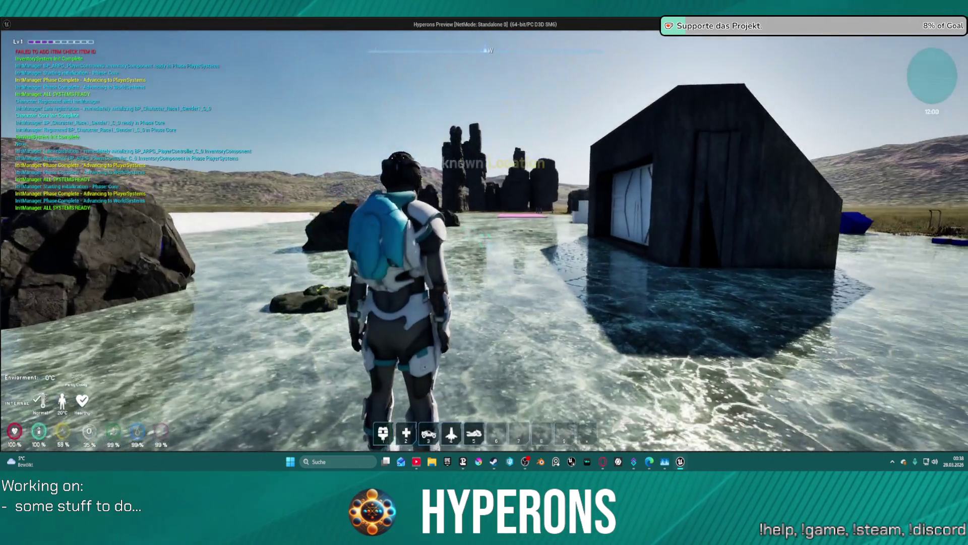
Step: Equip the MG 01 from the inventory, reload, walk forward, fire a shot, and end the session
{"action": "key", "text": "i"}
{"action": "right_click", "coordinate": [867, 280]}
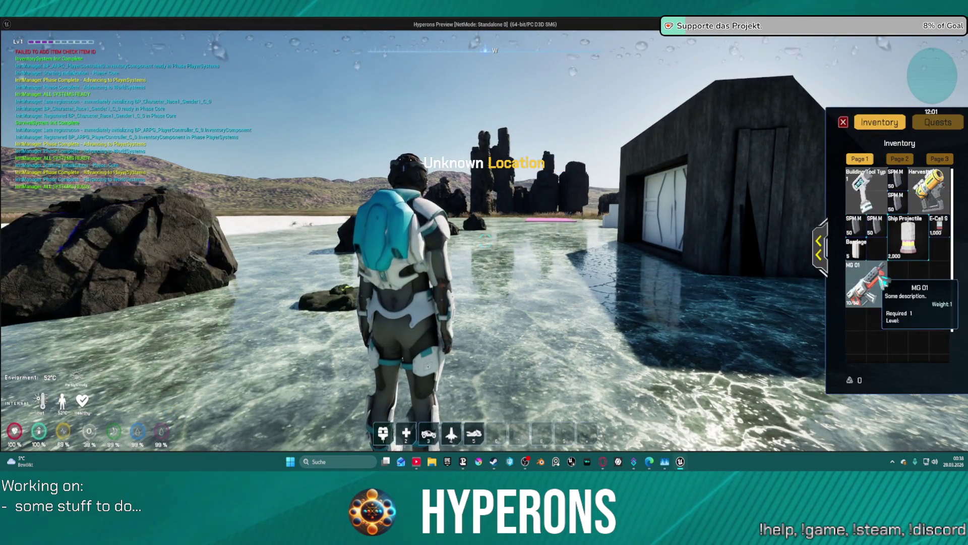
{"action": "left_click", "coordinate": [902, 288]}
{"action": "key", "text": "i"}
{"action": "key", "text": "r"}
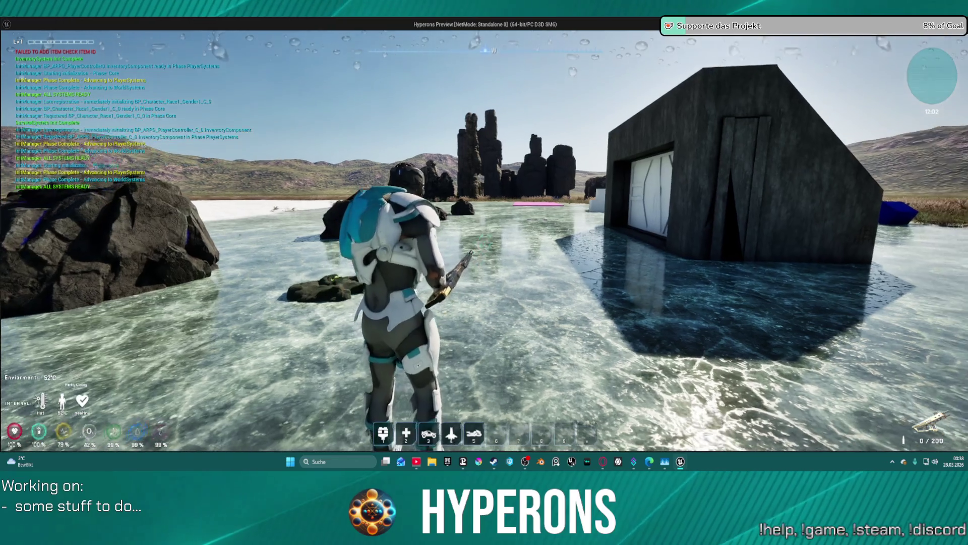
{"action": "key", "text": "w"}
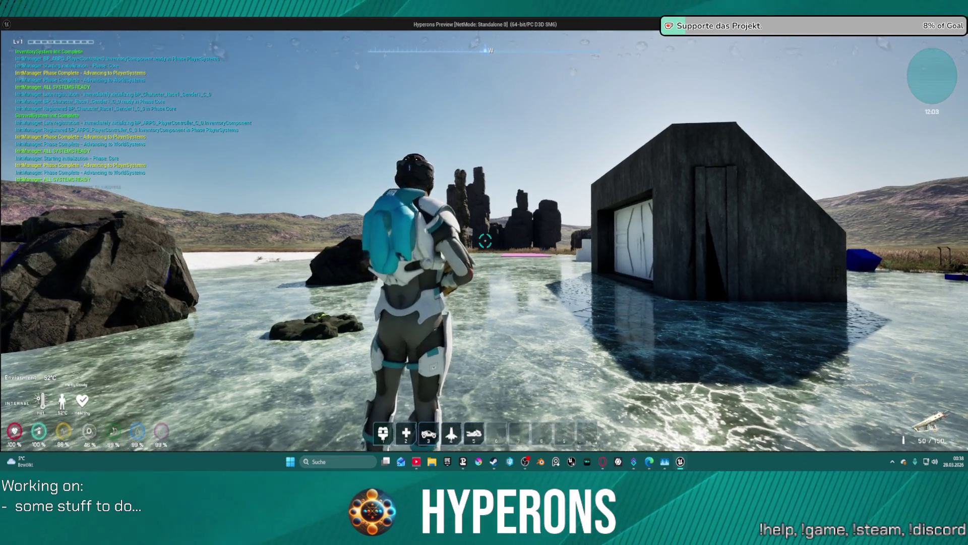
{"action": "left_click", "coordinate": [486, 241]}
{"action": "key", "text": "Escape"}
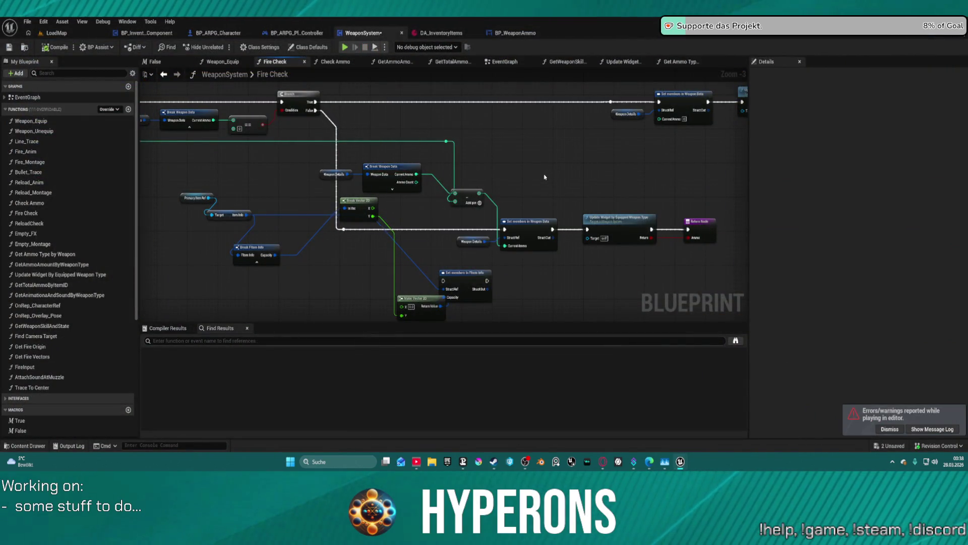
Step: Undo five Fire Check edits to restore the Branch and Set members nodes, then launch a play preview
{"action": "mouse_move", "coordinate": [544, 177]}
{"action": "left_mouse_down"}
{"action": "mouse_move", "coordinate": [264, 207]}
{"action": "mouse_move", "coordinate": [571, 177]}
{"action": "mouse_move", "coordinate": [657, 211]}
{"action": "left_mouse_up"}
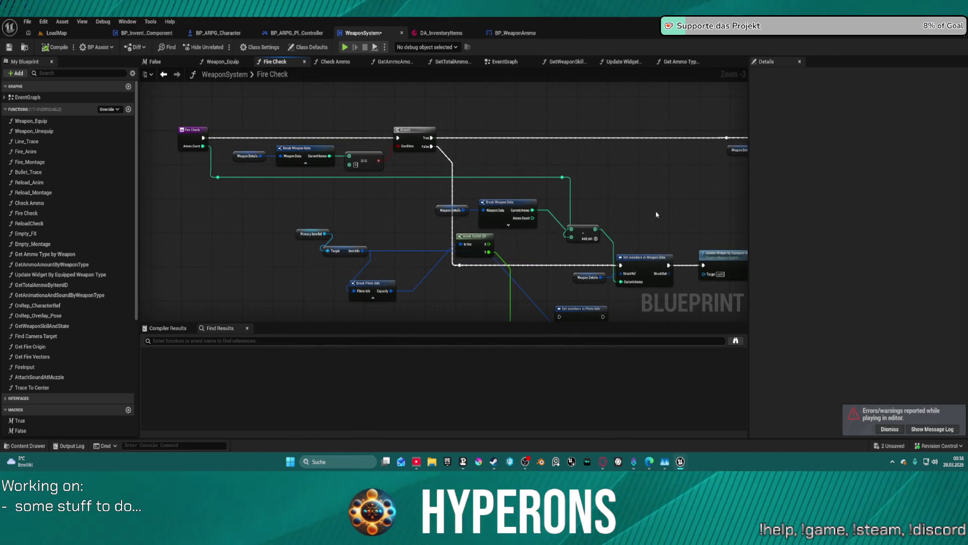
{"action": "key", "text": "ctrl+z"}
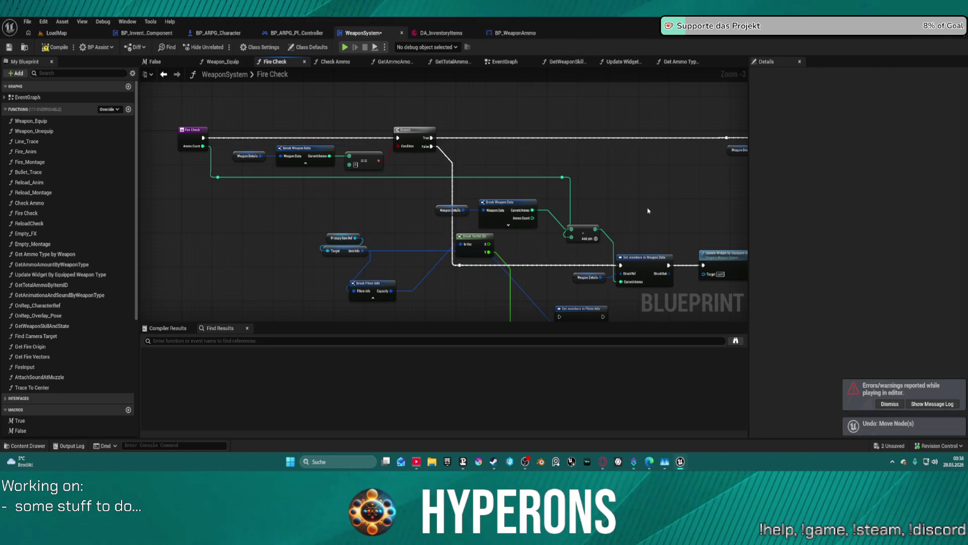
{"action": "key", "text": "ctrl+z"}
{"action": "key", "text": "ctrl+z"}
{"action": "key", "text": "ctrl+z"}
{"action": "key", "text": "ctrl+z"}
{"action": "key", "text": "ctrl+z"}
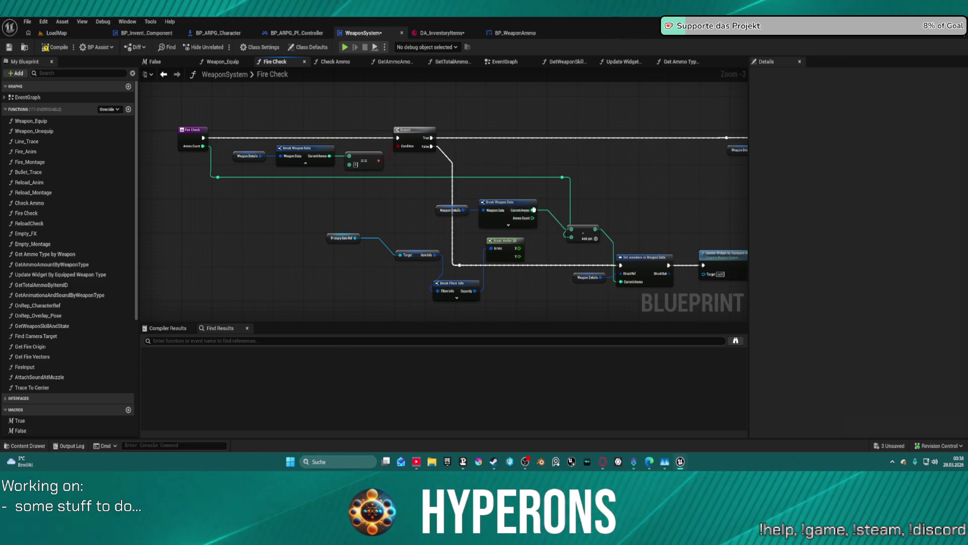
{"action": "key", "text": "ctrl+z"}
{"action": "key", "text": "ctrl+z"}
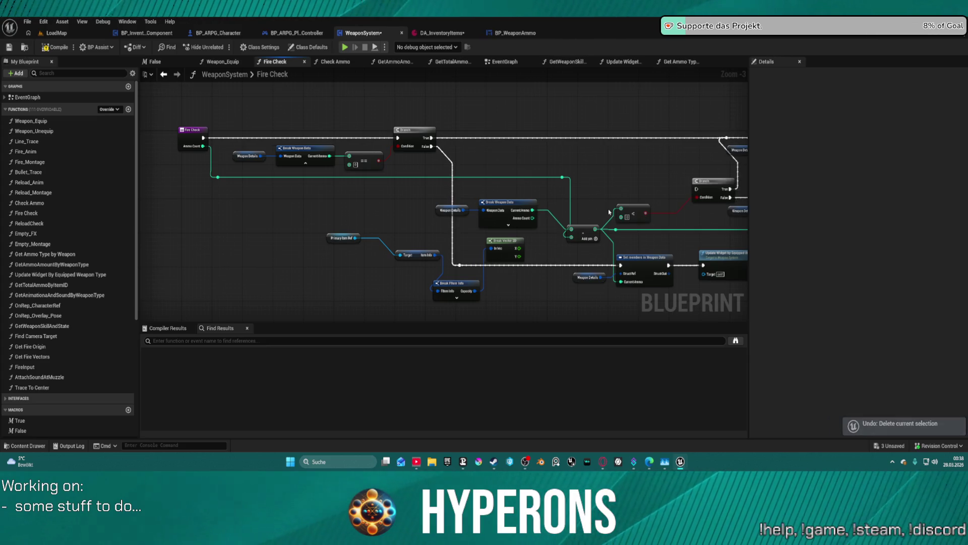
{"action": "key", "text": "ctrl+z"}
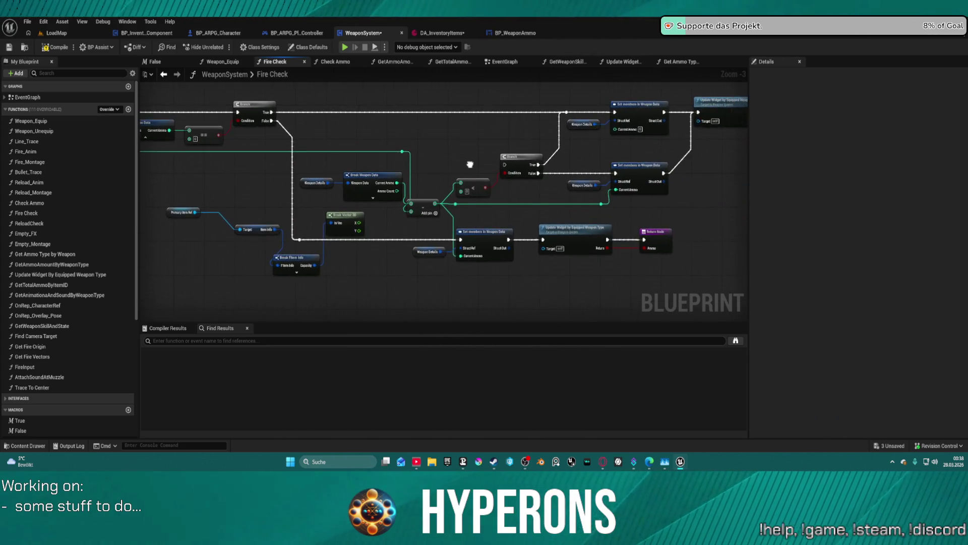
{"action": "key", "text": "ctrl+z"}
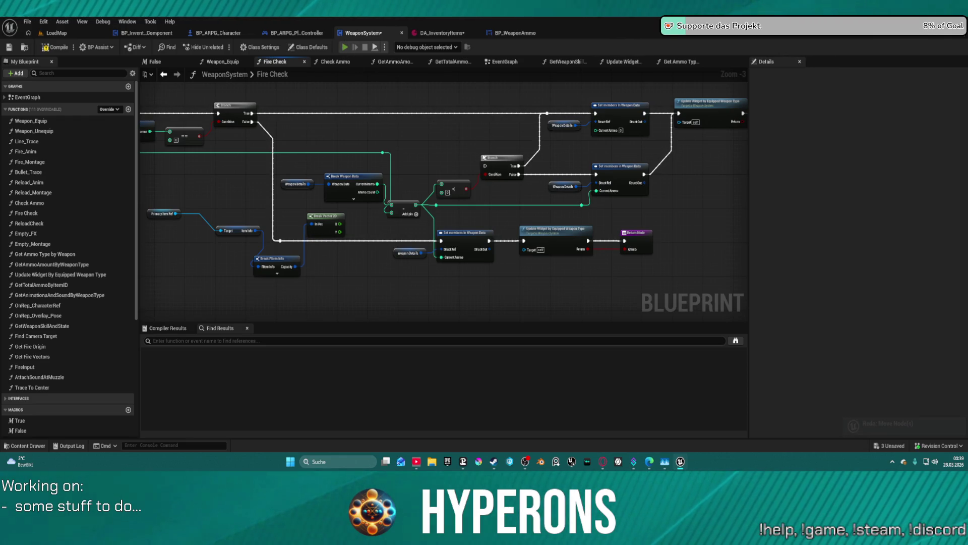
{"action": "key", "text": "alt+p"}
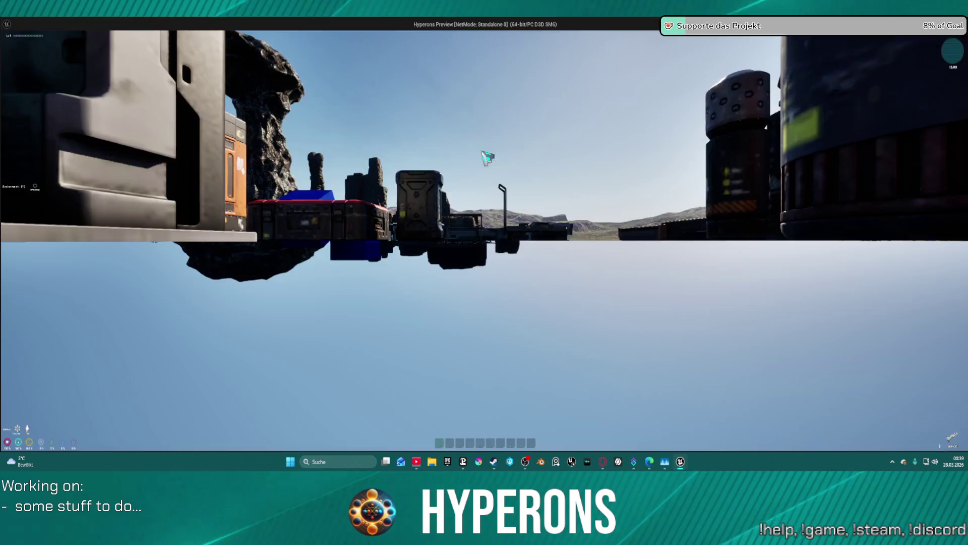
Step: Walk toward the dark building, fire the rifle, and back away
{"action": "key", "text": "i"}
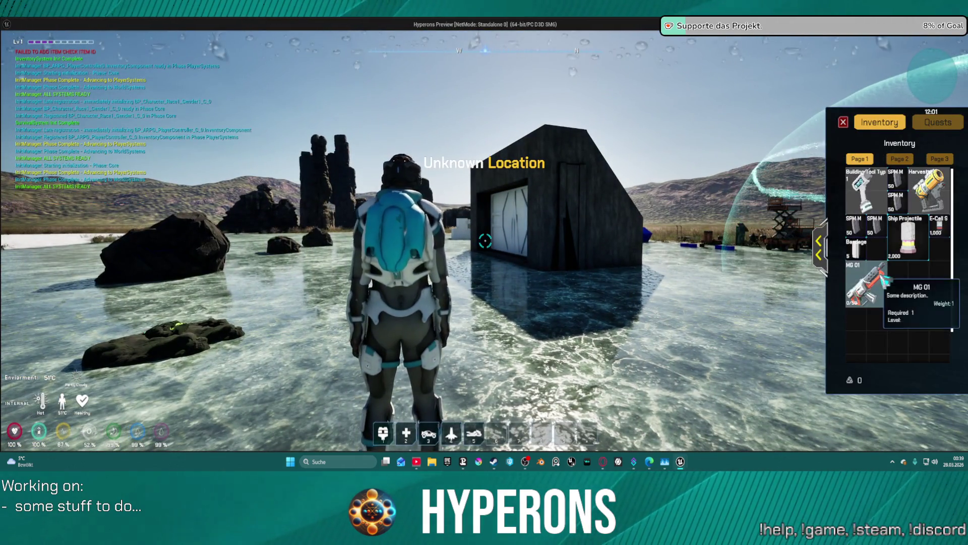
{"action": "key", "text": "i"}
{"action": "key", "text": "w"}
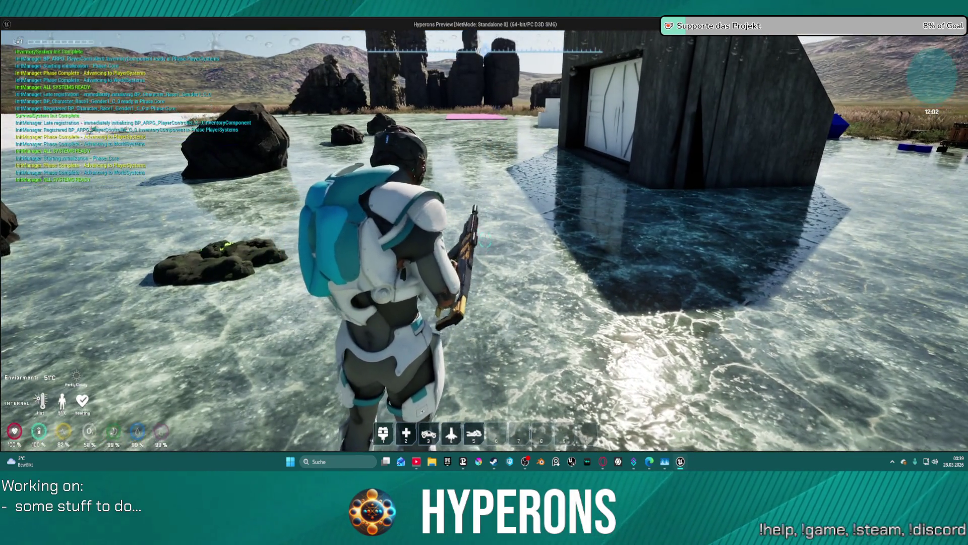
{"action": "left_click", "coordinate": [485, 241]}
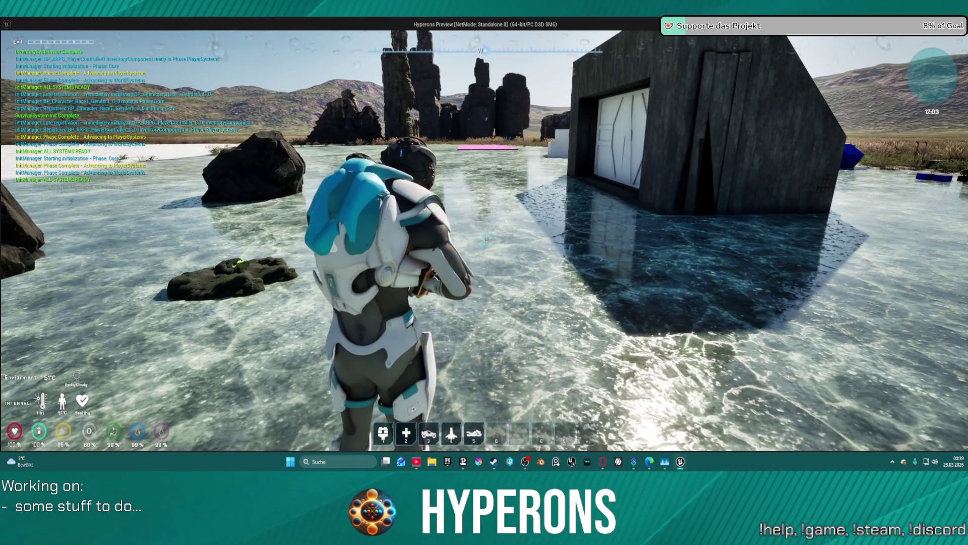
{"action": "key", "text": "s"}
Step: Unequip the MG 01 from the primary slot, end the play session, and undo the last wire link
{"action": "key", "text": "i"}
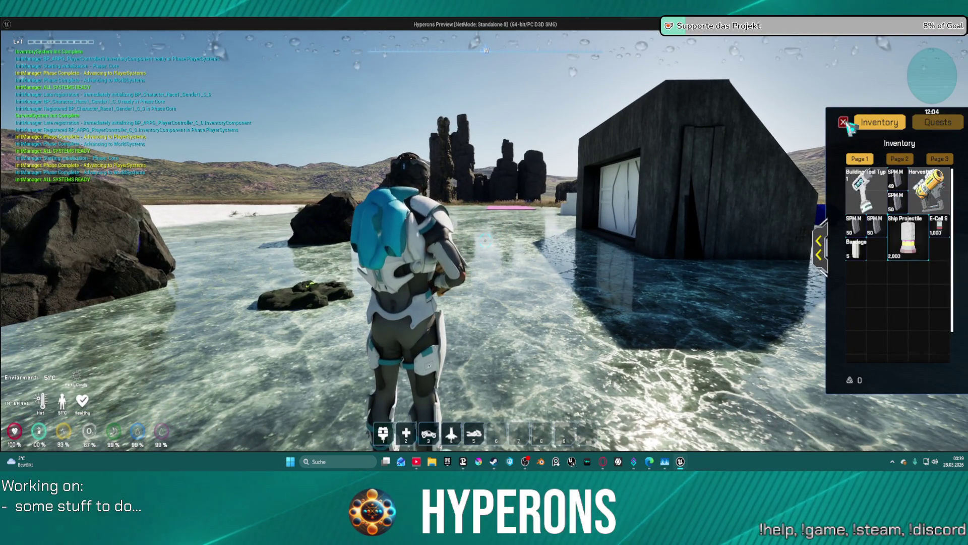
{"action": "left_click", "coordinate": [820, 248]}
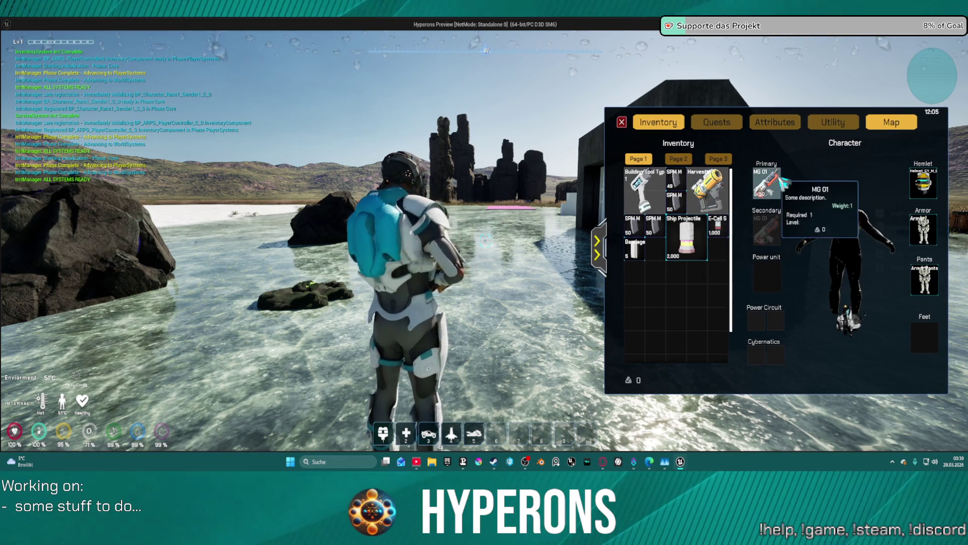
{"action": "right_click", "coordinate": [784, 182]}
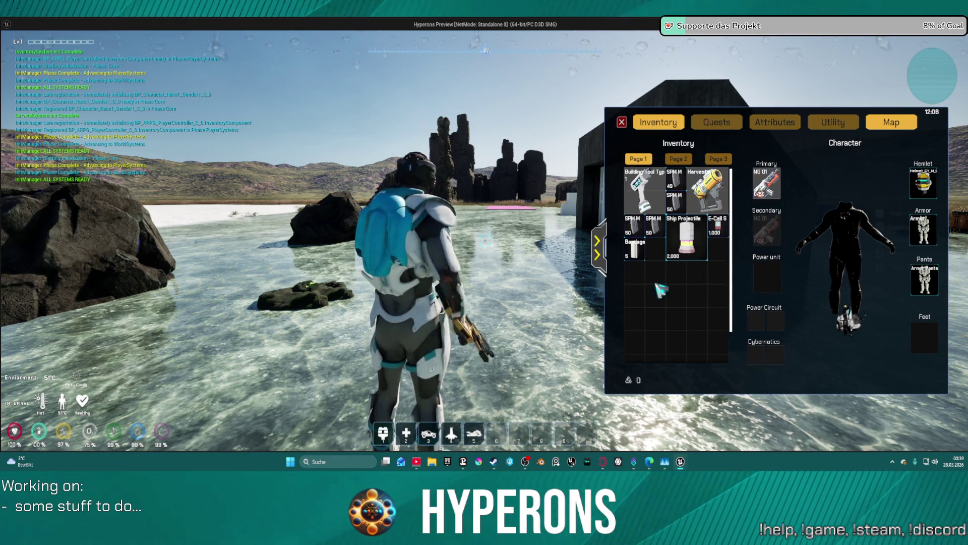
{"action": "left_click", "coordinate": [622, 122]}
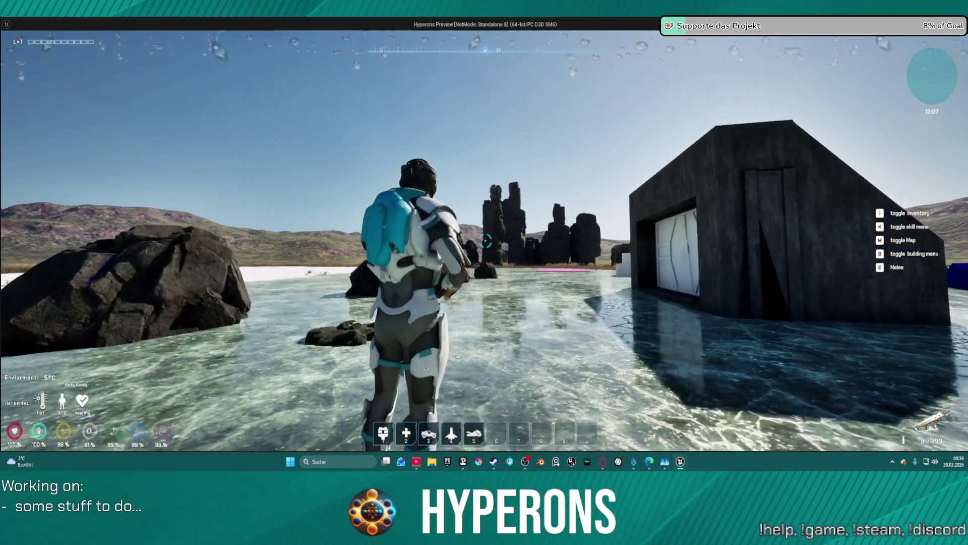
{"action": "key", "text": "i"}
{"action": "left_click", "coordinate": [622, 122]}
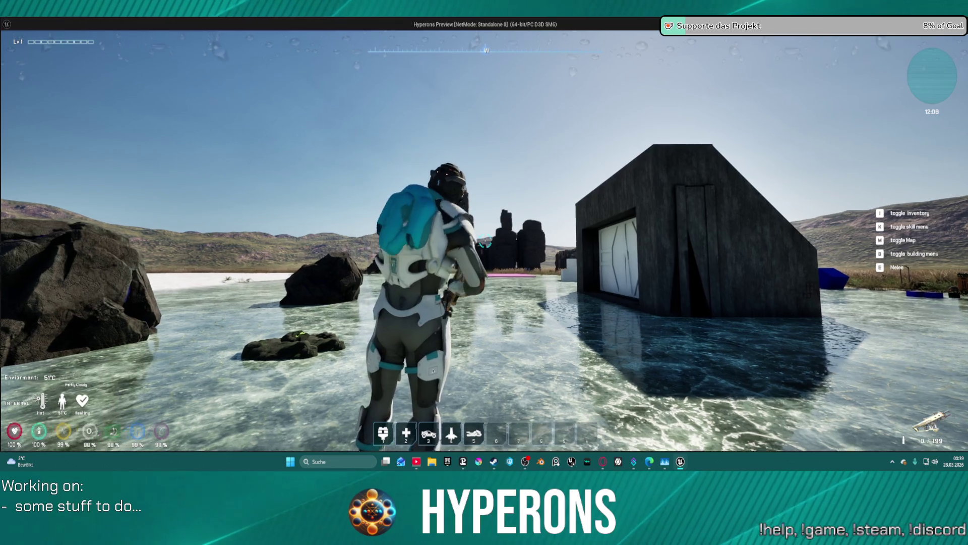
{"action": "key", "text": "w"}
{"action": "key", "text": "Escape"}
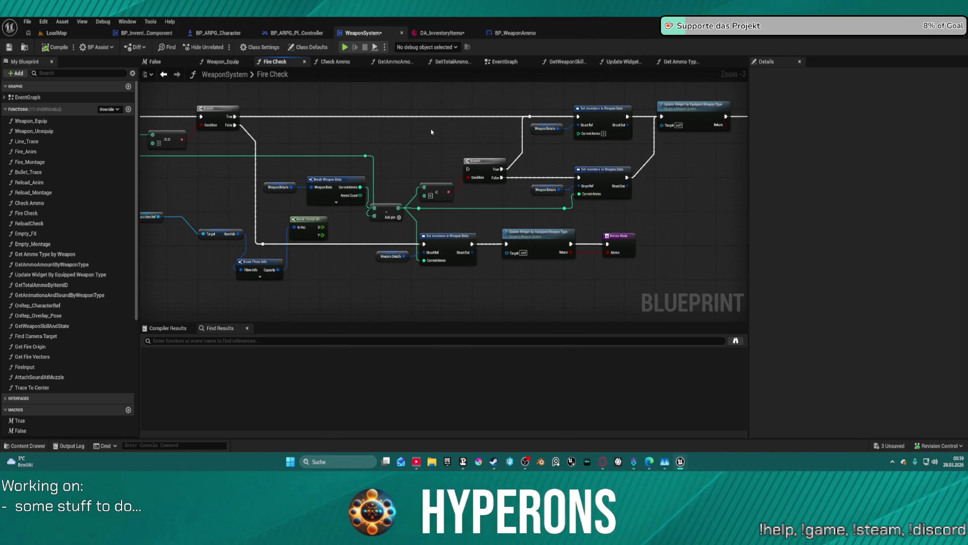
{"action": "key", "text": "ctrl+z"}
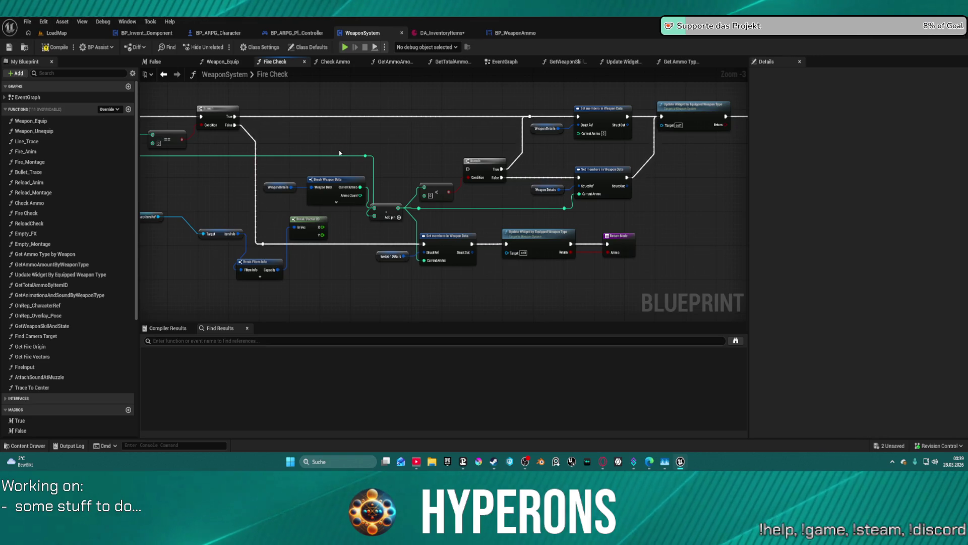
Step: Inspect the Check Ammo graph and its X ammo / Y Clipsize comment, then start a play test
{"action": "left_click", "coordinate": [337, 61]}
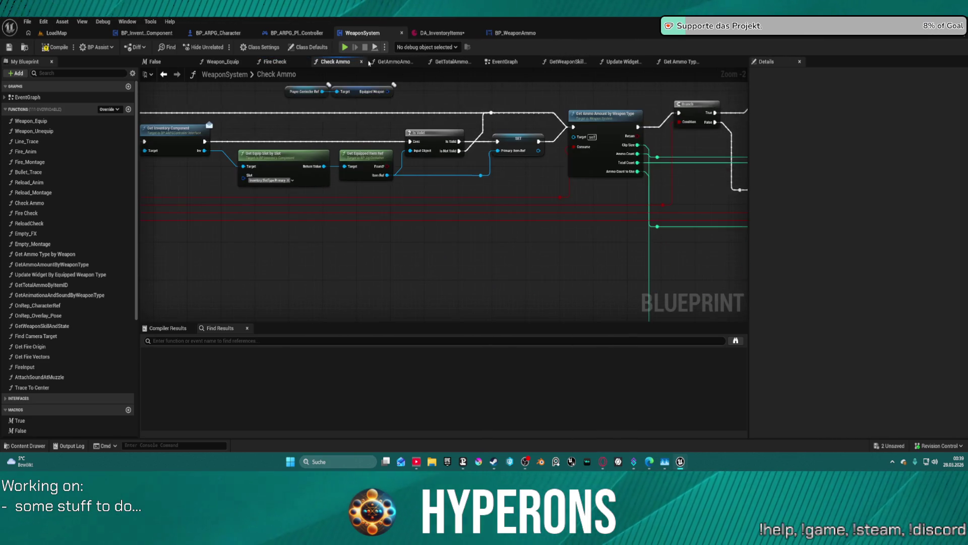
{"action": "scroll", "coordinate": [464, 120], "scroll_direction": "down", "scroll_amount": 3}
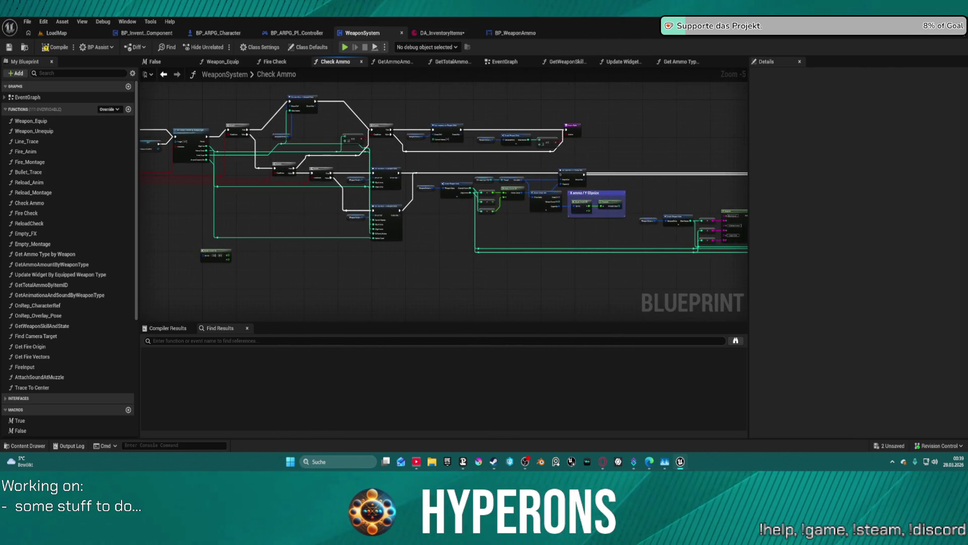
{"action": "scroll", "coordinate": [460, 181], "scroll_direction": "up", "scroll_amount": 4}
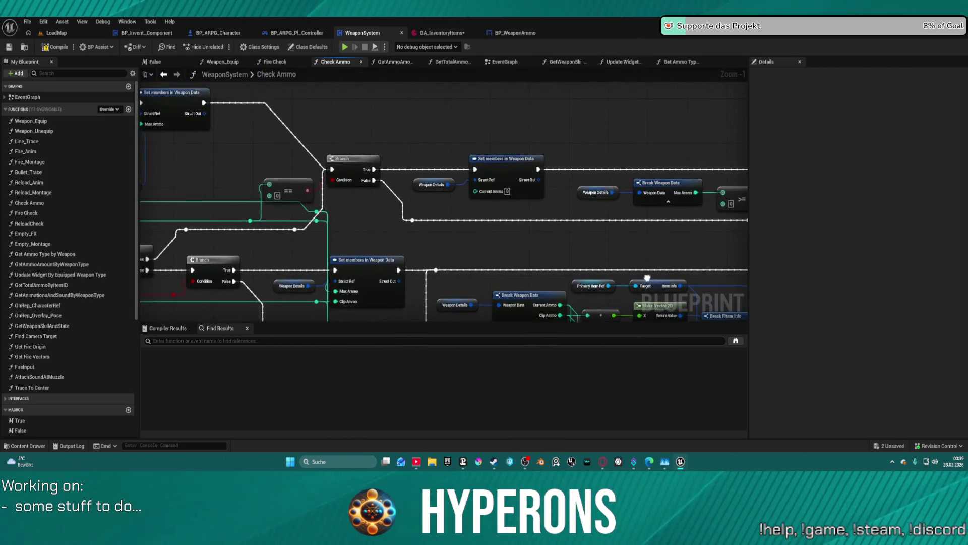
{"action": "left_click_drag", "start_coordinate": [444, 207], "coordinate": [510, 207]}
{"action": "mouse_move", "coordinate": [524, 141]}
{"action": "left_mouse_down"}
{"action": "mouse_move", "coordinate": [453, 140]}
{"action": "mouse_move", "coordinate": [265, 86]}
{"action": "mouse_move", "coordinate": [400, 76]}
{"action": "left_mouse_up"}
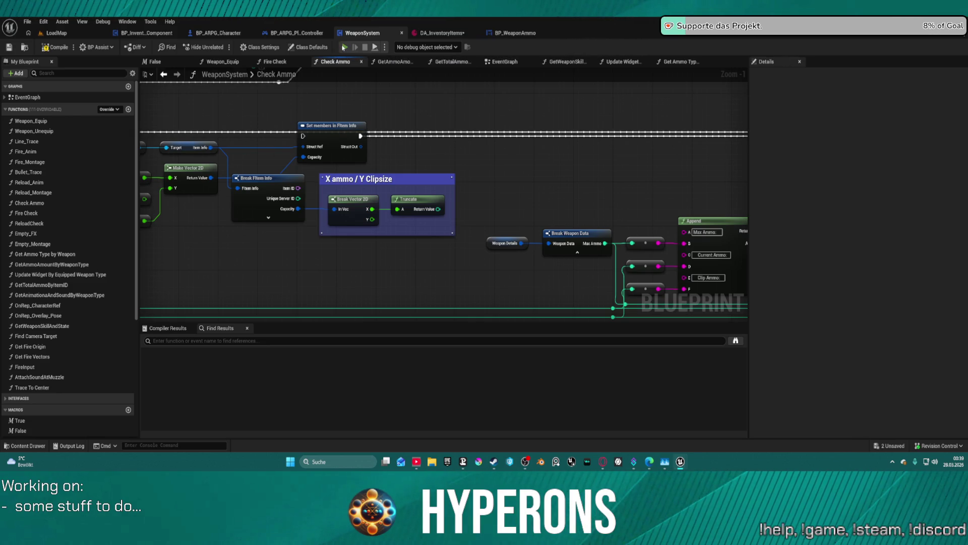
{"action": "left_click", "coordinate": [345, 47]}
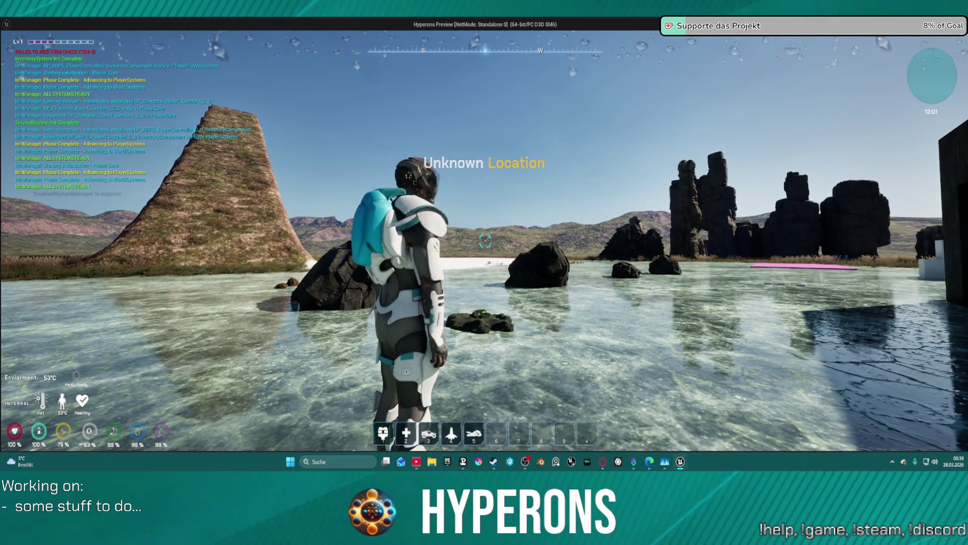
Step: Equip the MG 01 from the inventory and fire two test shots
{"action": "key", "text": "i"}
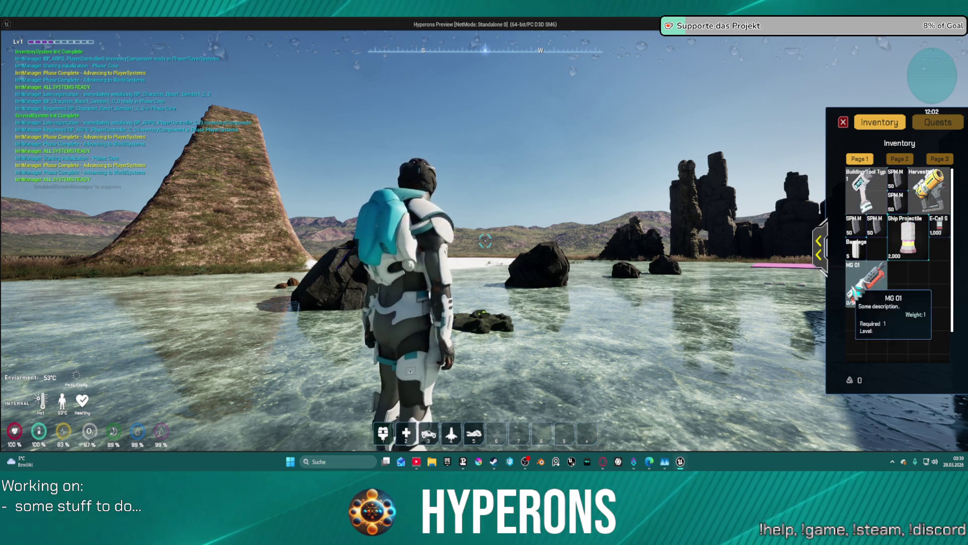
{"action": "right_click", "coordinate": [866, 285]}
{"action": "key", "text": "i"}
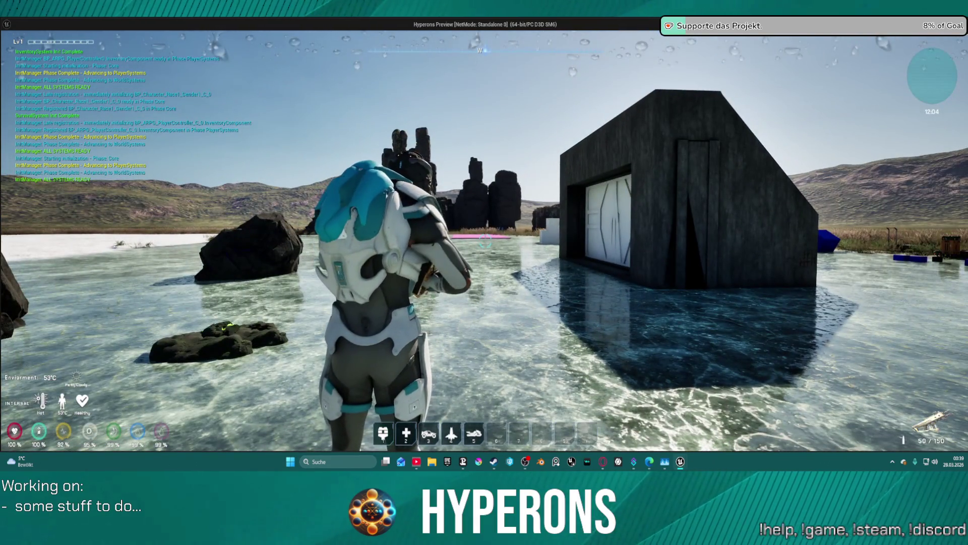
{"action": "left_click", "coordinate": [484, 241]}
{"action": "left_click", "coordinate": [485, 242]}
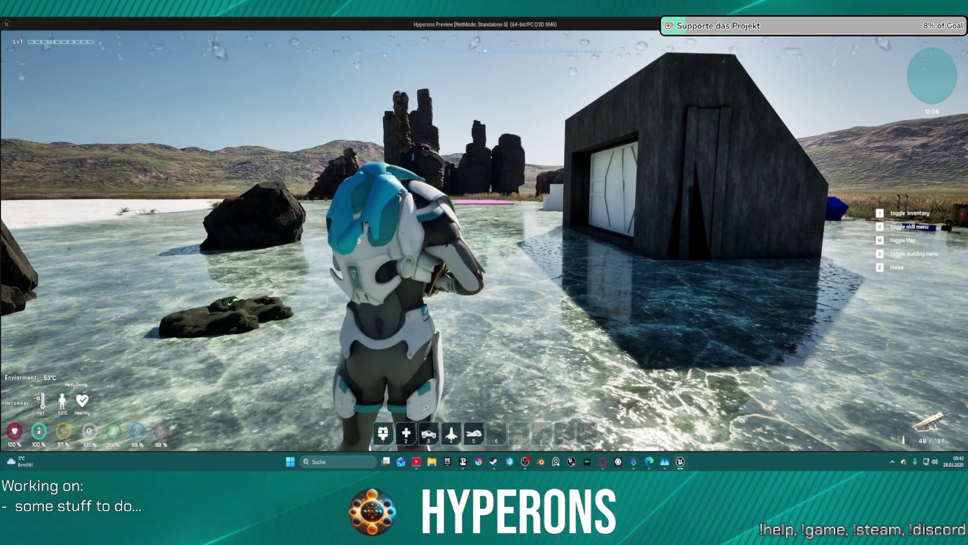
Step: Keep firing to drain the ammo to 31 / 180, then stop the play test
{"action": "left_click", "coordinate": [484, 241]}
{"action": "left_click", "coordinate": [484, 241]}
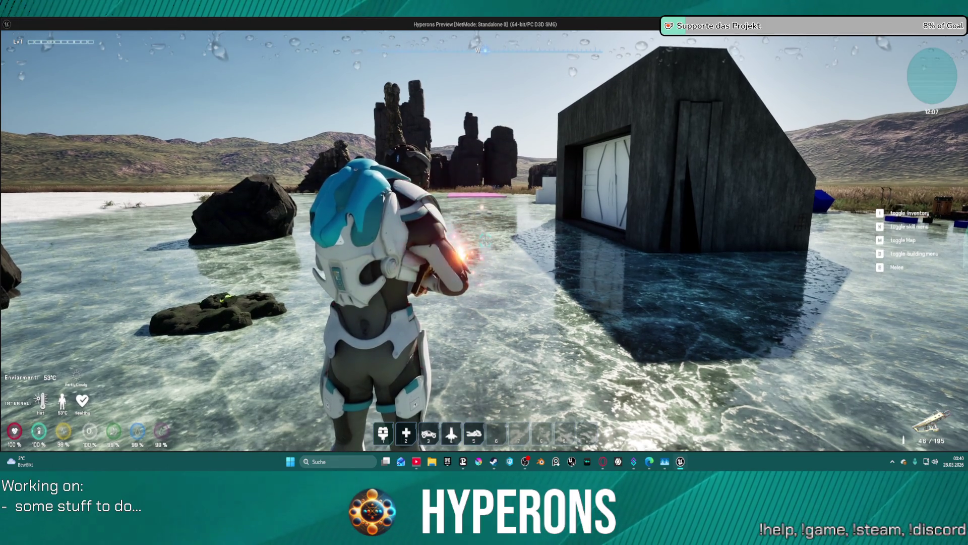
{"action": "left_click", "coordinate": [484, 241]}
{"action": "left_click", "coordinate": [484, 241]}
{"action": "left_click", "coordinate": [484, 241]}
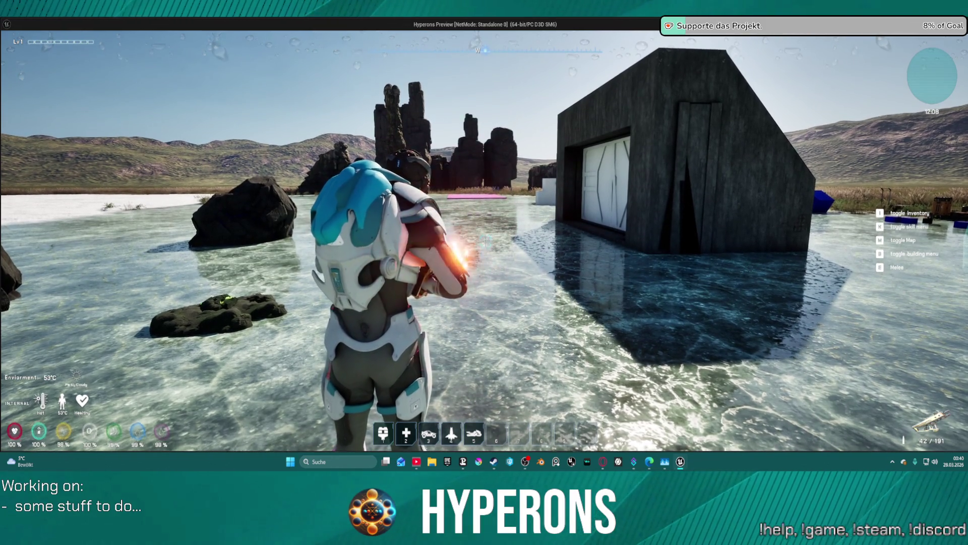
{"action": "left_click", "coordinate": [484, 241]}
{"action": "left_click", "coordinate": [484, 241]}
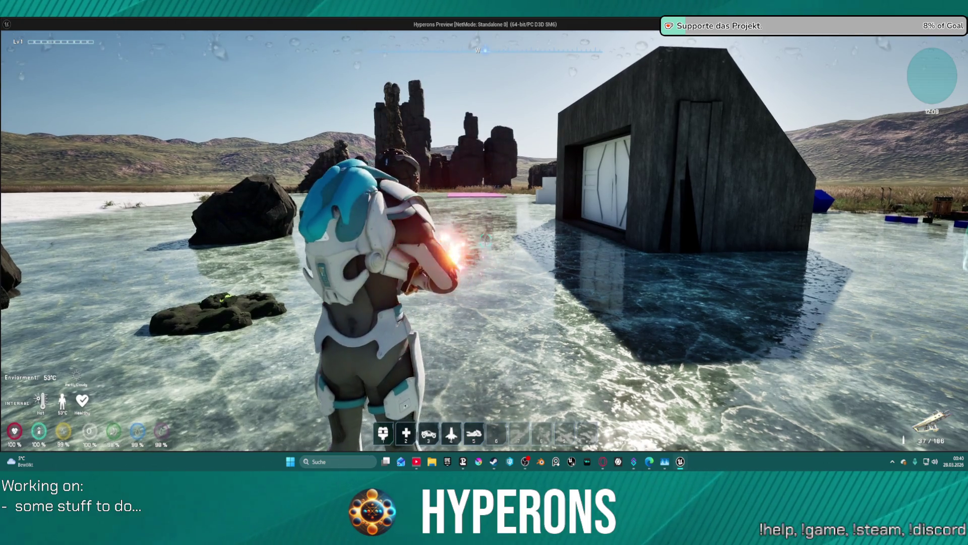
{"action": "left_click", "coordinate": [484, 241]}
{"action": "left_click", "coordinate": [484, 241]}
{"action": "left_click", "coordinate": [484, 242]}
{"action": "left_click", "coordinate": [484, 241]}
{"action": "left_click", "coordinate": [484, 241]}
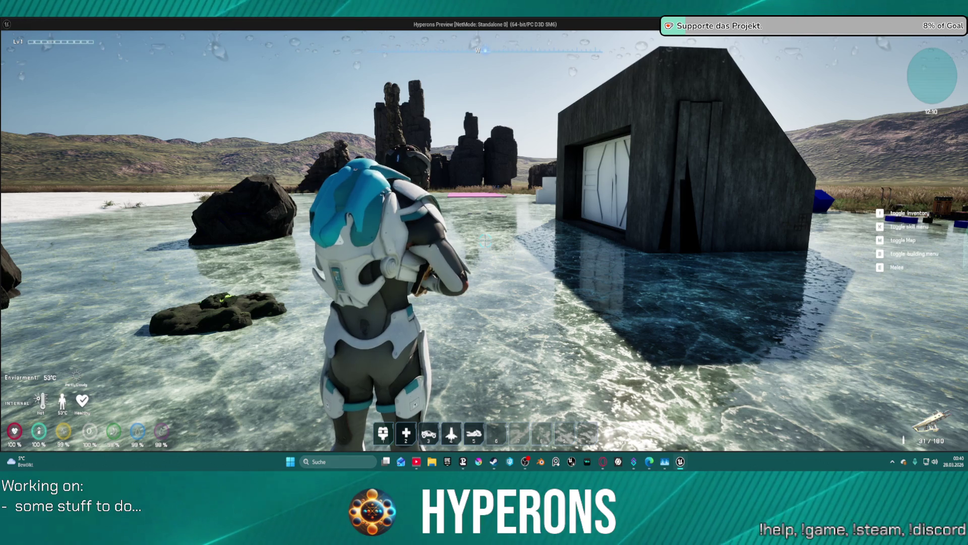
{"action": "key", "text": "Escape"}
Step: Open the Get Ammo Type By Weapon function from its call in GetAmmoAmountByWeaponType
{"action": "mouse_move", "coordinate": [579, 174]}
{"action": "left_mouse_down"}
{"action": "mouse_move", "coordinate": [632, 219]}
{"action": "mouse_move", "coordinate": [845, 253]}
{"action": "mouse_move", "coordinate": [890, 246]}
{"action": "mouse_move", "coordinate": [916, 199]}
{"action": "left_mouse_up"}
{"action": "mouse_move", "coordinate": [444, 201]}
{"action": "left_mouse_down"}
{"action": "mouse_move", "coordinate": [686, 237]}
{"action": "mouse_move", "coordinate": [878, 297]}
{"action": "mouse_move", "coordinate": [537, 202]}
{"action": "mouse_move", "coordinate": [625, 201]}
{"action": "left_mouse_up"}
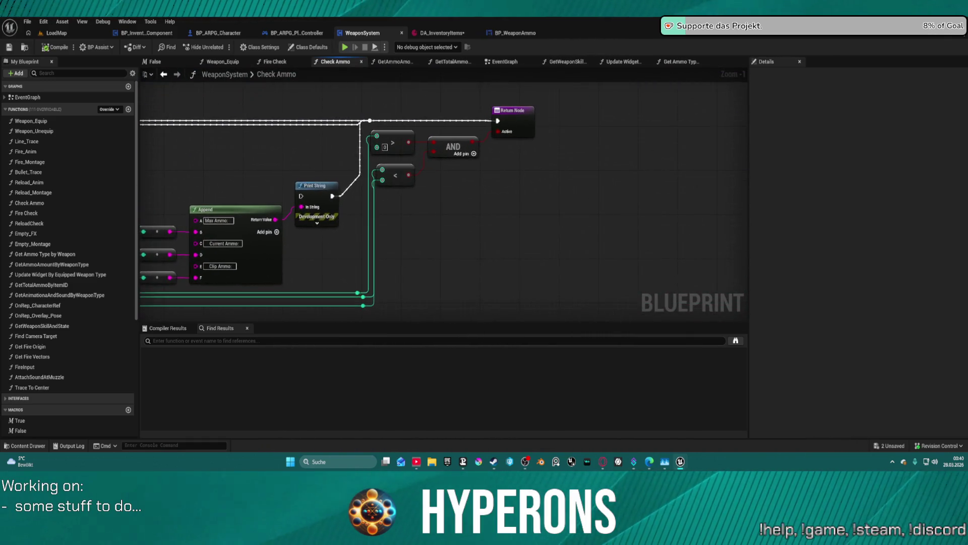
{"action": "left_click", "coordinate": [396, 61]}
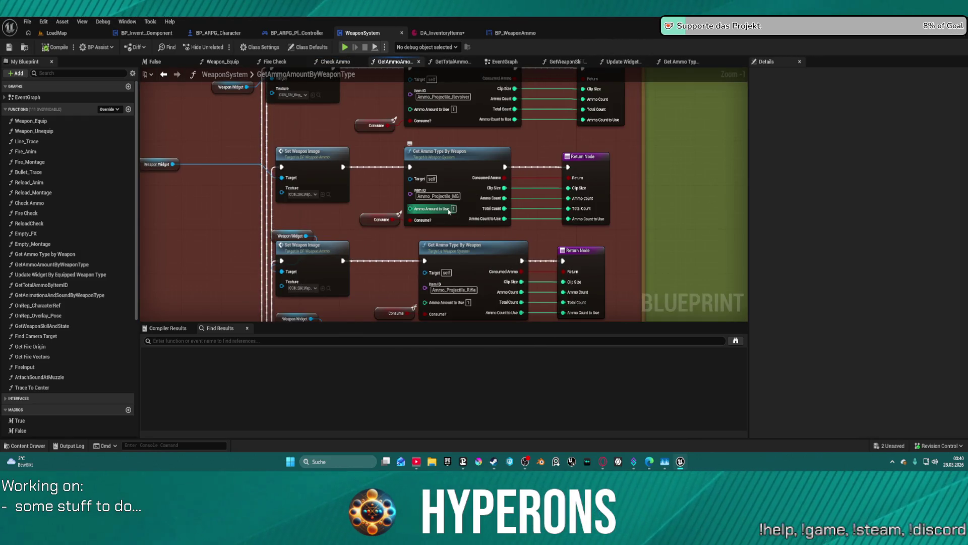
{"action": "left_click", "coordinate": [465, 168]}
{"action": "double_click", "coordinate": [465, 168]}
{"action": "left_click_drag", "start_coordinate": [465, 168], "coordinate": [831, 171]}
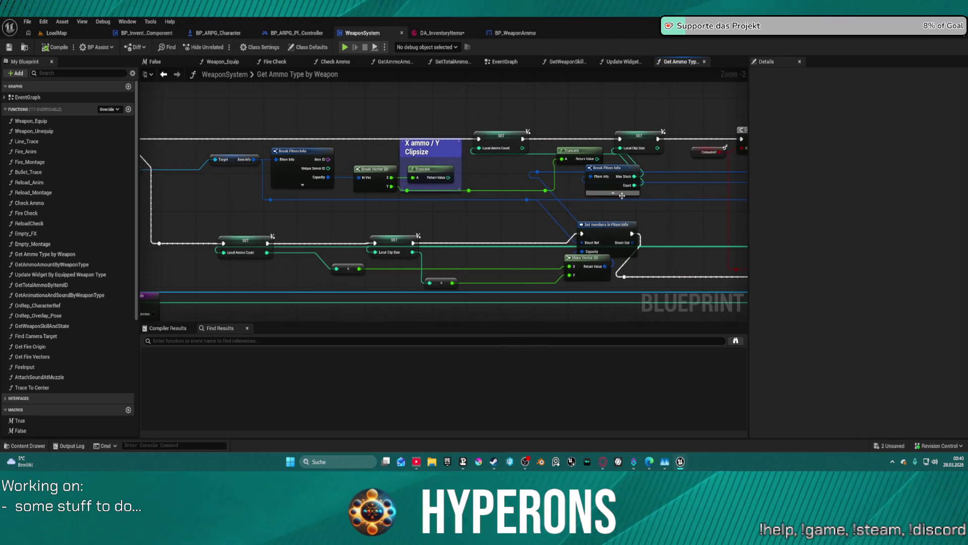
Step: Rearrange the Truncate, Break FItem Info and Set members nodes, wiring SET's exec to the reroute knot
{"action": "left_click_drag", "start_coordinate": [619, 212], "coordinate": [496, 209]}
{"action": "left_click_drag", "start_coordinate": [454, 161], "coordinate": [361, 197]}
{"action": "mouse_move", "coordinate": [484, 169]}
{"action": "left_mouse_down"}
{"action": "mouse_move", "coordinate": [339, 194]}
{"action": "mouse_move", "coordinate": [278, 83]}
{"action": "mouse_move", "coordinate": [288, 123]}
{"action": "mouse_move", "coordinate": [471, 136]}
{"action": "mouse_move", "coordinate": [361, 152]}
{"action": "mouse_move", "coordinate": [358, 130]}
{"action": "left_mouse_up"}
{"action": "mouse_move", "coordinate": [391, 97]}
{"action": "left_mouse_down"}
{"action": "mouse_move", "coordinate": [560, 135]}
{"action": "mouse_move", "coordinate": [580, 103]}
{"action": "mouse_move", "coordinate": [552, 96]}
{"action": "mouse_move", "coordinate": [539, 117]}
{"action": "mouse_move", "coordinate": [193, 109]}
{"action": "mouse_move", "coordinate": [134, 119]}
{"action": "left_mouse_up"}
{"action": "mouse_move", "coordinate": [502, 223]}
{"action": "left_mouse_down"}
{"action": "mouse_move", "coordinate": [454, 191]}
{"action": "mouse_move", "coordinate": [511, 98]}
{"action": "mouse_move", "coordinate": [372, 124]}
{"action": "left_mouse_up"}
{"action": "mouse_move", "coordinate": [479, 148]}
{"action": "left_mouse_down"}
{"action": "mouse_move", "coordinate": [291, 144]}
{"action": "mouse_move", "coordinate": [403, 144]}
{"action": "mouse_move", "coordinate": [310, 100]}
{"action": "mouse_move", "coordinate": [193, 89]}
{"action": "mouse_move", "coordinate": [26, 117]}
{"action": "left_mouse_up"}
{"action": "mouse_move", "coordinate": [421, 199]}
{"action": "left_mouse_down"}
{"action": "mouse_move", "coordinate": [313, 185]}
{"action": "mouse_move", "coordinate": [289, 203]}
{"action": "mouse_move", "coordinate": [491, 154]}
{"action": "mouse_move", "coordinate": [458, 158]}
{"action": "mouse_move", "coordinate": [727, 148]}
{"action": "mouse_move", "coordinate": [663, 164]}
{"action": "mouse_move", "coordinate": [513, 162]}
{"action": "left_mouse_up"}
{"action": "left_click", "coordinate": [507, 243]}
{"action": "left_click_drag", "start_coordinate": [507, 243], "coordinate": [296, 209]}
Step: Delete the Make Vector 2D node, then the Break, Truncate nodes and clipsize comment
{"action": "mouse_move", "coordinate": [458, 235]}
{"action": "left_mouse_down"}
{"action": "mouse_move", "coordinate": [152, 146]}
{"action": "mouse_move", "coordinate": [434, 201]}
{"action": "mouse_move", "coordinate": [535, 236]}
{"action": "left_mouse_up"}
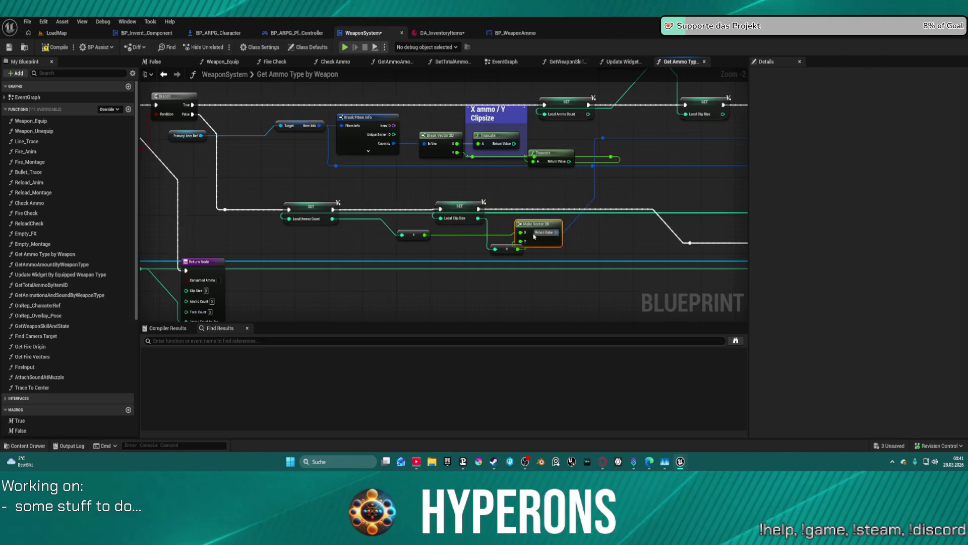
{"action": "key", "text": "Delete"}
{"action": "mouse_move", "coordinate": [381, 226]}
{"action": "left_mouse_down"}
{"action": "mouse_move", "coordinate": [488, 263]}
{"action": "mouse_move", "coordinate": [515, 258]}
{"action": "left_mouse_up"}
{"action": "mouse_move", "coordinate": [553, 160]}
{"action": "left_mouse_down"}
{"action": "mouse_move", "coordinate": [741, 161]}
{"action": "mouse_move", "coordinate": [232, 166]}
{"action": "mouse_move", "coordinate": [317, 152]}
{"action": "mouse_move", "coordinate": [411, 179]}
{"action": "left_mouse_up"}
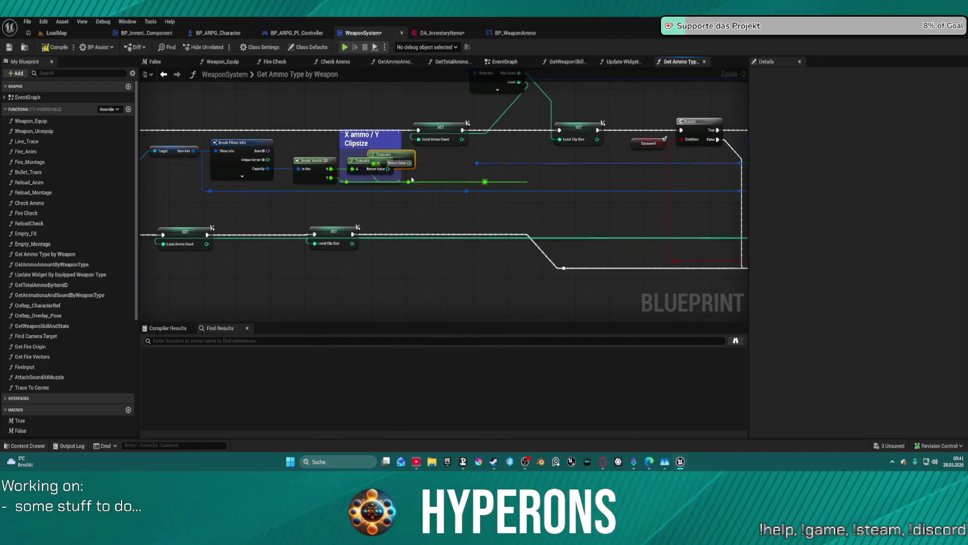
{"action": "left_click_drag", "start_coordinate": [196, 142], "coordinate": [383, 195]}
{"action": "key", "text": "Delete"}
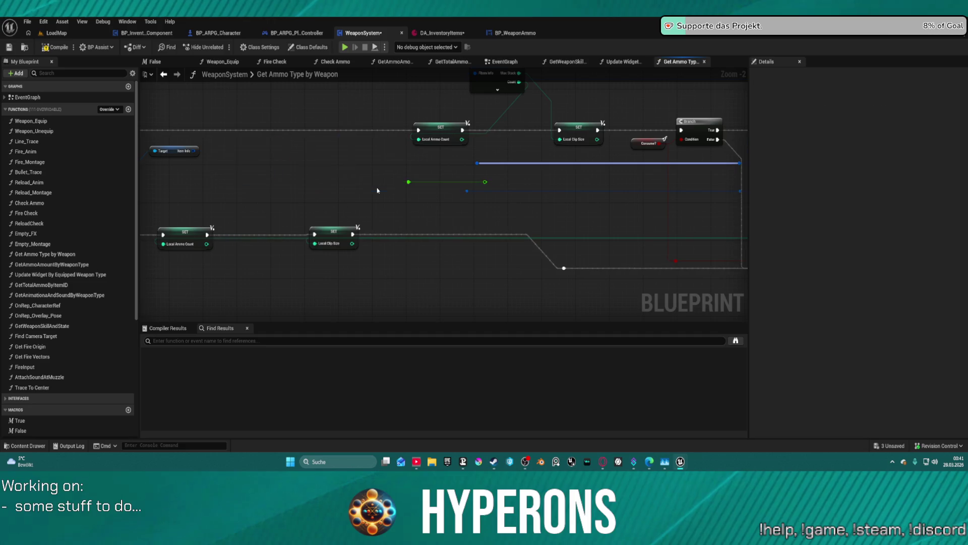
Step: Delete Set members in FItem Info and connect Server Request Consume Ammo to the Branch False path
{"action": "left_click_drag", "start_coordinate": [482, 199], "coordinate": [314, 160]}
{"action": "scroll", "coordinate": [398, 179], "scroll_direction": "down", "scroll_amount": 1}
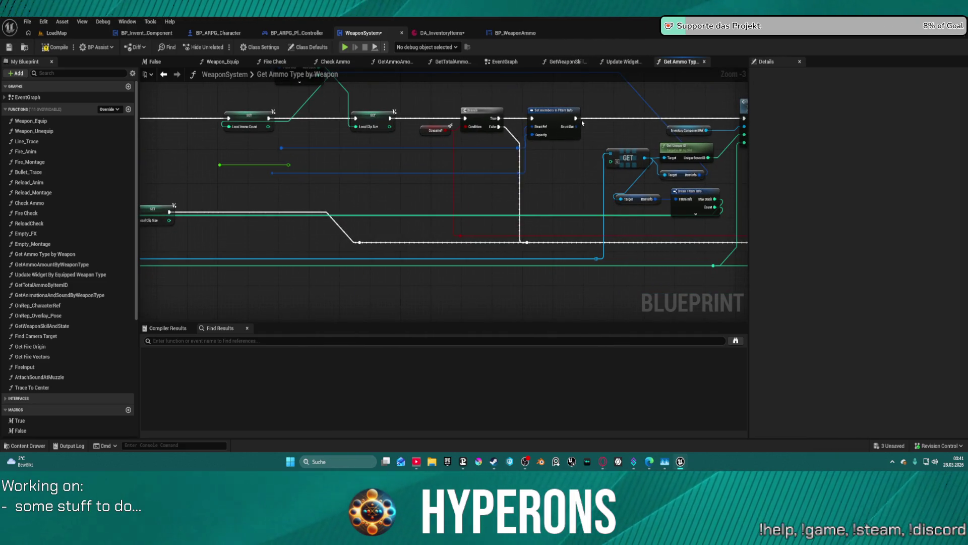
{"action": "left_click", "coordinate": [563, 112]}
{"action": "key", "text": "Delete"}
{"action": "left_click_drag", "start_coordinate": [523, 127], "coordinate": [420, 126]}
{"action": "mouse_move", "coordinate": [640, 118]}
{"action": "left_mouse_down"}
{"action": "mouse_move", "coordinate": [405, 129]}
{"action": "mouse_move", "coordinate": [396, 119]}
{"action": "left_mouse_up"}
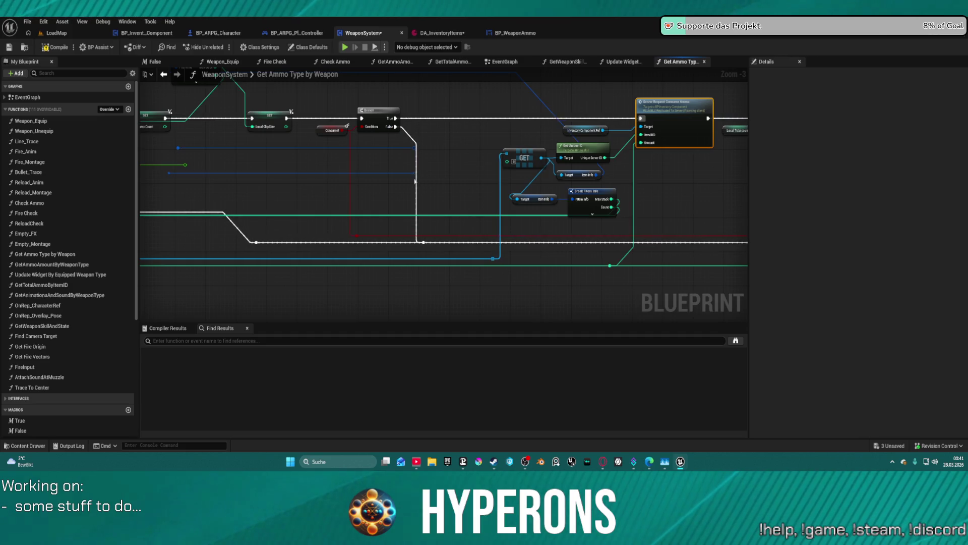
Step: Straighten the SET nodes, check the Local_Totalcount variable, and compile the WeaponSystem Blueprint
{"action": "mouse_move", "coordinate": [254, 166]}
{"action": "left_mouse_down"}
{"action": "mouse_move", "coordinate": [574, 188]}
{"action": "mouse_move", "coordinate": [341, 182]}
{"action": "mouse_move", "coordinate": [373, 175]}
{"action": "left_mouse_up"}
{"action": "left_click", "coordinate": [348, 241]}
{"action": "key", "text": "f"}
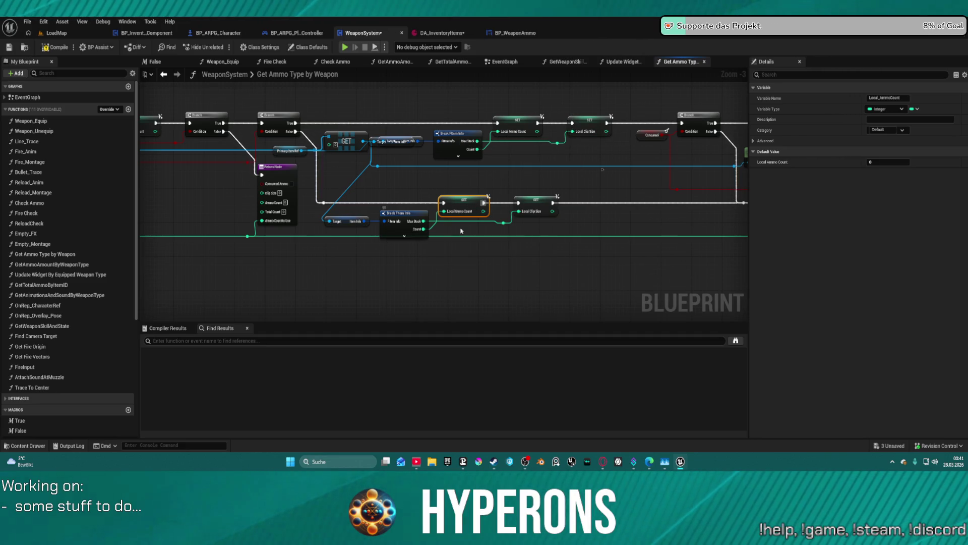
{"action": "mouse_move", "coordinate": [396, 187]}
{"action": "left_mouse_down"}
{"action": "mouse_move", "coordinate": [620, 190]}
{"action": "mouse_move", "coordinate": [211, 189]}
{"action": "left_mouse_up"}
{"action": "left_click_drag", "start_coordinate": [507, 167], "coordinate": [389, 164]}
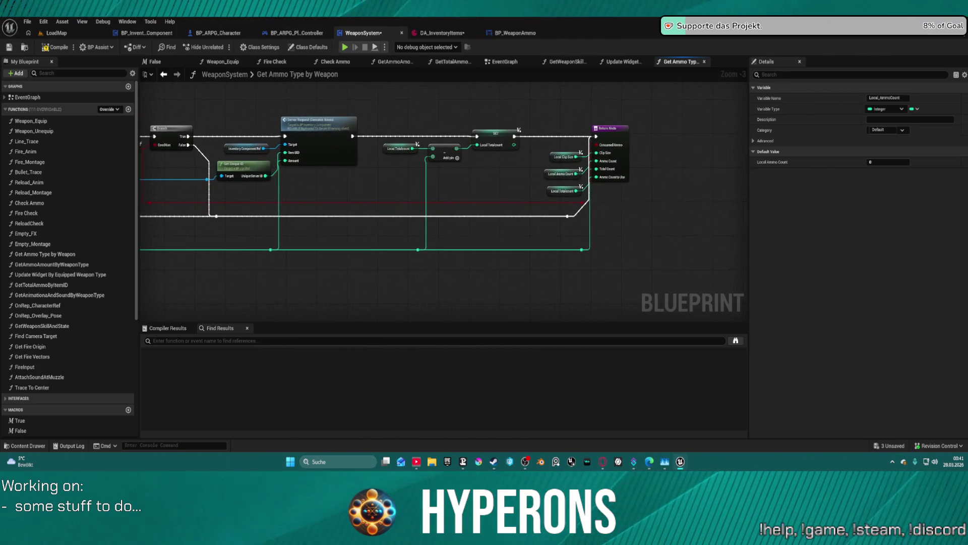
{"action": "left_click", "coordinate": [385, 156]}
{"action": "mouse_move", "coordinate": [683, 201]}
{"action": "left_mouse_down"}
{"action": "mouse_move", "coordinate": [389, 171]}
{"action": "mouse_move", "coordinate": [396, 235]}
{"action": "mouse_move", "coordinate": [536, 223]}
{"action": "left_mouse_up"}
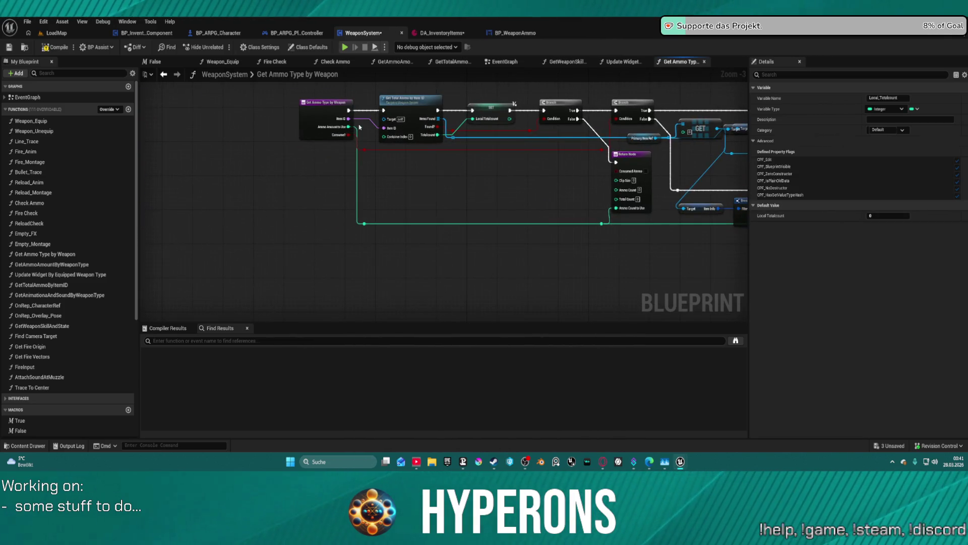
{"action": "mouse_move", "coordinate": [471, 156]}
{"action": "left_mouse_down"}
{"action": "mouse_move", "coordinate": [348, 181]}
{"action": "mouse_move", "coordinate": [59, 197]}
{"action": "left_mouse_up"}
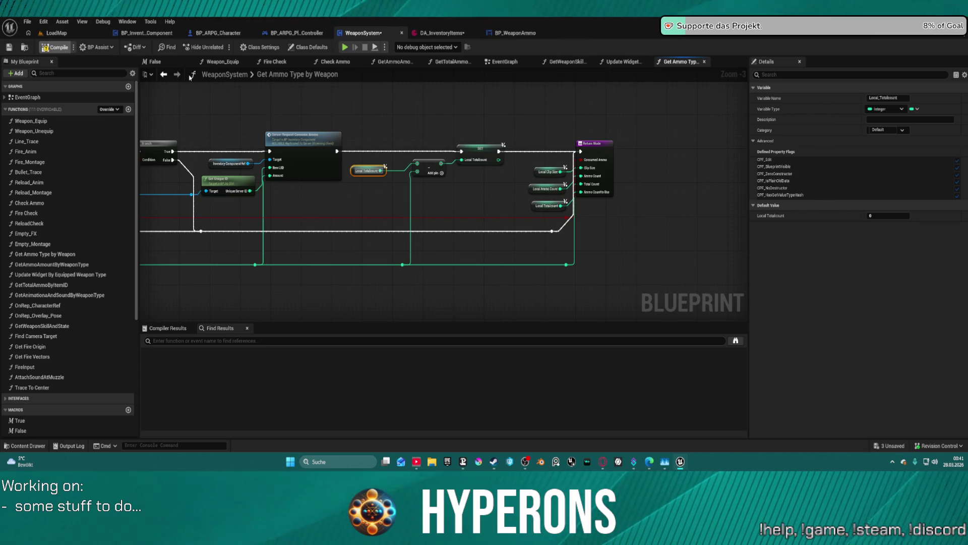
{"action": "key", "text": "F7"}
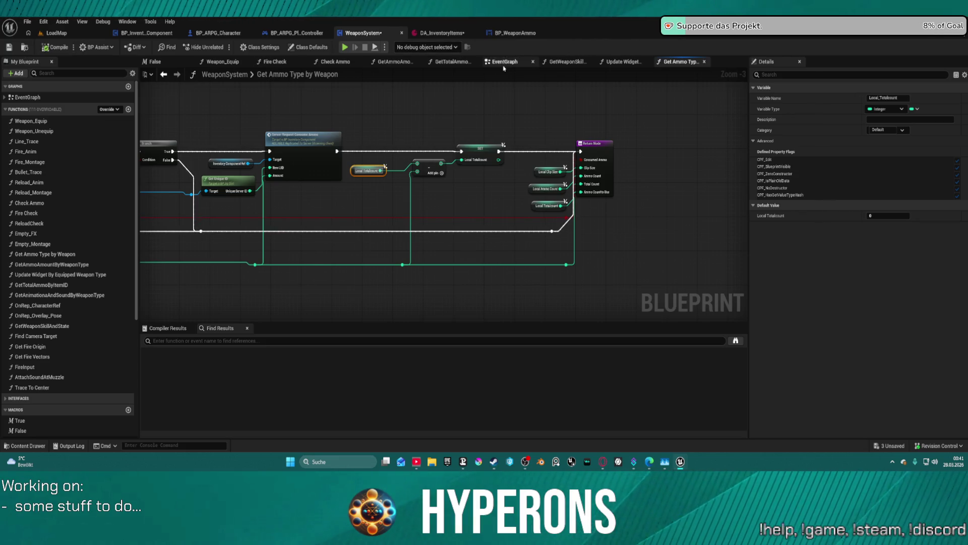
Step: In the EventGraph, route both Play Montage exec outputs through SET IsHolstered? into the Branch
{"action": "left_click", "coordinate": [503, 64]}
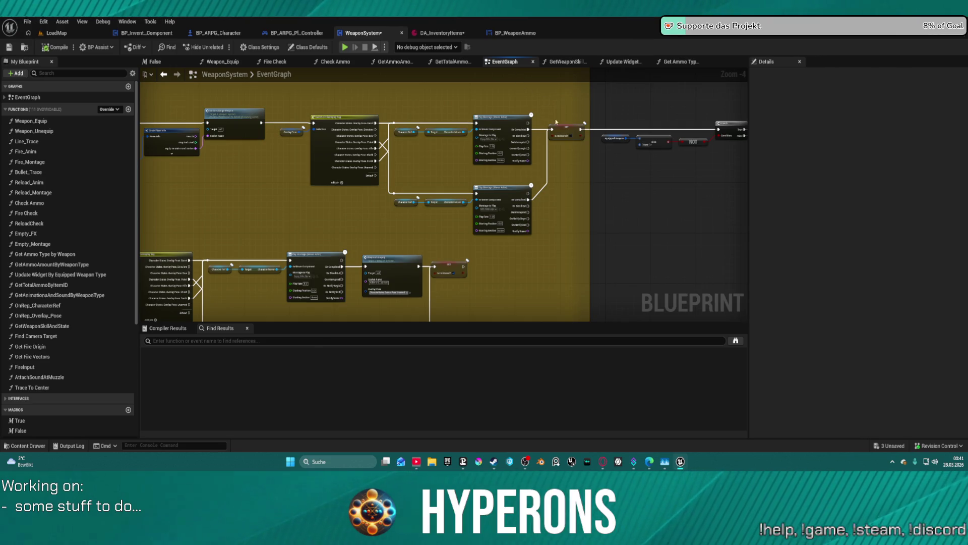
{"action": "left_click_drag", "start_coordinate": [528, 123], "coordinate": [720, 130]}
{"action": "left_click", "coordinate": [566, 131]}
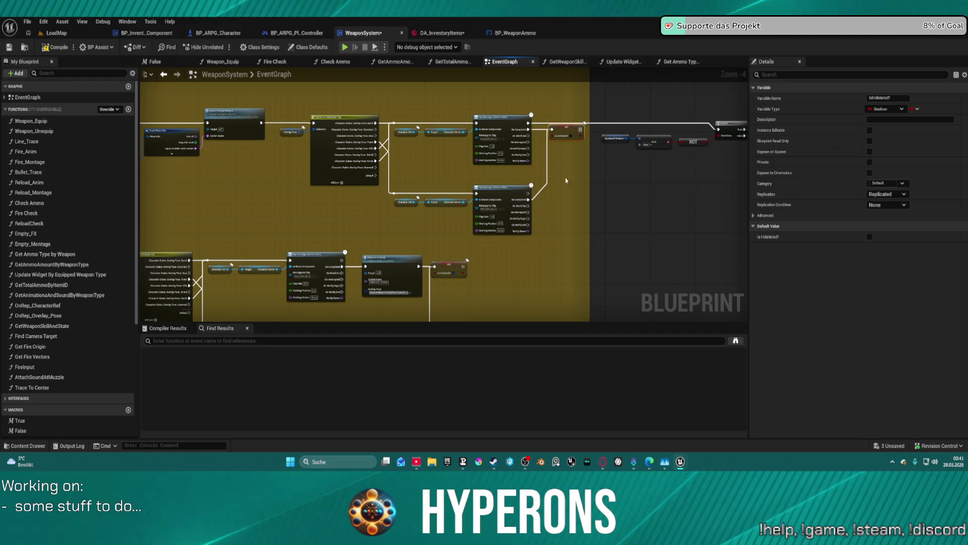
{"action": "mouse_move", "coordinate": [530, 197]}
{"action": "left_mouse_down"}
{"action": "mouse_move", "coordinate": [666, 172]}
{"action": "mouse_move", "coordinate": [719, 130]}
{"action": "left_mouse_up"}
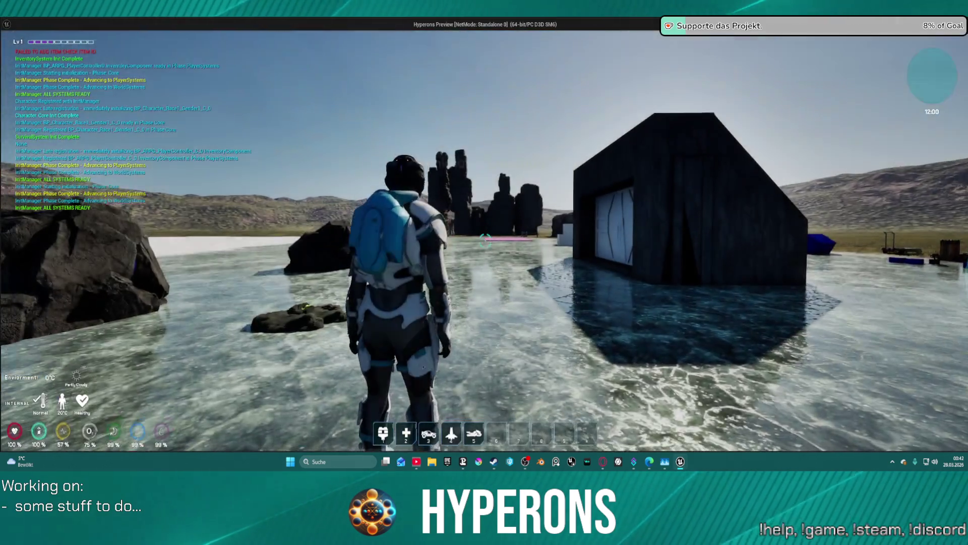
Step: Open and close the inventory, walk forward, fire a test shot, and exit the play session
{"action": "key", "text": "i"}
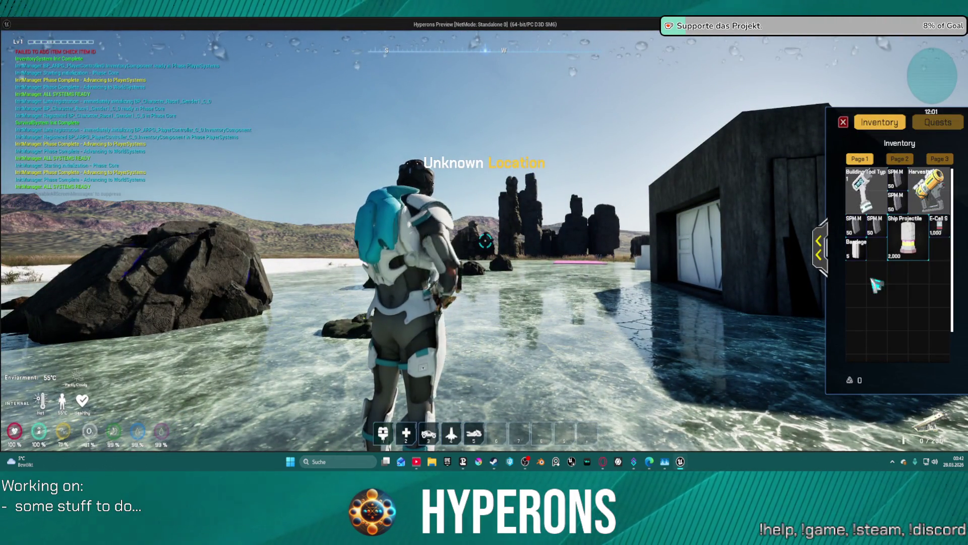
{"action": "left_click", "coordinate": [844, 122]}
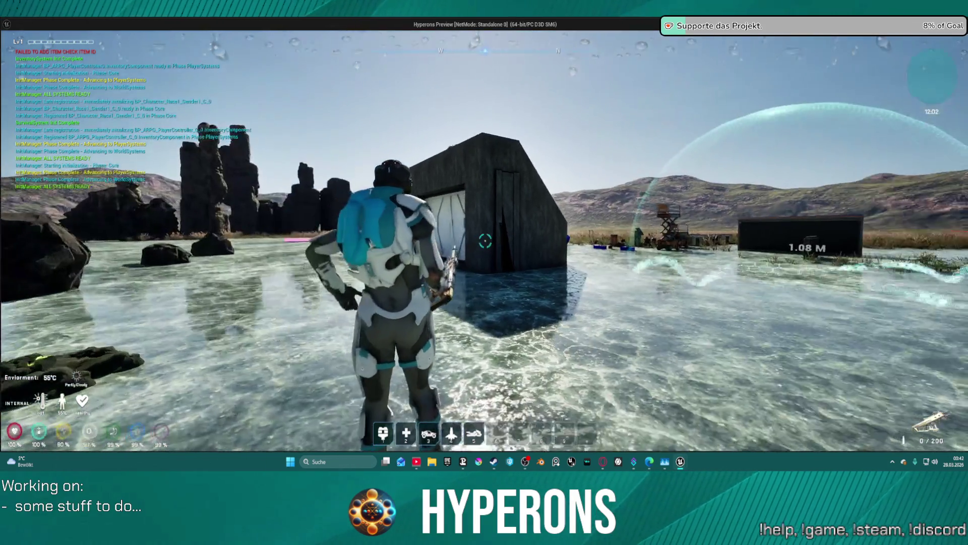
{"action": "key", "text": "w"}
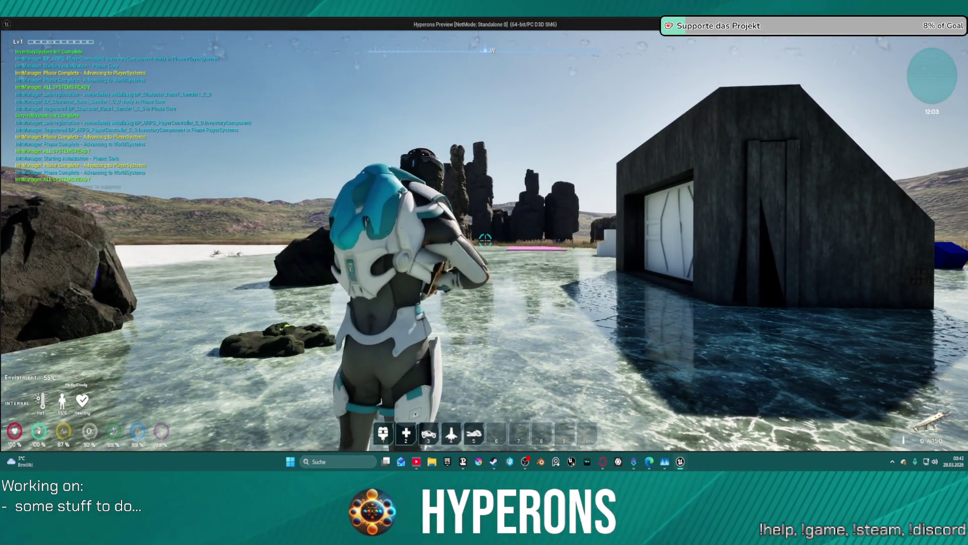
{"action": "key", "text": "w"}
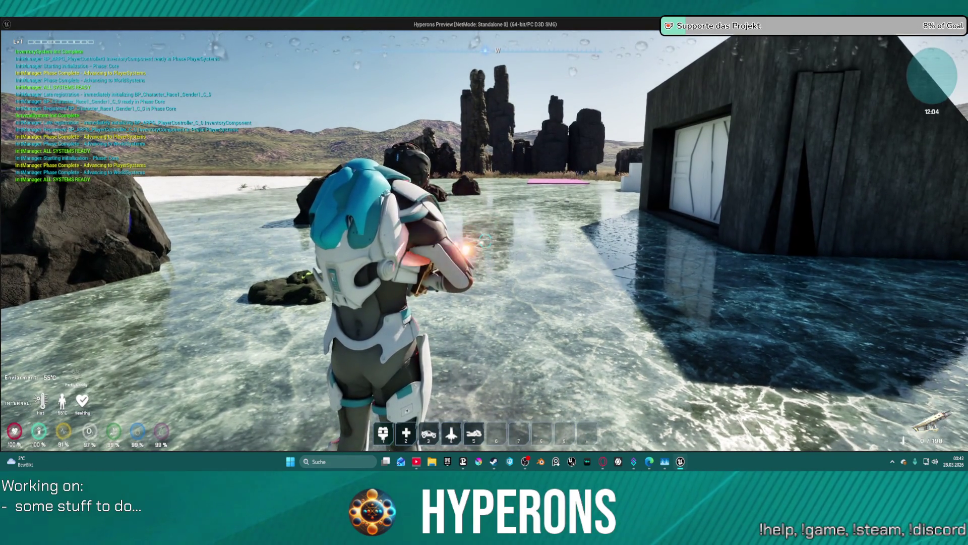
{"action": "key", "text": "Escape"}
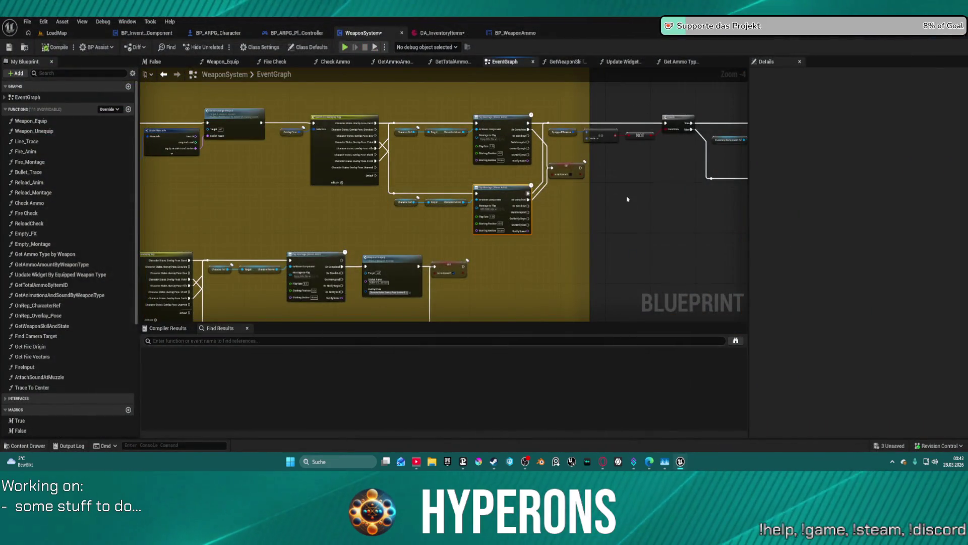
Step: Switch to the Fire Check function graph and look over the rest of its nodes
{"action": "scroll", "coordinate": [322, 212], "scroll_direction": "up", "scroll_amount": 6}
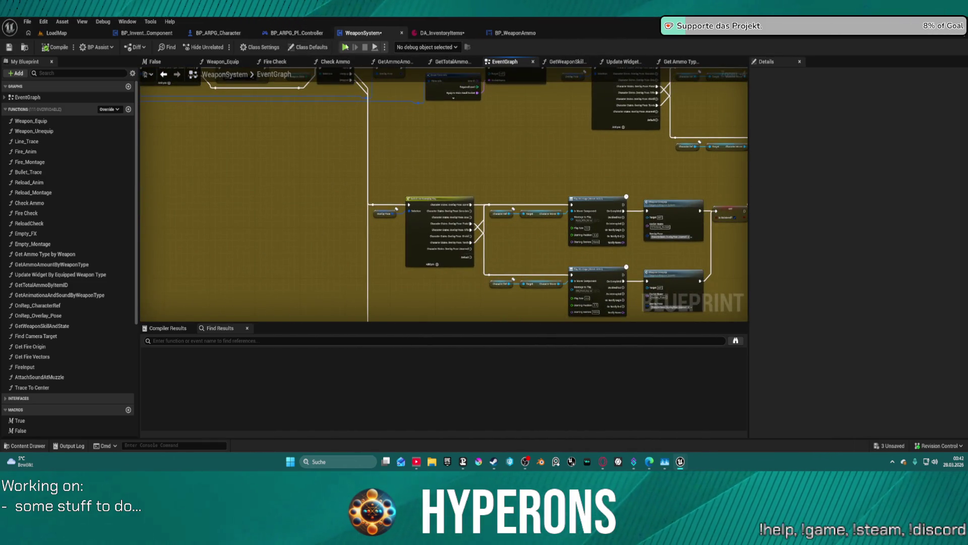
{"action": "left_click", "coordinate": [275, 61]}
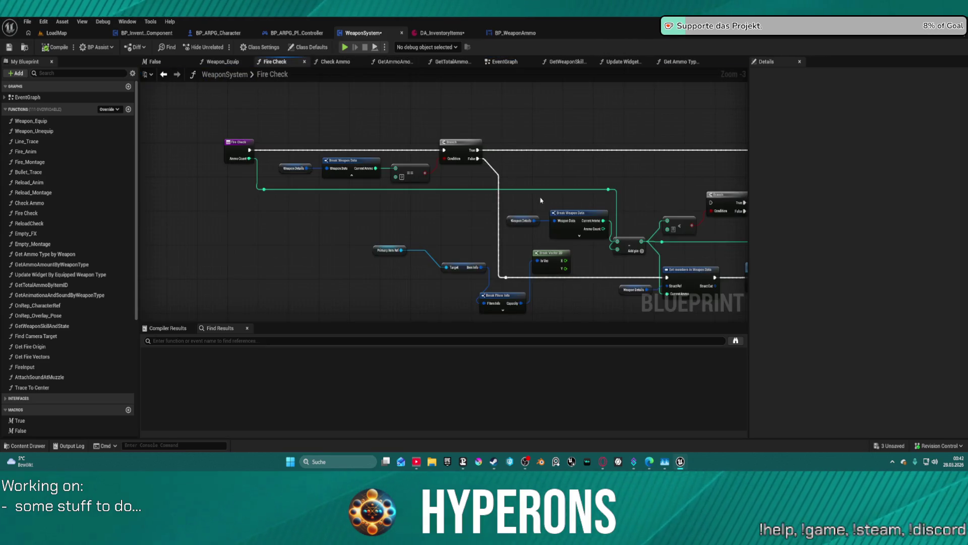
{"action": "left_click_drag", "start_coordinate": [541, 200], "coordinate": [342, 173]}
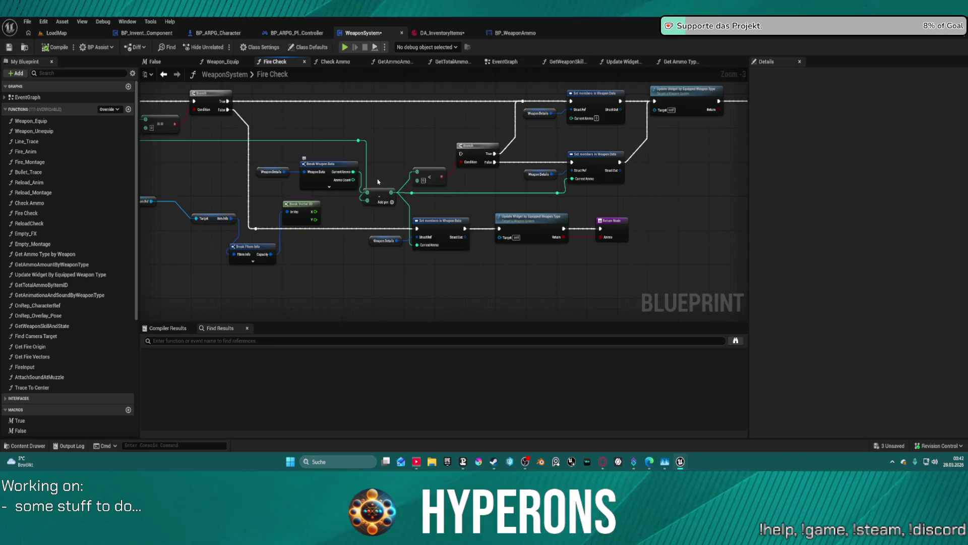
Step: Open GetTotalAmmoByItemID and select its entry node to check its inputs and outputs
{"action": "left_click", "coordinate": [457, 65]}
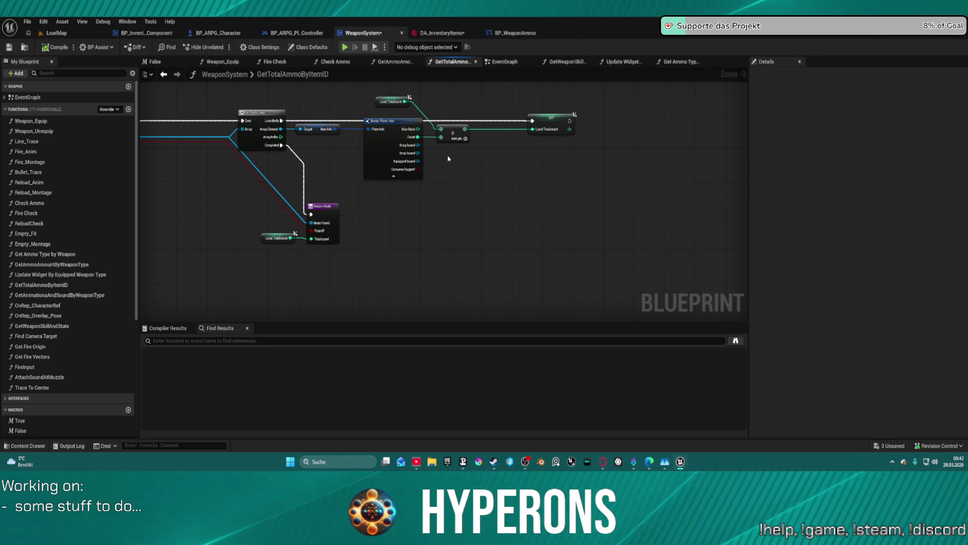
{"action": "left_click_drag", "start_coordinate": [447, 159], "coordinate": [964, 171]}
{"action": "mouse_move", "coordinate": [283, 127]}
{"action": "left_mouse_down"}
{"action": "mouse_move", "coordinate": [353, 162]}
{"action": "mouse_move", "coordinate": [332, 173]}
{"action": "mouse_move", "coordinate": [420, 237]}
{"action": "left_mouse_up"}
{"action": "left_click", "coordinate": [294, 133]}
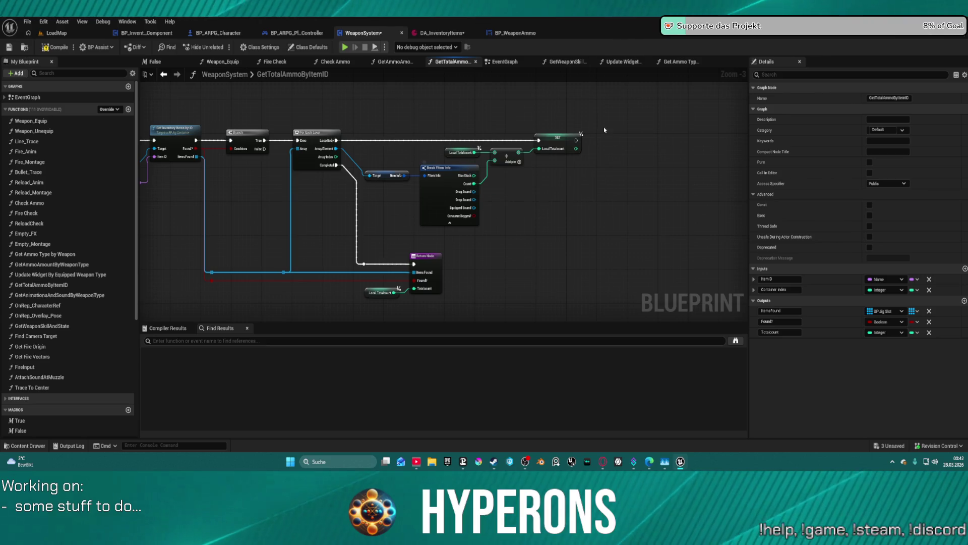
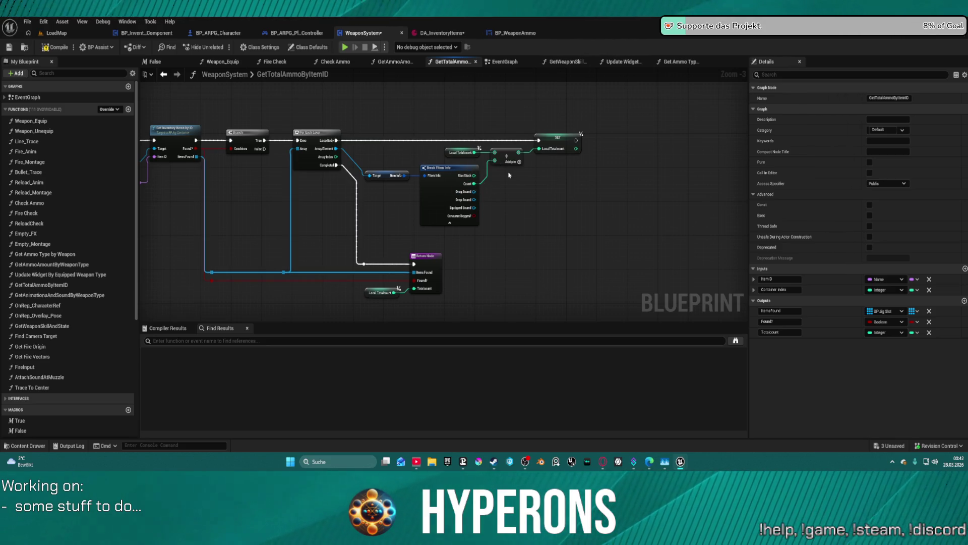
Step: Wrap the Local Totalcount SET node in a 'hier nicht vergessen' comment, then view GetWeaponSkillAndState
{"action": "mouse_move", "coordinate": [524, 95]}
{"action": "left_mouse_down"}
{"action": "mouse_move", "coordinate": [625, 194]}
{"action": "mouse_move", "coordinate": [619, 184]}
{"action": "left_mouse_up"}
{"action": "key", "text": "c"}
{"action": "type", "text": "hier n"}
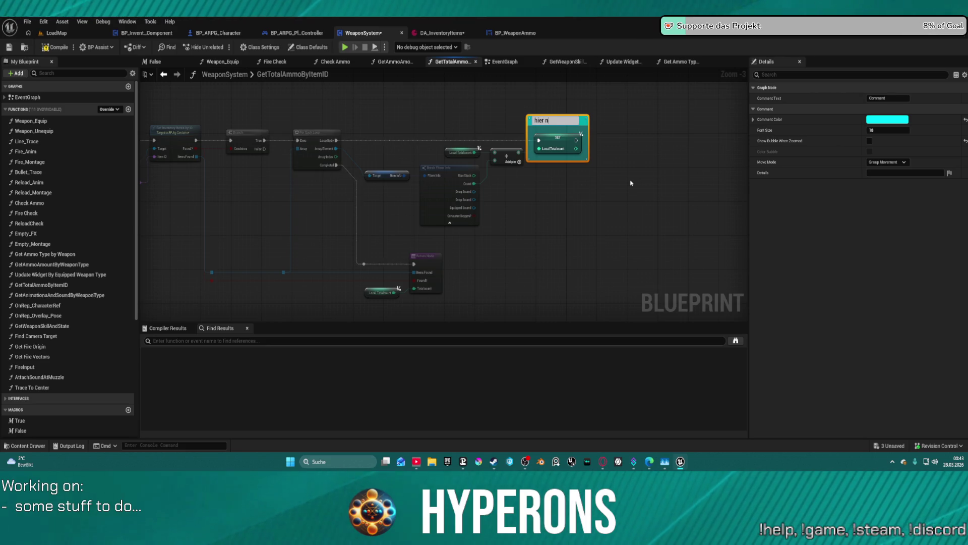
{"action": "type", "text": "icht verg"}
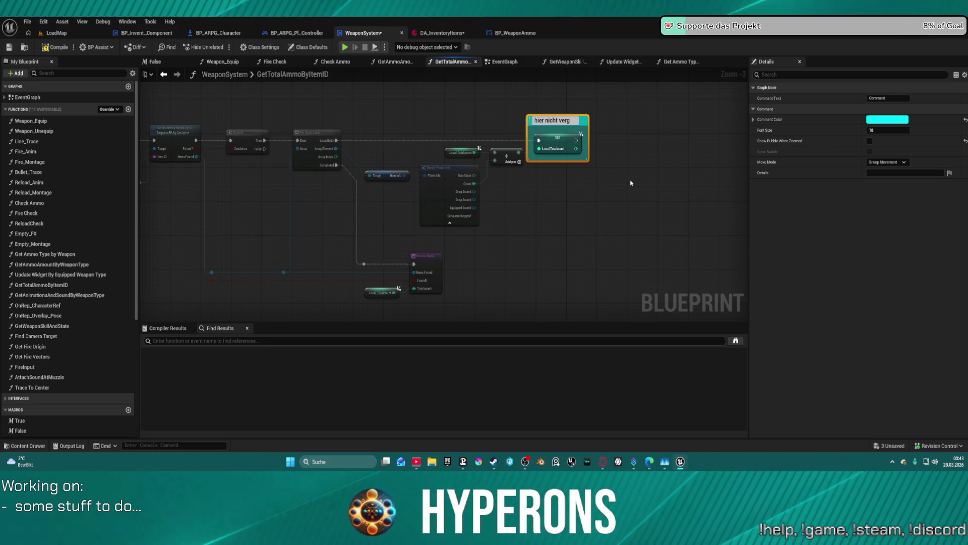
{"action": "key", "text": "Return"}
{"action": "mouse_move", "coordinate": [576, 184]}
{"action": "left_mouse_down"}
{"action": "mouse_move", "coordinate": [536, 240]}
{"action": "mouse_move", "coordinate": [487, 111]}
{"action": "left_mouse_up"}
{"action": "left_click", "coordinate": [578, 66]}
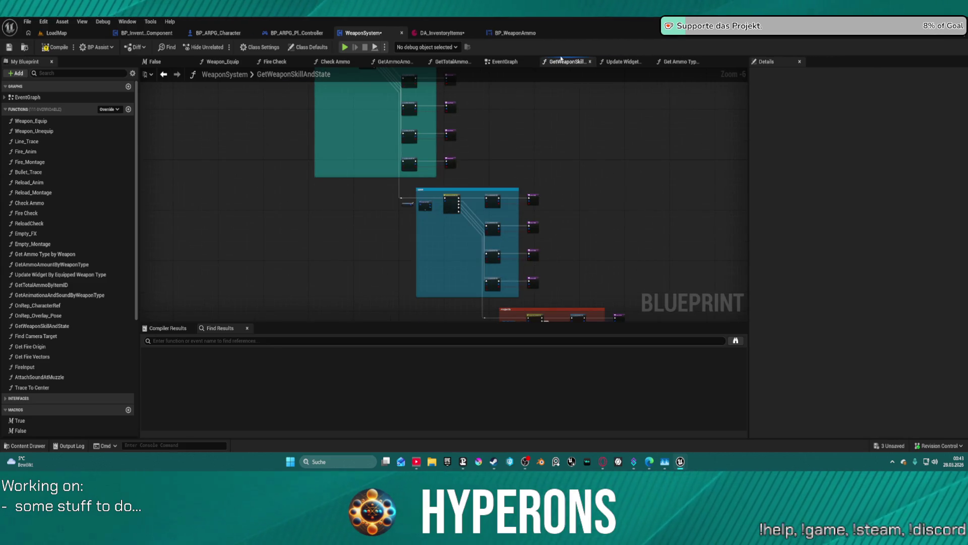
Step: Feed Current Ammo straight into Update Ammo; delete Break FItem Info, Break Vector 2D and Truncate
{"action": "left_click", "coordinate": [622, 62]}
{"action": "left_click_drag", "start_coordinate": [569, 162], "coordinate": [564, 152]}
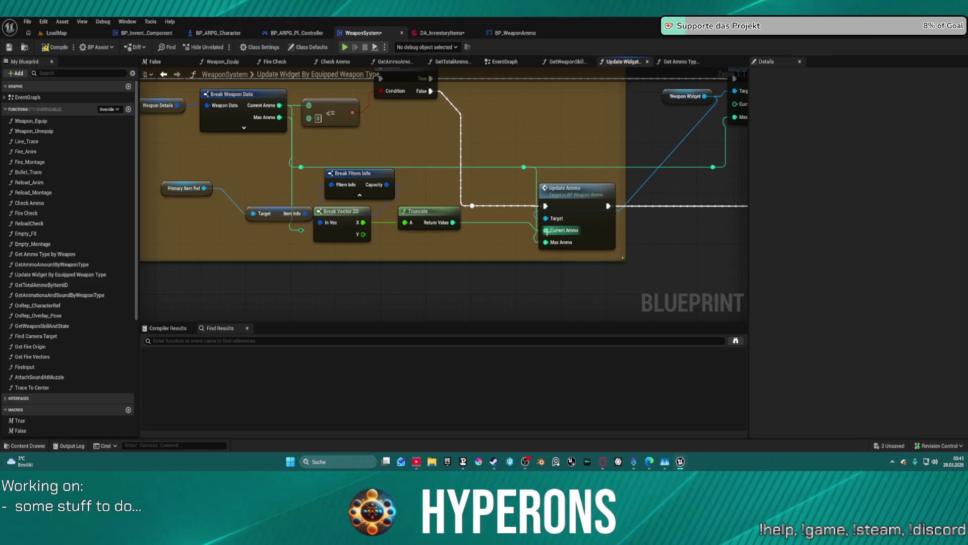
{"action": "left_click_drag", "start_coordinate": [421, 211], "coordinate": [393, 230]}
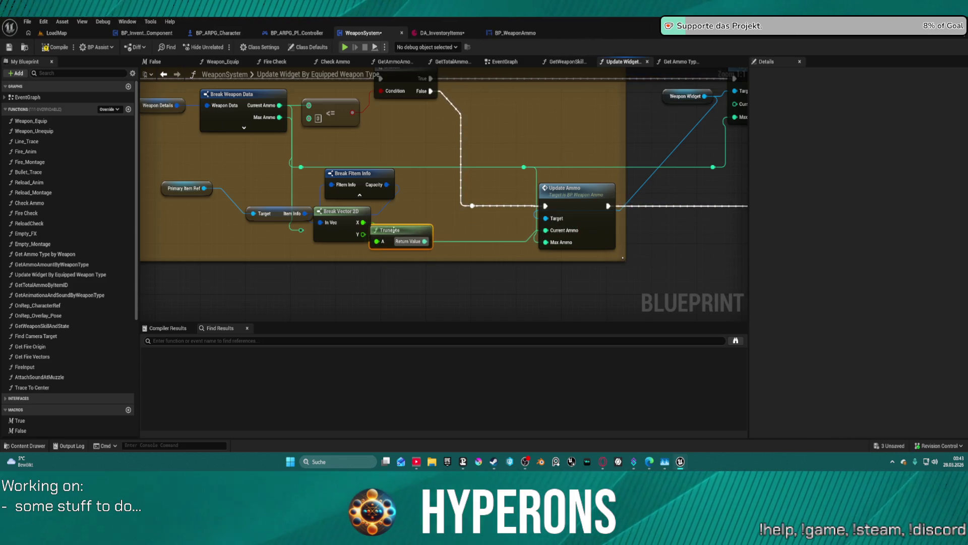
{"action": "left_click_drag", "start_coordinate": [303, 230], "coordinate": [546, 230]}
{"action": "mouse_move", "coordinate": [400, 253]}
{"action": "left_mouse_down"}
{"action": "mouse_move", "coordinate": [303, 177]}
{"action": "mouse_move", "coordinate": [328, 179]}
{"action": "left_mouse_up"}
{"action": "key", "text": "Delete"}
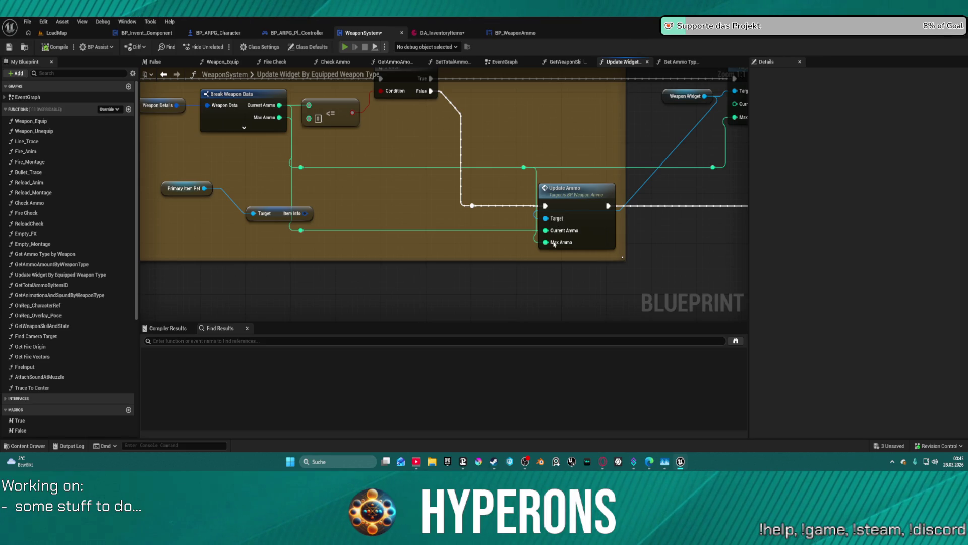
Step: In game, draw and reload the weapon, fire to drain the clip, then stop play
{"action": "key", "text": "i"}
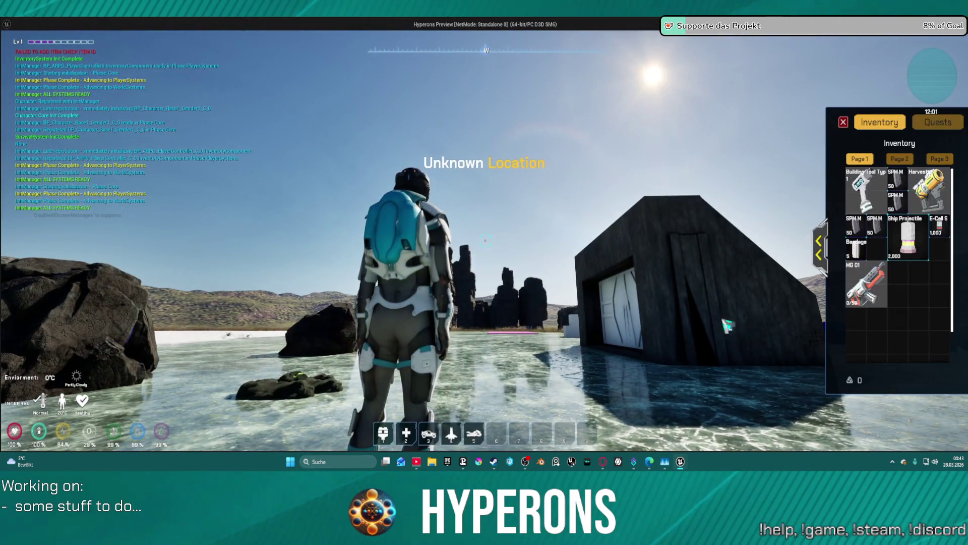
{"action": "key", "text": "i"}
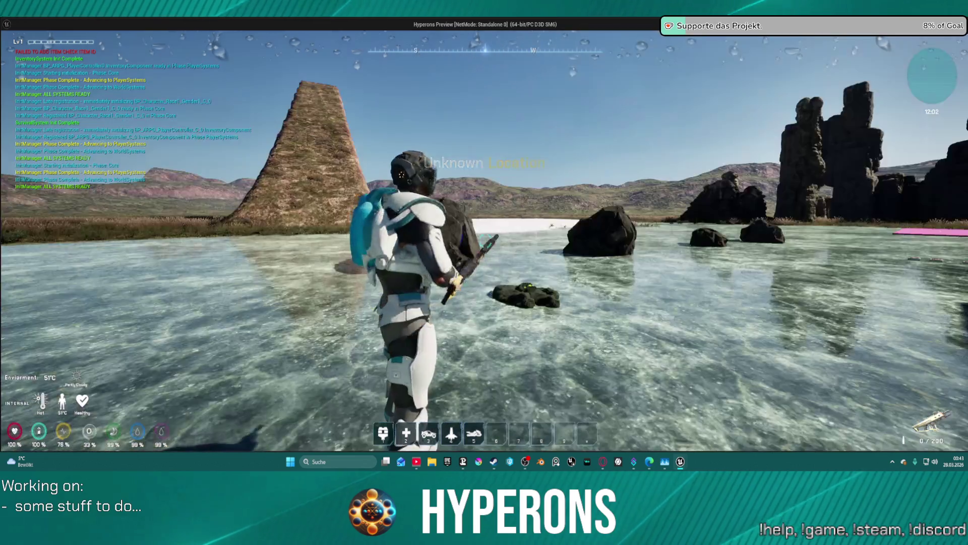
{"action": "key", "text": "r"}
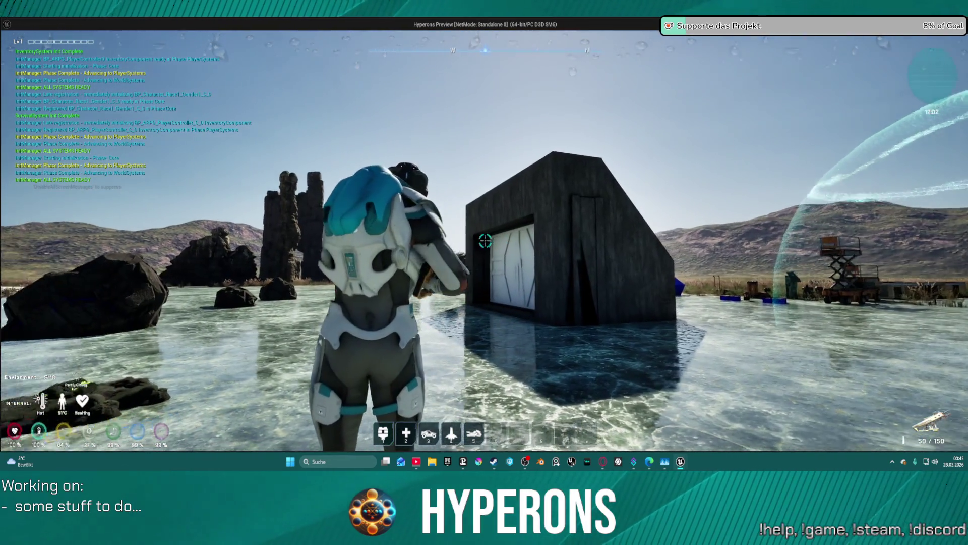
{"action": "key", "text": "w"}
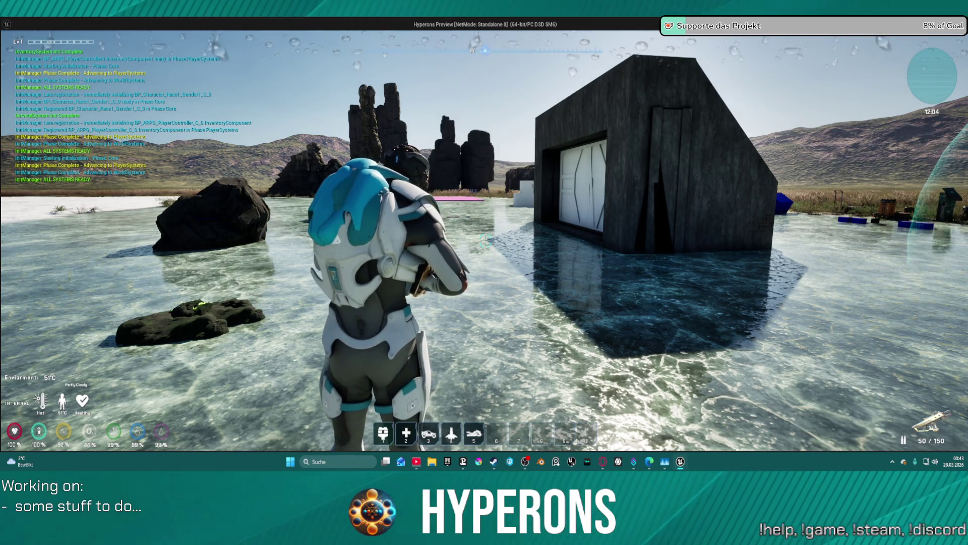
{"action": "left_click", "coordinate": [484, 242]}
{"action": "left_click_drag", "start_coordinate": [485, 237], "coordinate": [484, 237]}
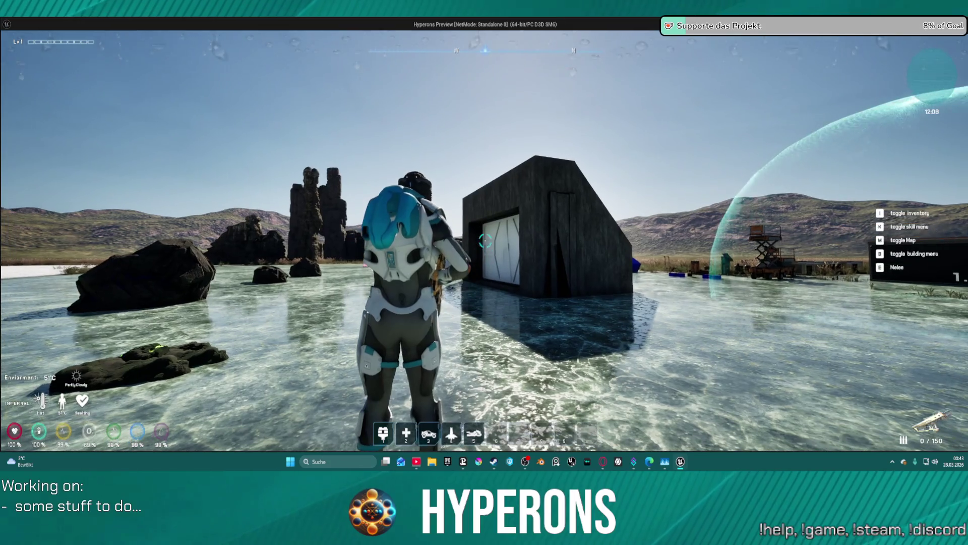
{"action": "key", "text": "Escape"}
{"action": "mouse_move", "coordinate": [461, 164]}
{"action": "left_mouse_down"}
{"action": "mouse_move", "coordinate": [432, 183]}
{"action": "mouse_move", "coordinate": [573, 147]}
{"action": "mouse_move", "coordinate": [532, 212]}
{"action": "mouse_move", "coordinate": [442, 191]}
{"action": "left_mouse_up"}
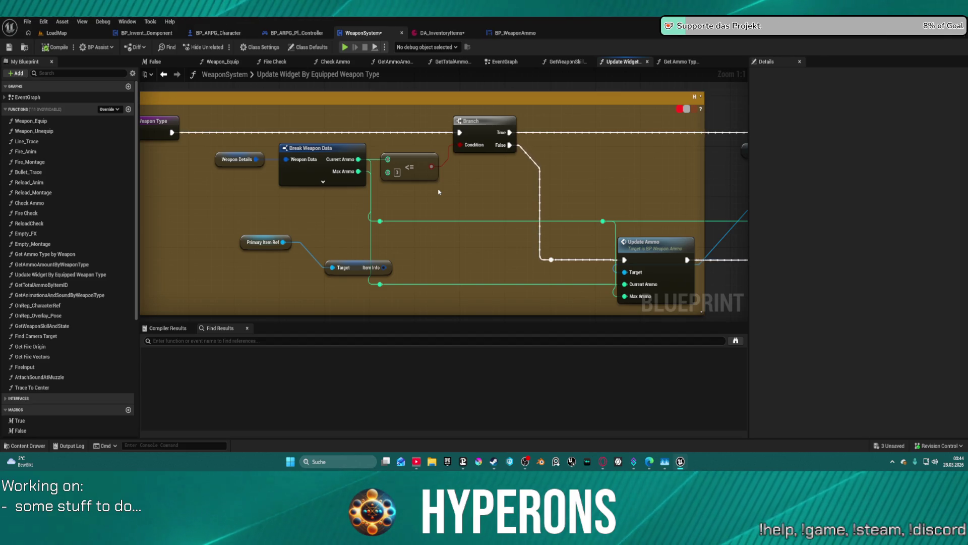
Step: Look over the Check Ammo and Fire Check graphs, then switch to the EventGraph
{"action": "left_click", "coordinate": [343, 63]}
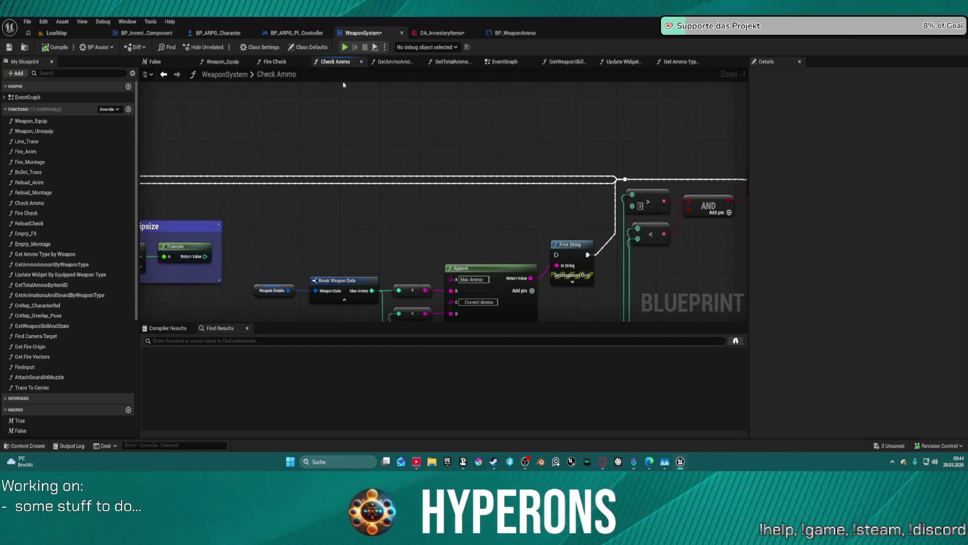
{"action": "left_click_drag", "start_coordinate": [682, 151], "coordinate": [711, 172]}
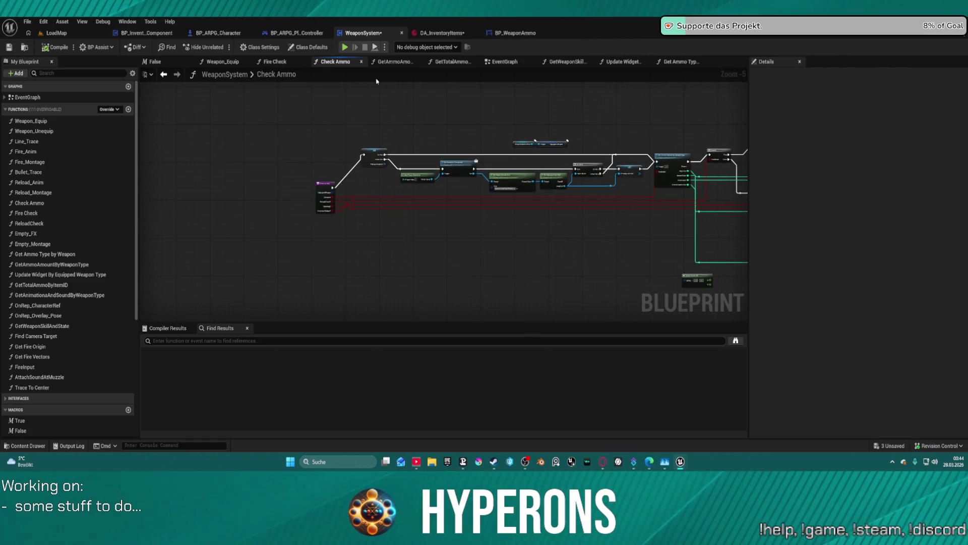
{"action": "left_click", "coordinate": [276, 62]}
{"action": "left_click", "coordinate": [341, 62]}
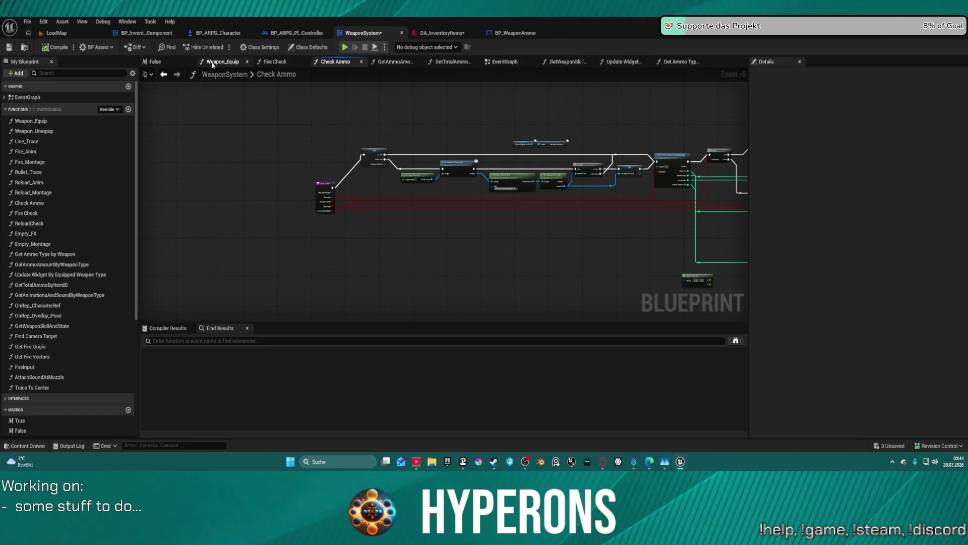
{"action": "left_click", "coordinate": [504, 62]}
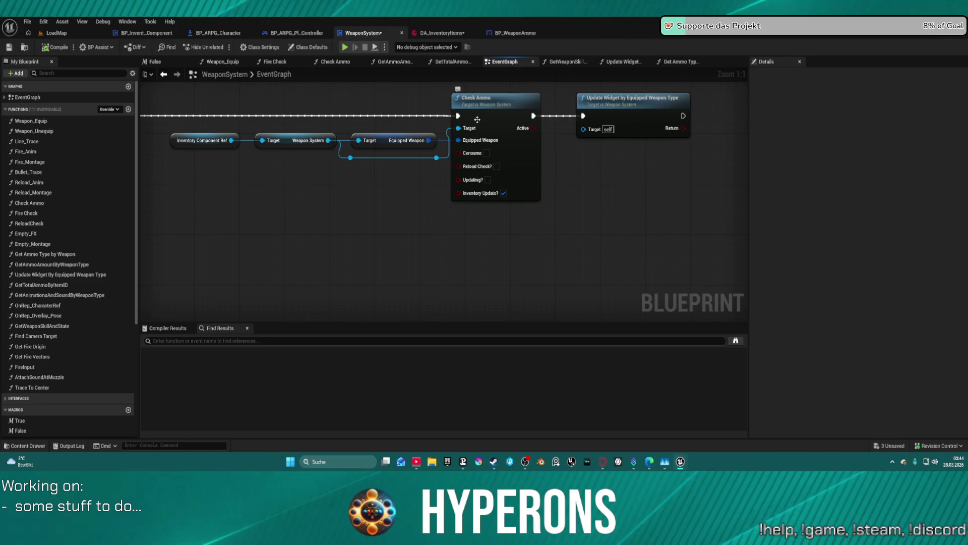
Step: Drill from Check Ammo through GetAmmoAmountByWeaponType into the Get Ammo Type by Weapon graph
{"action": "double_click", "coordinate": [480, 118]}
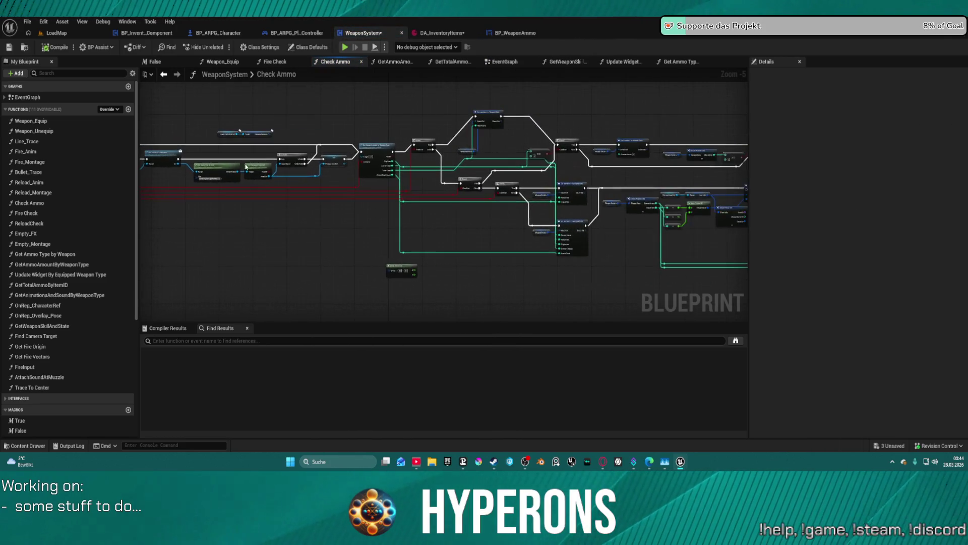
{"action": "double_click", "coordinate": [381, 153]}
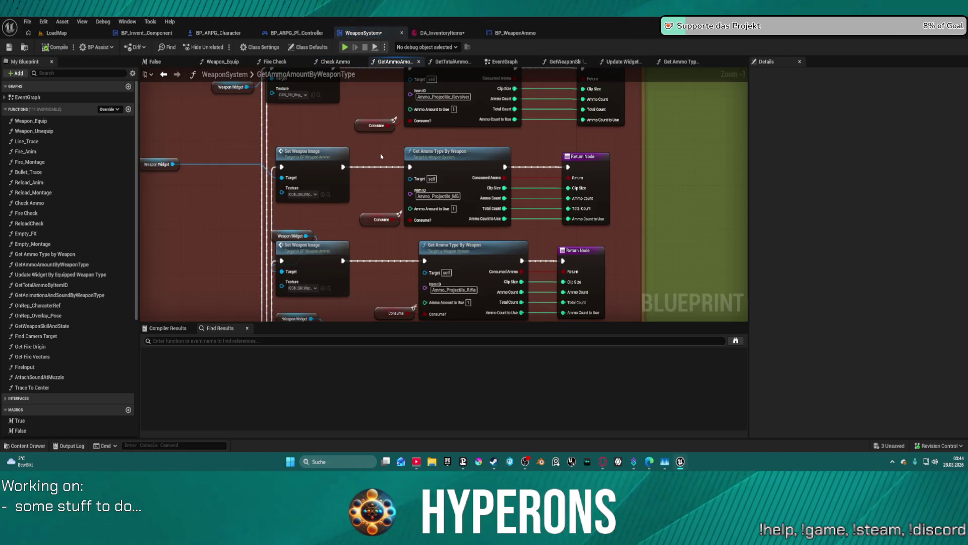
{"action": "scroll", "coordinate": [442, 147], "scroll_direction": "up", "scroll_amount": 5}
{"action": "double_click", "coordinate": [474, 187]}
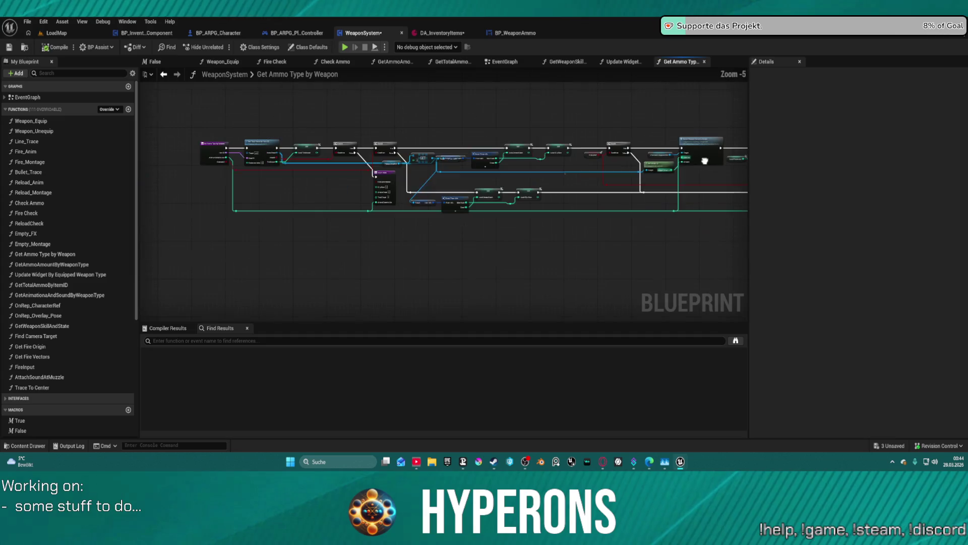
{"action": "scroll", "coordinate": [255, 162], "scroll_direction": "up", "scroll_amount": 5}
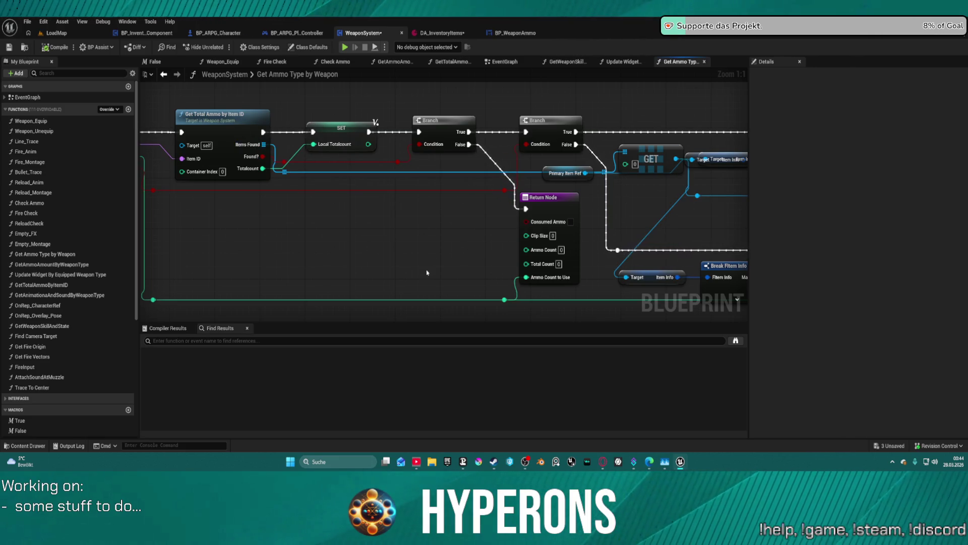
Step: Stack Local Clip Size, Local Ammo Count and Local Totalcount getters in a column beside the Return Node
{"action": "mouse_move", "coordinate": [518, 126]}
{"action": "left_mouse_down"}
{"action": "mouse_move", "coordinate": [161, 152]}
{"action": "mouse_move", "coordinate": [142, 197]}
{"action": "left_mouse_up"}
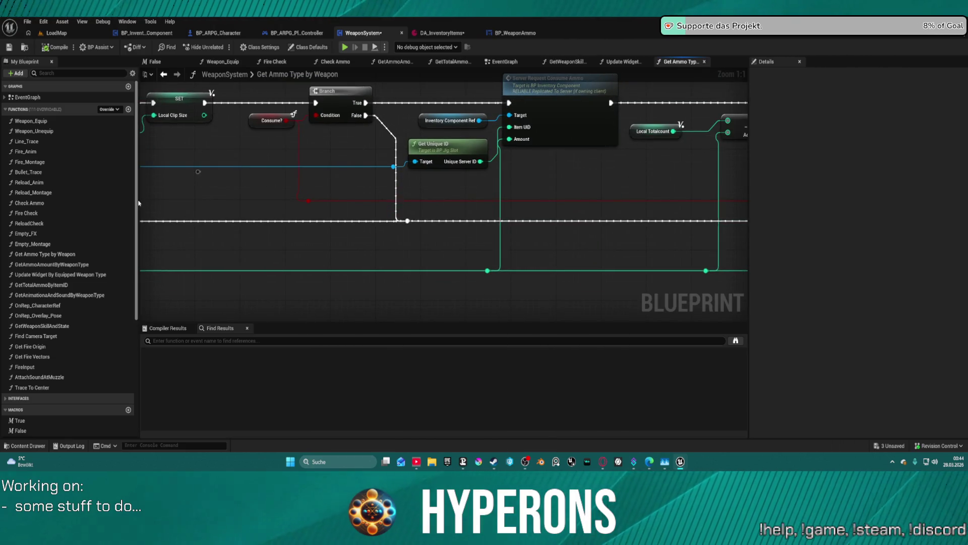
{"action": "mouse_move", "coordinate": [653, 175]}
{"action": "left_mouse_down"}
{"action": "mouse_move", "coordinate": [450, 197]}
{"action": "mouse_move", "coordinate": [383, 267]}
{"action": "mouse_move", "coordinate": [373, 263]}
{"action": "left_mouse_up"}
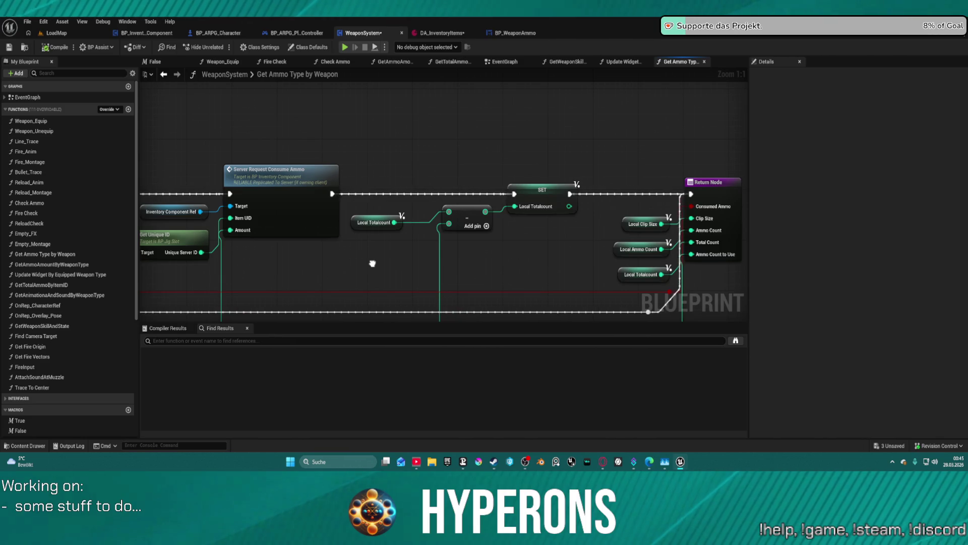
{"action": "mouse_move", "coordinate": [625, 228]}
{"action": "left_mouse_down"}
{"action": "mouse_move", "coordinate": [619, 213]}
{"action": "mouse_move", "coordinate": [590, 208]}
{"action": "mouse_move", "coordinate": [531, 244]}
{"action": "mouse_move", "coordinate": [494, 244]}
{"action": "mouse_move", "coordinate": [501, 251]}
{"action": "left_mouse_up"}
{"action": "mouse_move", "coordinate": [639, 250]}
{"action": "left_mouse_down"}
{"action": "mouse_move", "coordinate": [514, 268]}
{"action": "mouse_move", "coordinate": [523, 261]}
{"action": "left_mouse_up"}
{"action": "left_click_drag", "start_coordinate": [635, 280], "coordinate": [527, 278]}
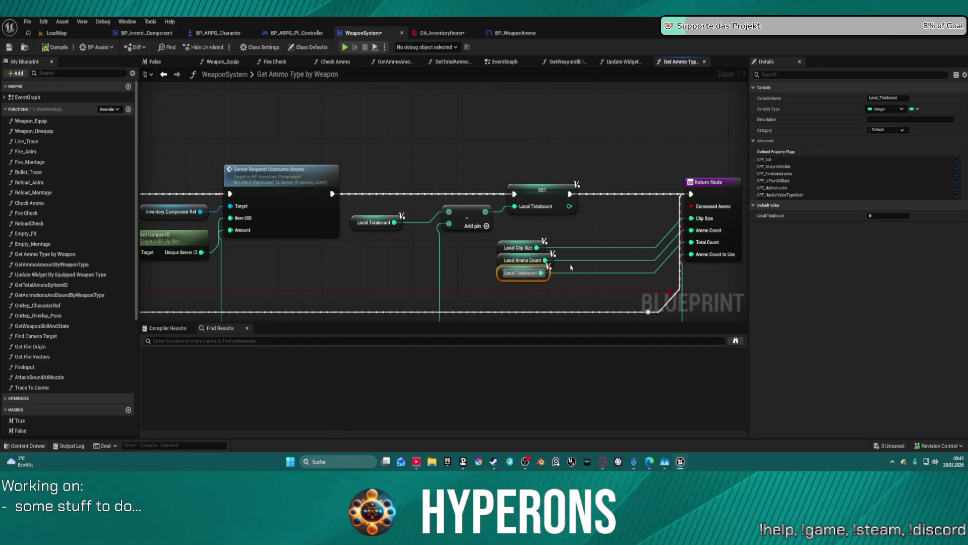
{"action": "key", "text": "Home"}
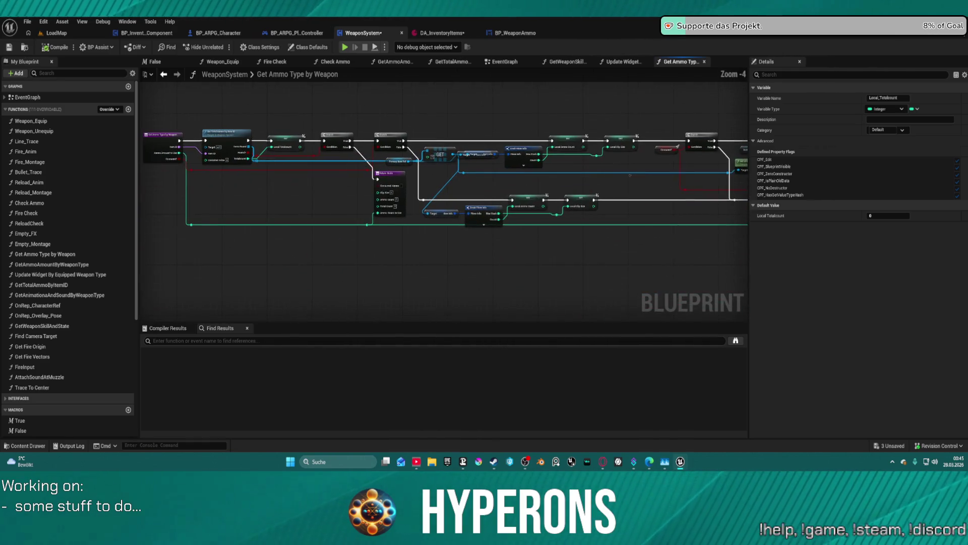
{"action": "mouse_move", "coordinate": [746, 146]}
{"action": "left_mouse_down"}
{"action": "mouse_move", "coordinate": [555, 176]}
{"action": "mouse_move", "coordinate": [672, 184]}
{"action": "left_mouse_up"}
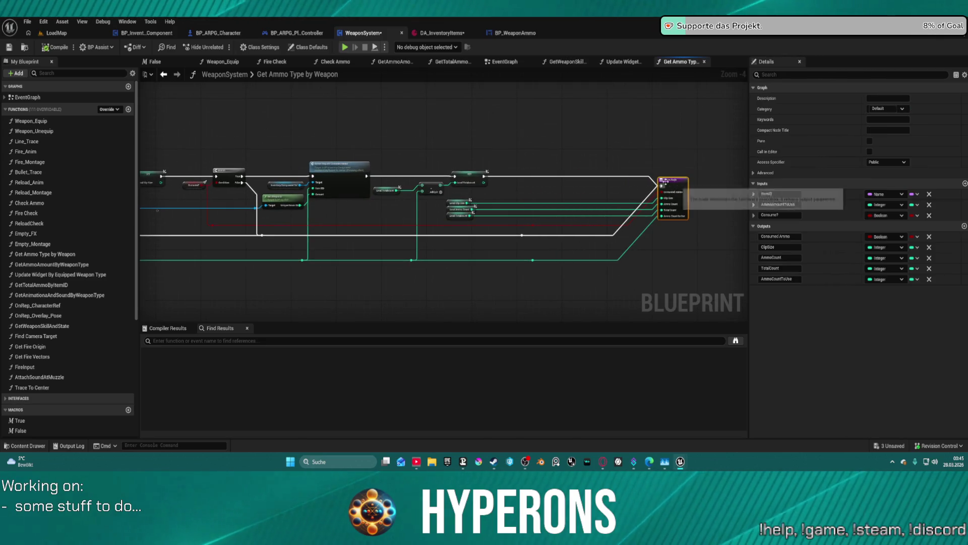
{"action": "scroll", "coordinate": [551, 156], "scroll_direction": "up", "scroll_amount": 3}
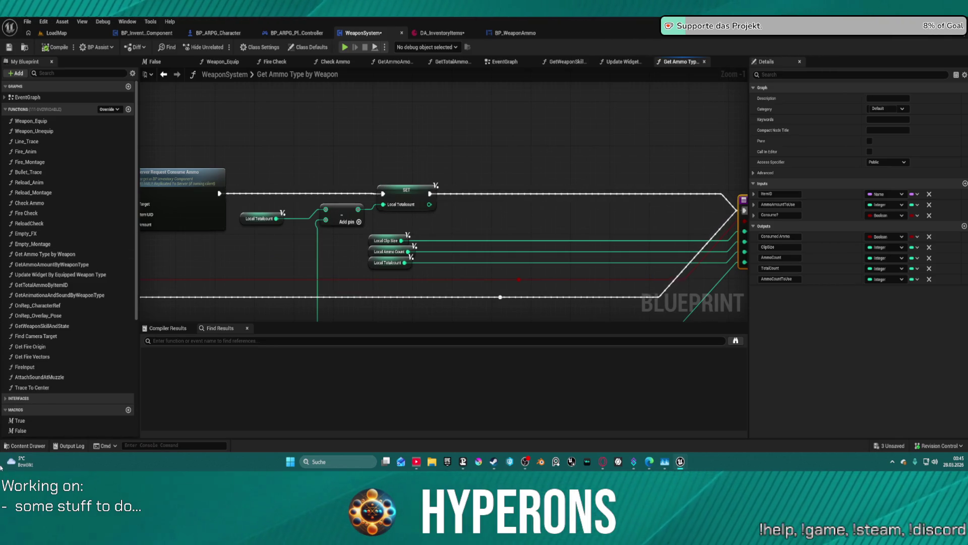
{"action": "scroll", "coordinate": [41, 400], "scroll_direction": "down", "scroll_amount": 5}
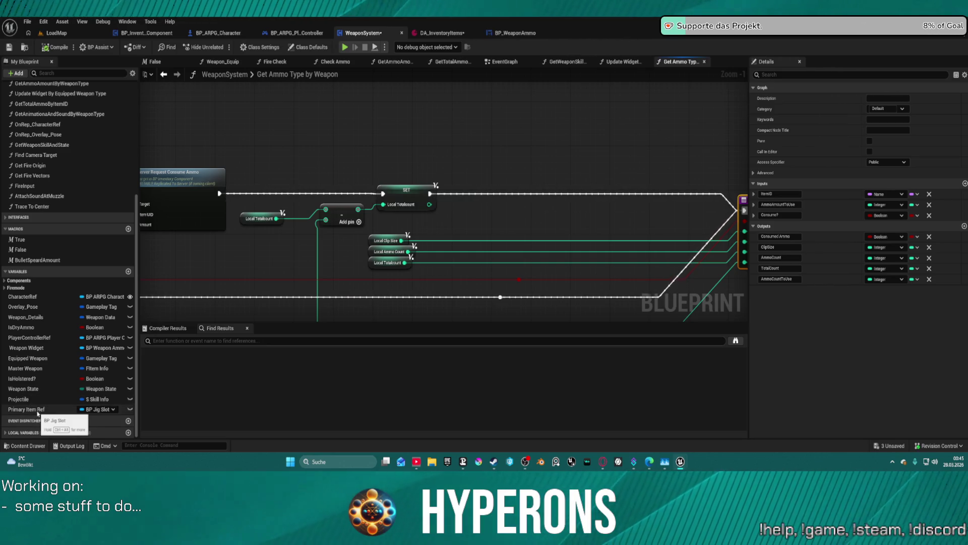
Step: Add a Primary Item Ref getter and pull its Item Info getter into the graph
{"action": "left_click_drag", "start_coordinate": [36, 411], "coordinate": [478, 117]}
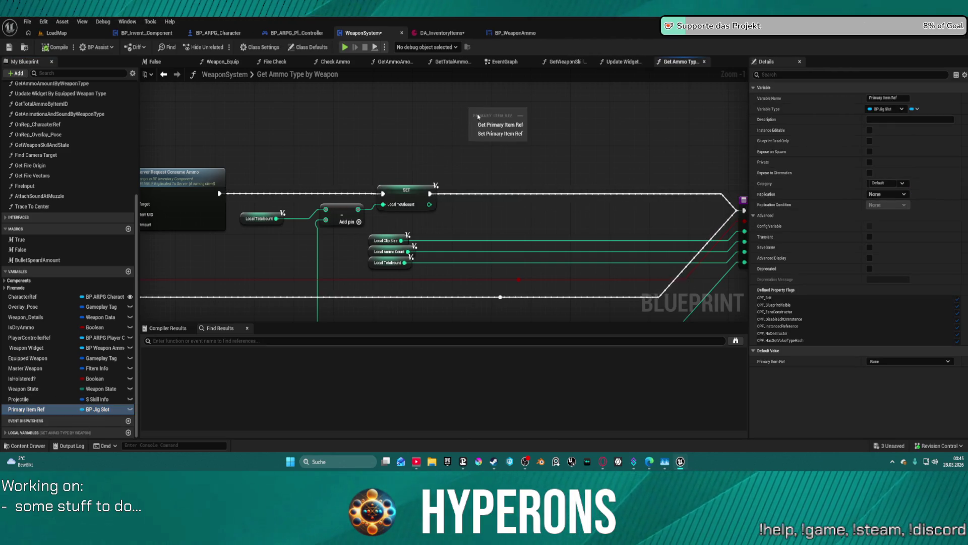
{"action": "left_click", "coordinate": [518, 124]}
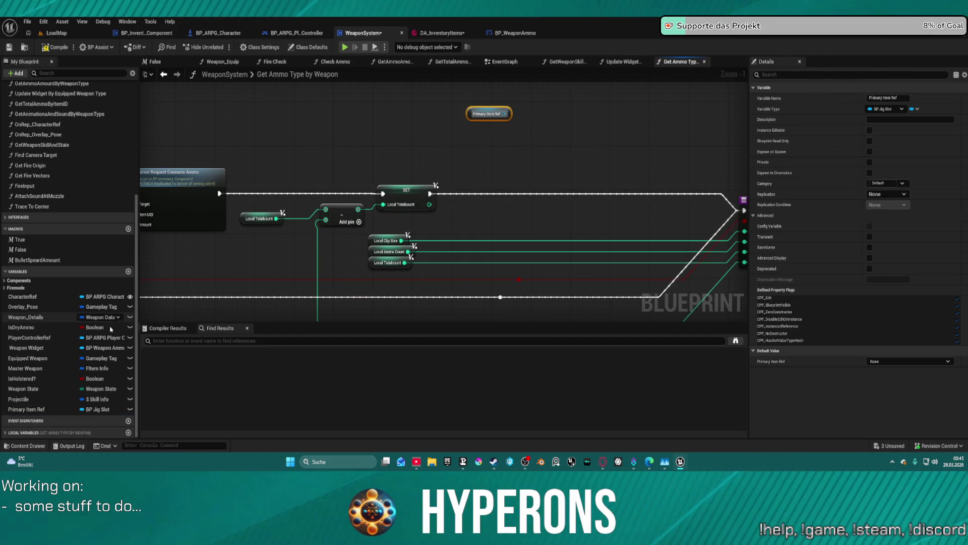
{"action": "left_click_drag", "start_coordinate": [505, 114], "coordinate": [563, 120]}
{"action": "type", "text": "item"}
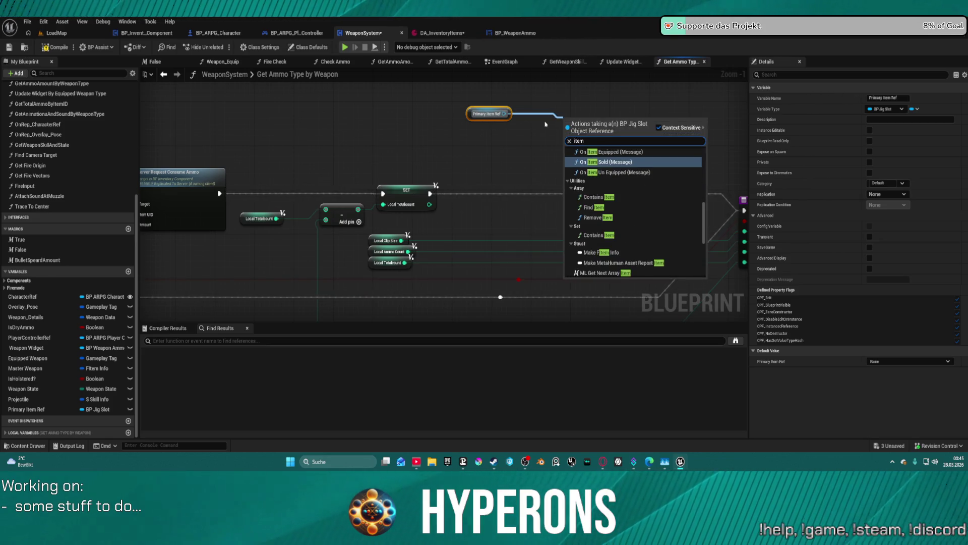
{"action": "type", "text": " ref"}
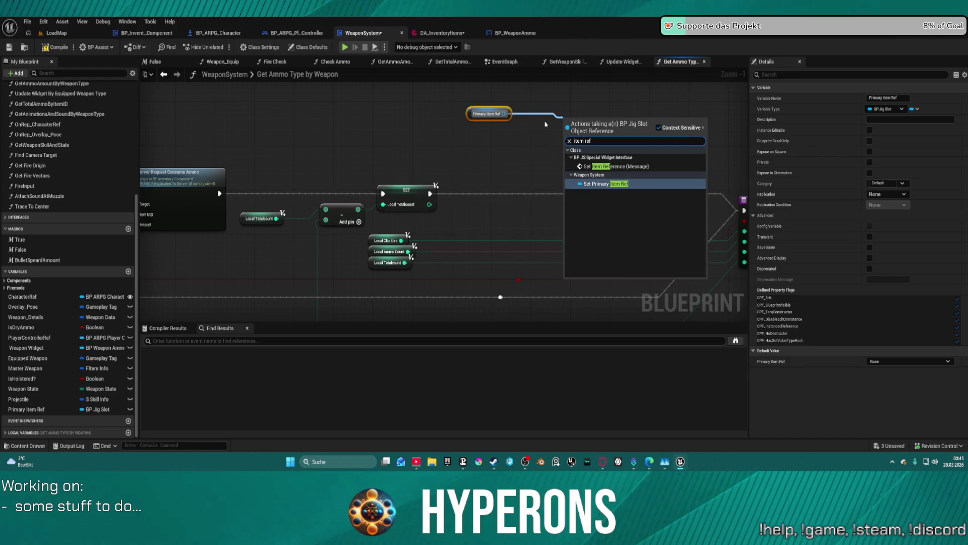
{"action": "key", "text": "BackSpace"}
{"action": "key", "text": "BackSpace"}
{"action": "key", "text": "BackSpace"}
{"action": "scroll", "coordinate": [599, 187], "scroll_direction": "down", "scroll_amount": 3}
{"action": "left_click", "coordinate": [599, 185]}
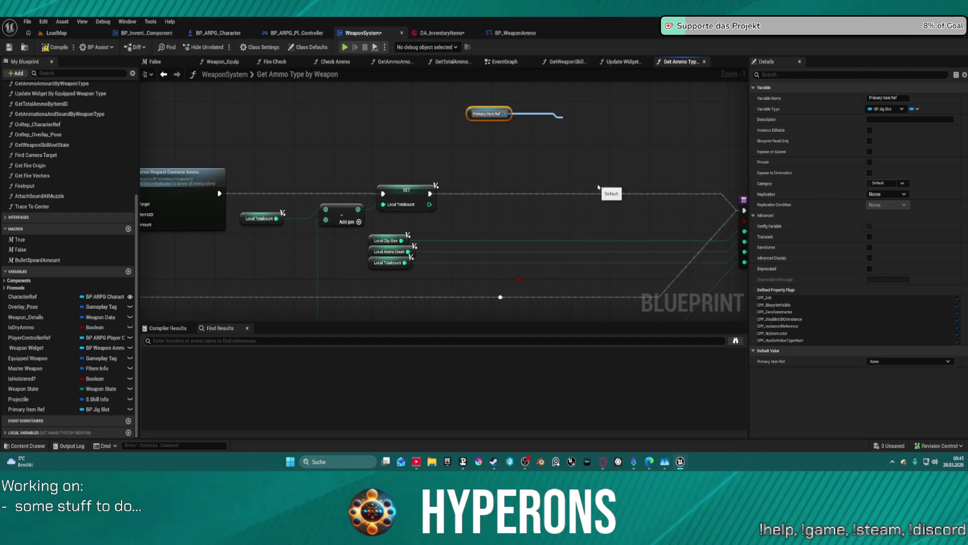
Step: Add Set members in FItem Info from Item Info and run it after the SET node
{"action": "left_click_drag", "start_coordinate": [613, 119], "coordinate": [619, 145]}
{"action": "type", "text": "set me"}
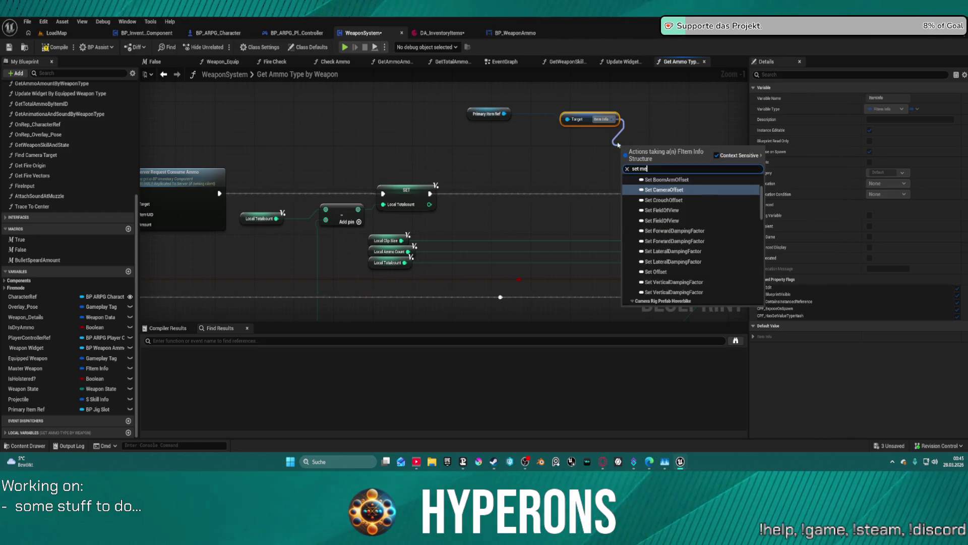
{"action": "type", "text": "mb"}
{"action": "key", "text": "Return"}
{"action": "mouse_move", "coordinate": [626, 156]}
{"action": "left_mouse_down"}
{"action": "mouse_move", "coordinate": [506, 191]}
{"action": "mouse_move", "coordinate": [431, 193]}
{"action": "left_mouse_up"}
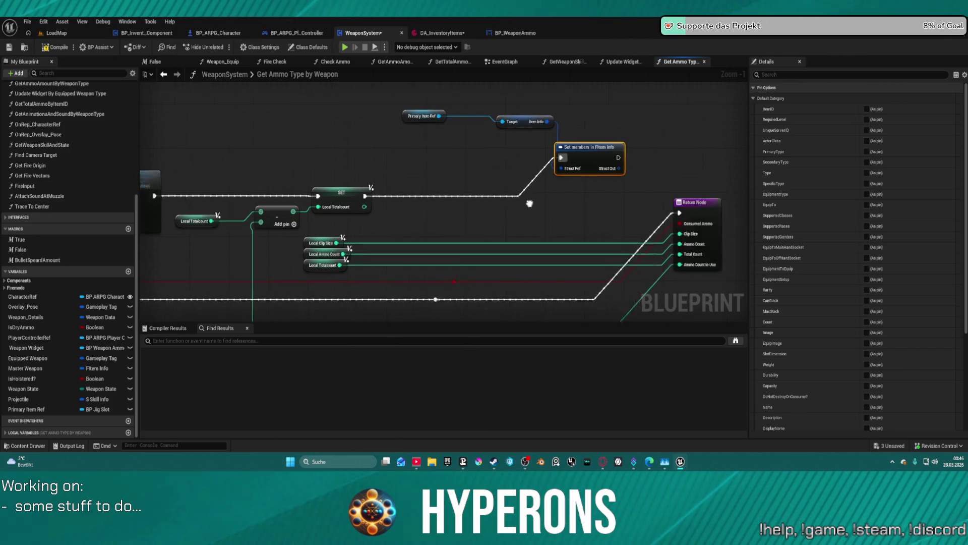
Step: Link Set members to the Return Node, expose its Capacity pin, and feed it a Make Vector 2D
{"action": "left_click_drag", "start_coordinate": [530, 203], "coordinate": [431, 189]}
{"action": "left_click_drag", "start_coordinate": [520, 143], "coordinate": [581, 199]}
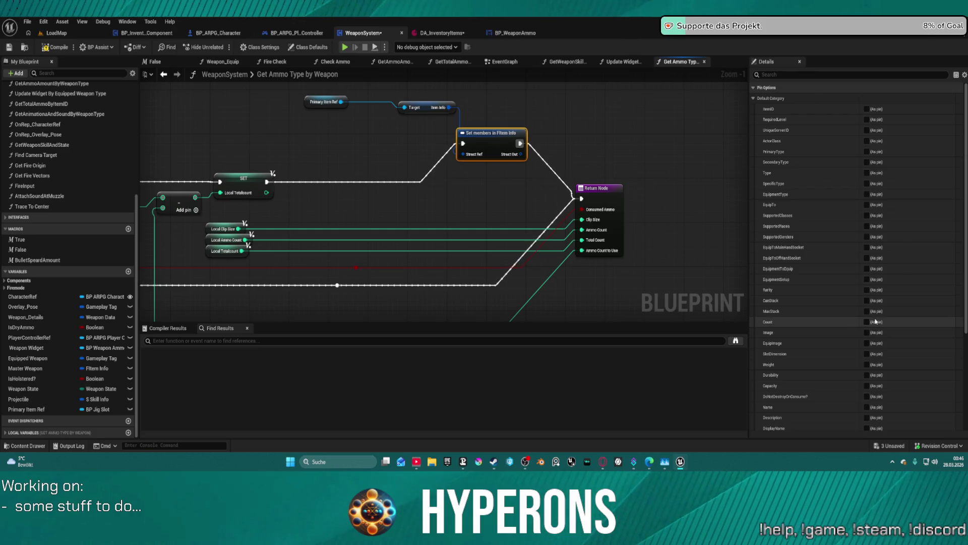
{"action": "left_click", "coordinate": [866, 387]}
{"action": "scroll", "coordinate": [455, 171], "scroll_direction": "up", "scroll_amount": 1}
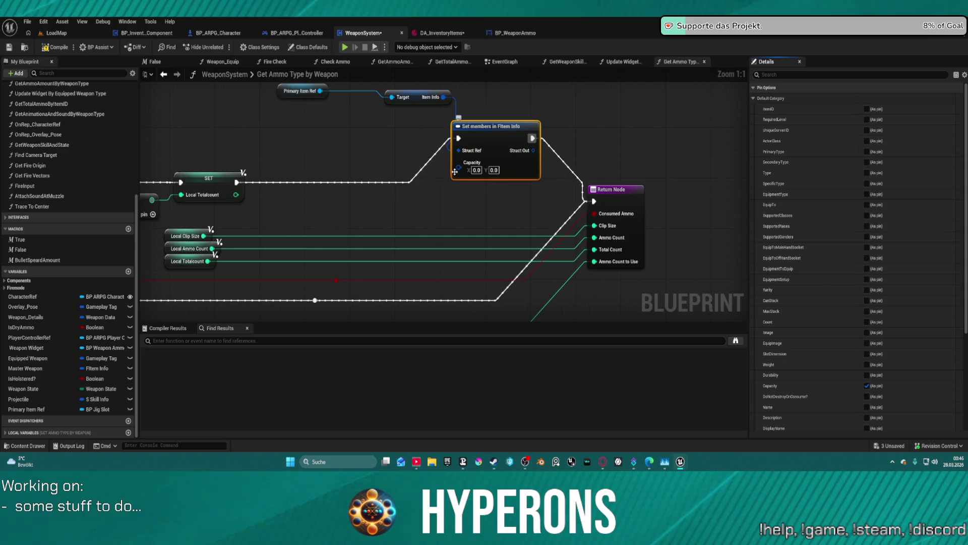
{"action": "left_click_drag", "start_coordinate": [457, 168], "coordinate": [445, 179]}
{"action": "type", "text": "bre"}
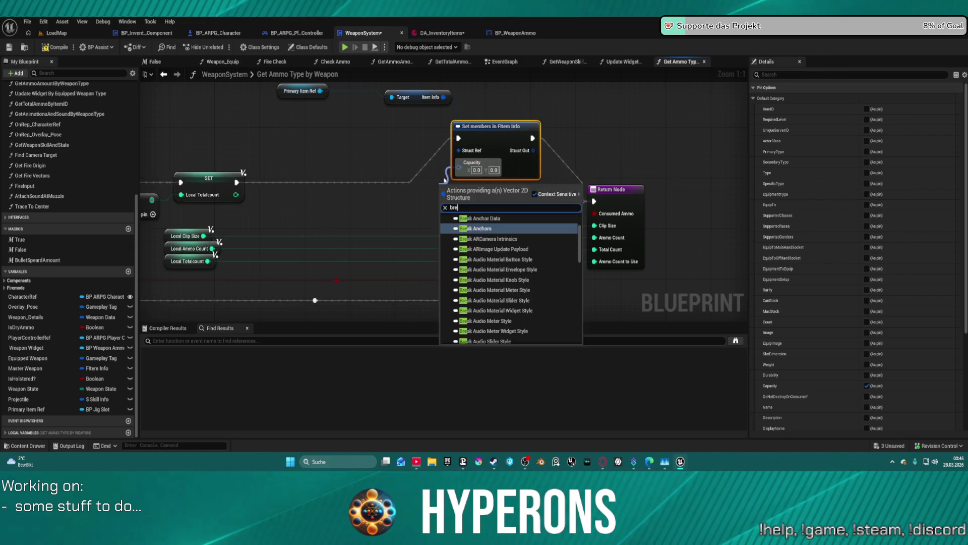
{"action": "key", "text": "BackSpace"}
{"action": "key", "text": "BackSpace"}
{"action": "key", "text": "BackSpace"}
{"action": "type", "text": "make"}
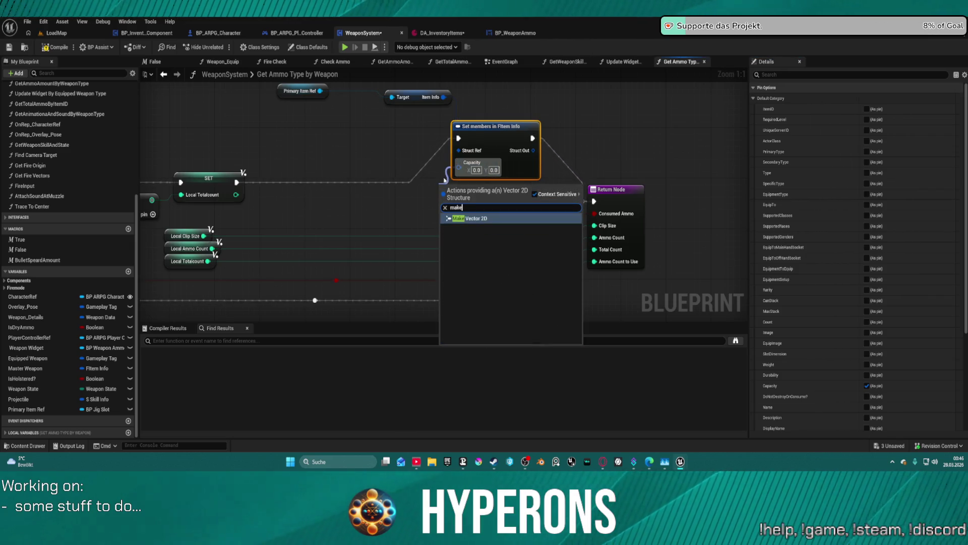
{"action": "key", "text": "Return"}
Step: Wire Local Ammo Count into the vector's X and Local Totalcount into its Y
{"action": "left_click_drag", "start_coordinate": [326, 197], "coordinate": [372, 196]}
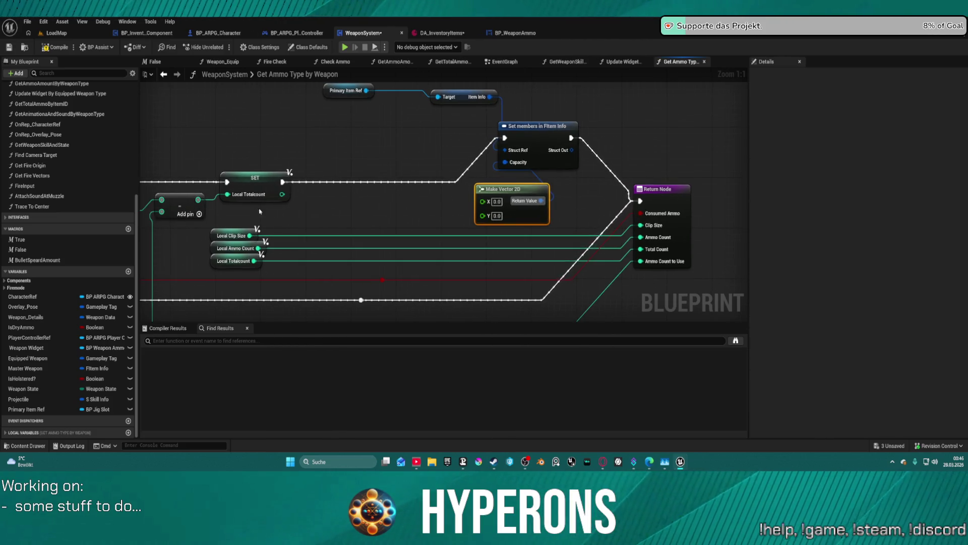
{"action": "mouse_move", "coordinate": [248, 235]}
{"action": "left_mouse_down"}
{"action": "mouse_move", "coordinate": [315, 233]}
{"action": "mouse_move", "coordinate": [389, 201]}
{"action": "left_mouse_up"}
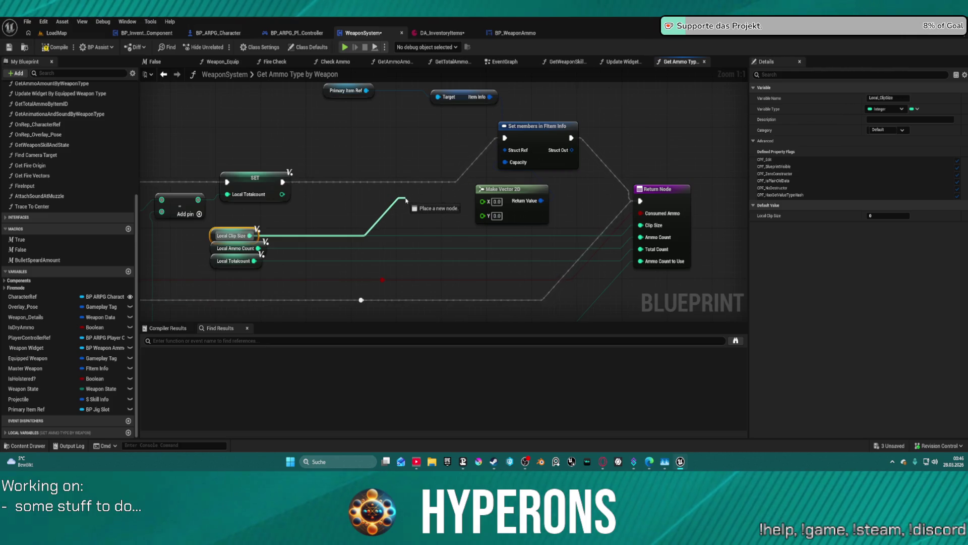
{"action": "mouse_move", "coordinate": [416, 204]}
{"action": "left_mouse_down"}
{"action": "mouse_move", "coordinate": [433, 210]}
{"action": "mouse_move", "coordinate": [337, 211]}
{"action": "left_mouse_up"}
{"action": "left_click", "coordinate": [403, 196]}
{"action": "left_click", "coordinate": [255, 250]}
{"action": "left_click_drag", "start_coordinate": [257, 249], "coordinate": [483, 200]}
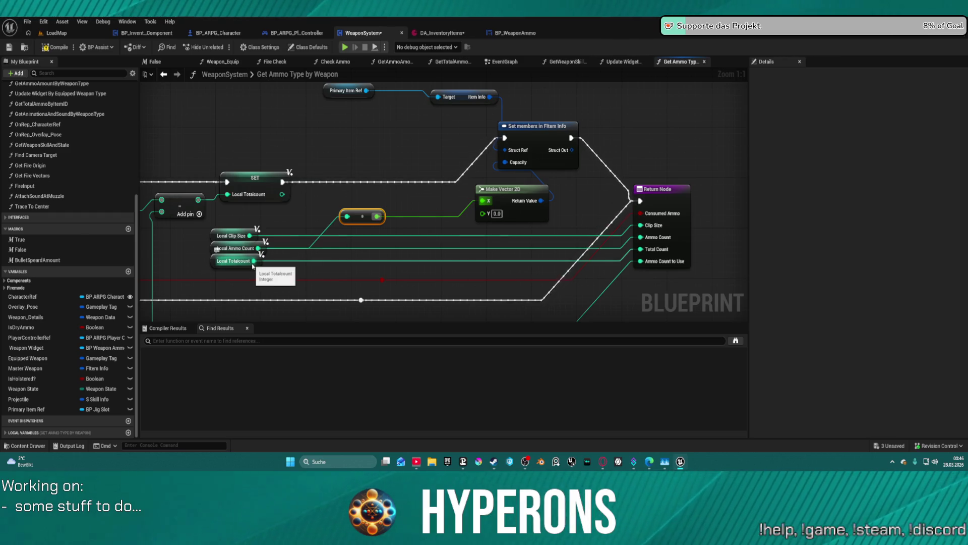
{"action": "left_click_drag", "start_coordinate": [254, 261], "coordinate": [483, 212]}
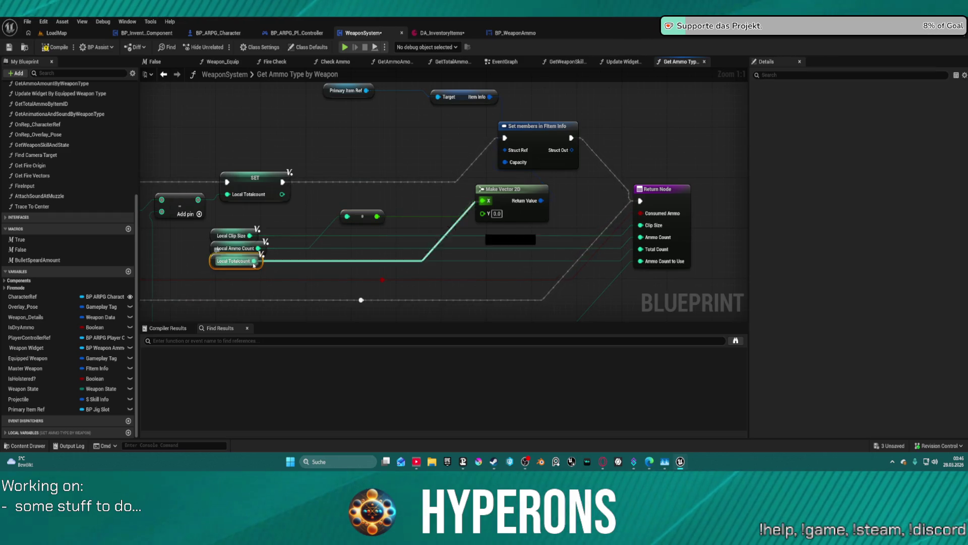
{"action": "left_click", "coordinate": [435, 232]}
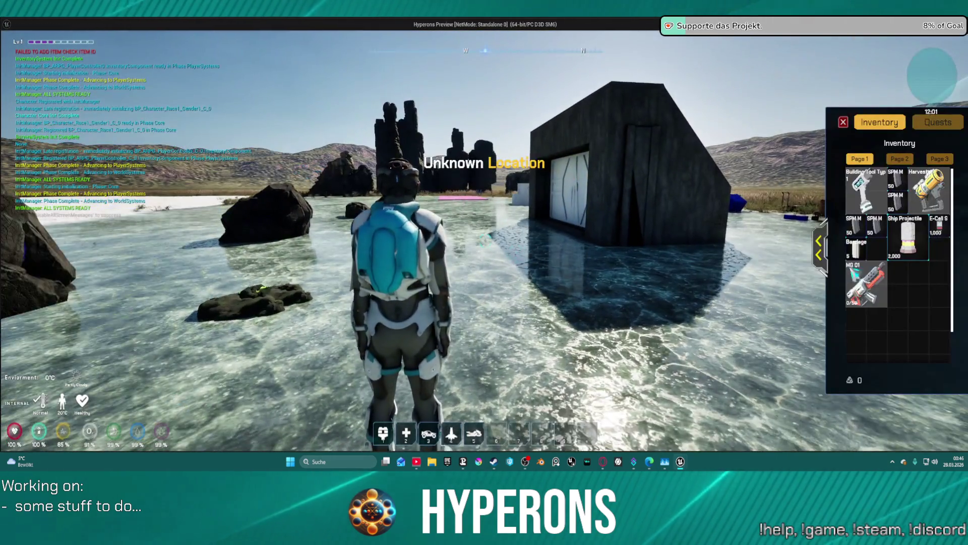
{"action": "right_click", "coordinate": [866, 284]}
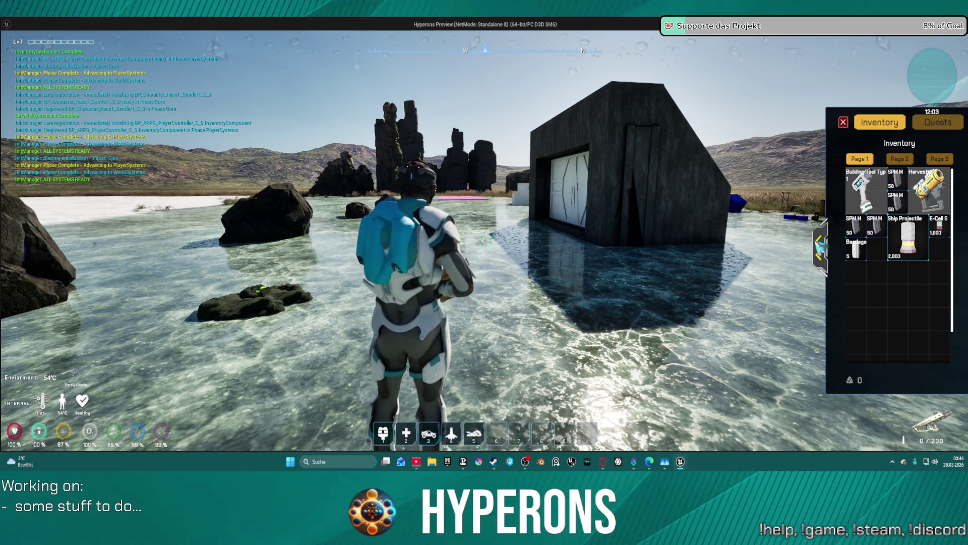
{"action": "left_click", "coordinate": [820, 247]}
{"action": "mouse_move", "coordinate": [766, 182]}
{"action": "left_mouse_down"}
{"action": "mouse_move", "coordinate": [697, 295]}
{"action": "mouse_move", "coordinate": [704, 298]}
{"action": "mouse_move", "coordinate": [682, 288]}
{"action": "left_mouse_up"}
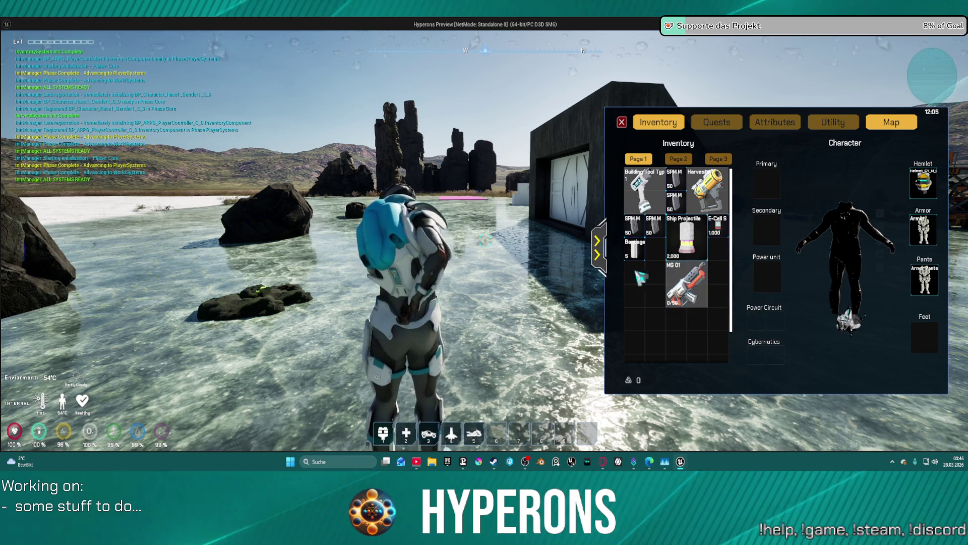
{"action": "right_click", "coordinate": [682, 288]}
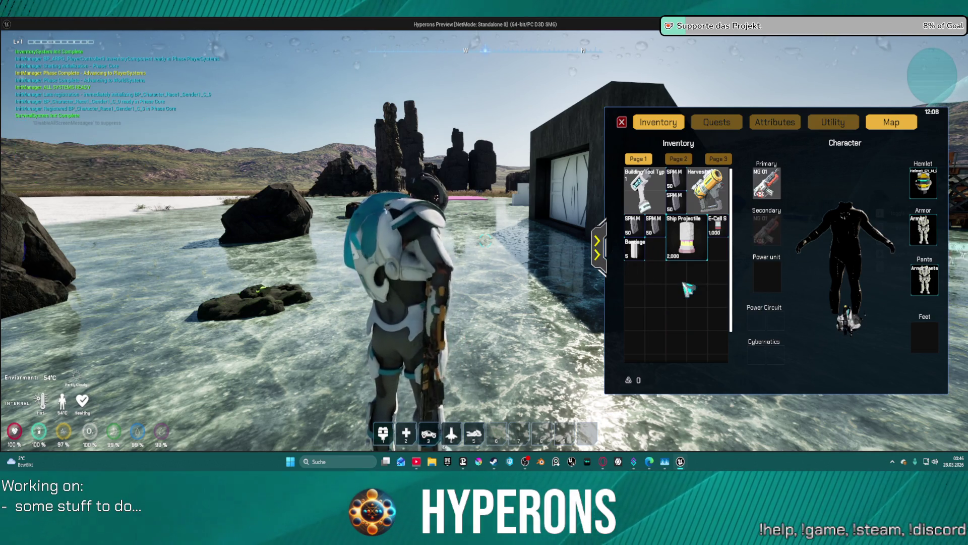
{"action": "right_click", "coordinate": [770, 191]}
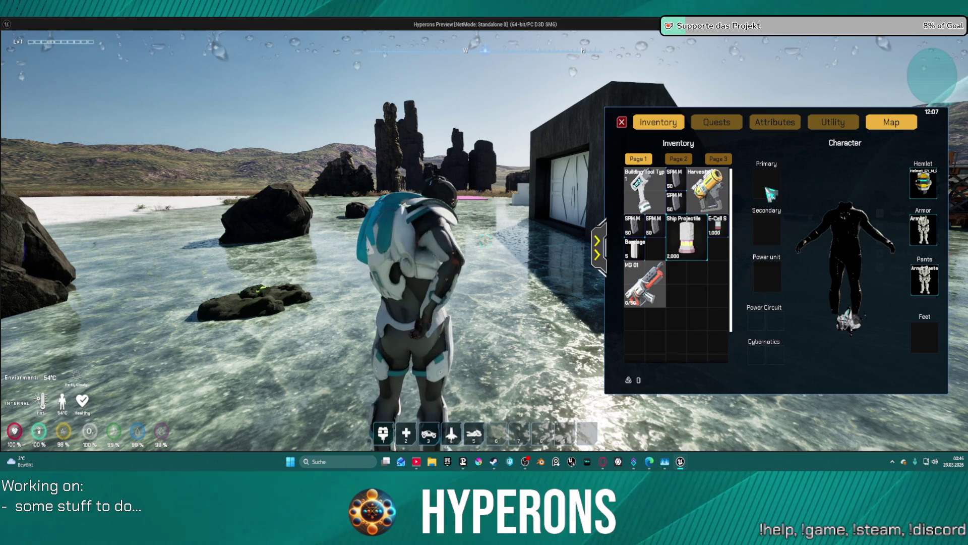
{"action": "right_click", "coordinate": [651, 297]}
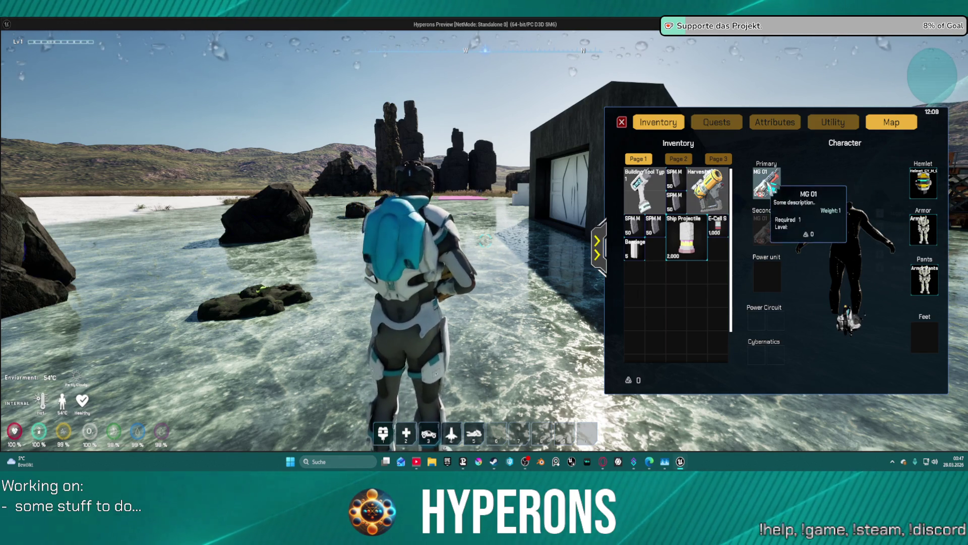
{"action": "right_click", "coordinate": [772, 190]}
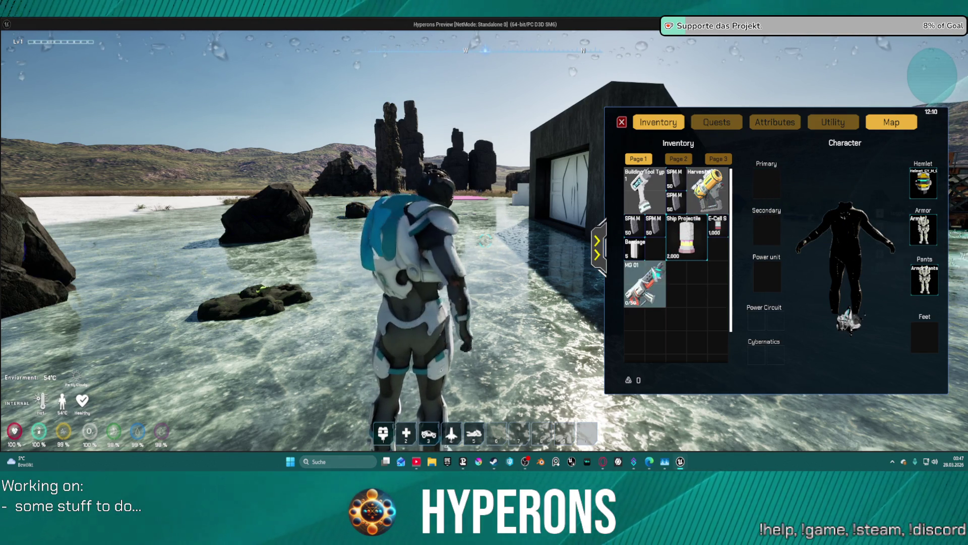
{"action": "mouse_move", "coordinate": [646, 278]}
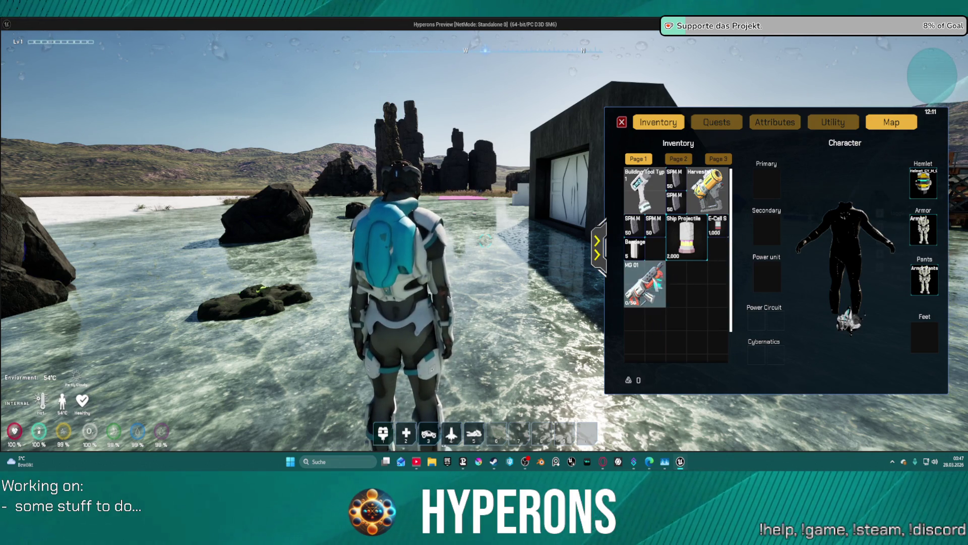
{"action": "right_click", "coordinate": [647, 284]}
{"action": "key", "text": "i"}
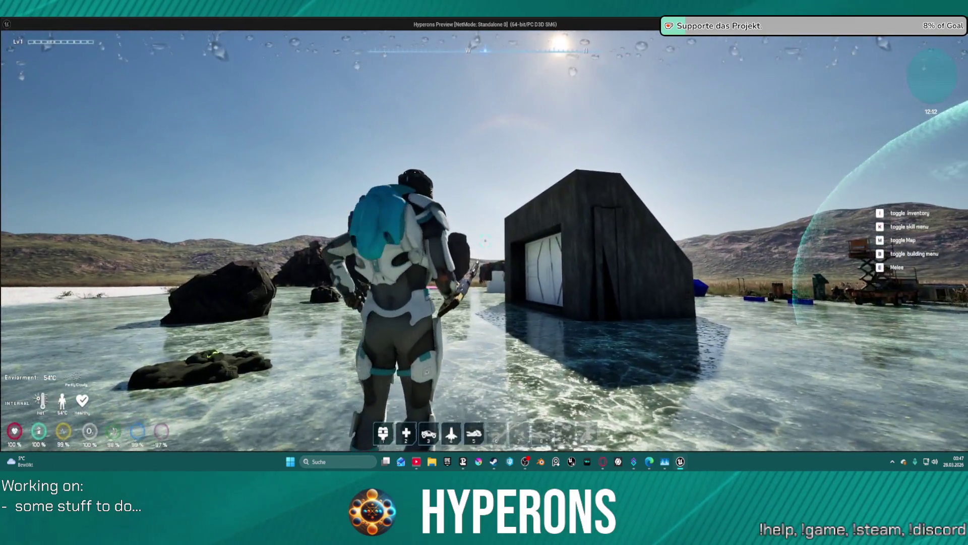
{"action": "right_click", "coordinate": [486, 241]}
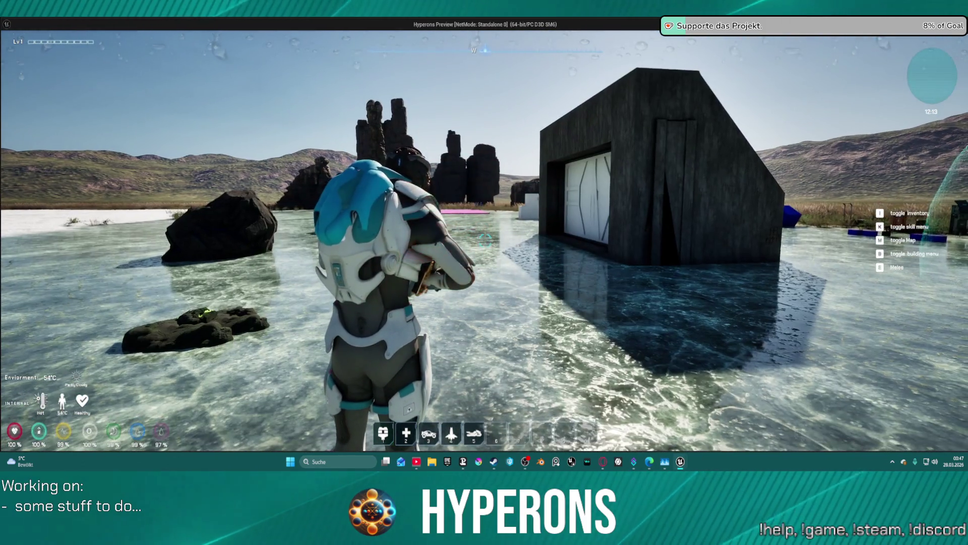
{"action": "key", "text": "Escape"}
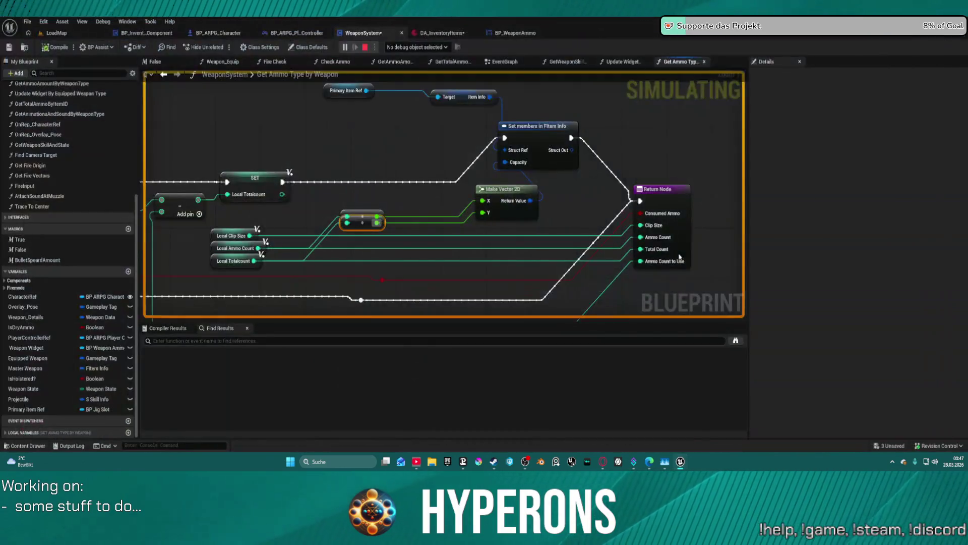
Step: Connect the SET node's execution directly to the Return Node and relaunch the game preview
{"action": "left_click_drag", "start_coordinate": [427, 198], "coordinate": [423, 200]}
{"action": "left_click_drag", "start_coordinate": [321, 190], "coordinate": [416, 192]}
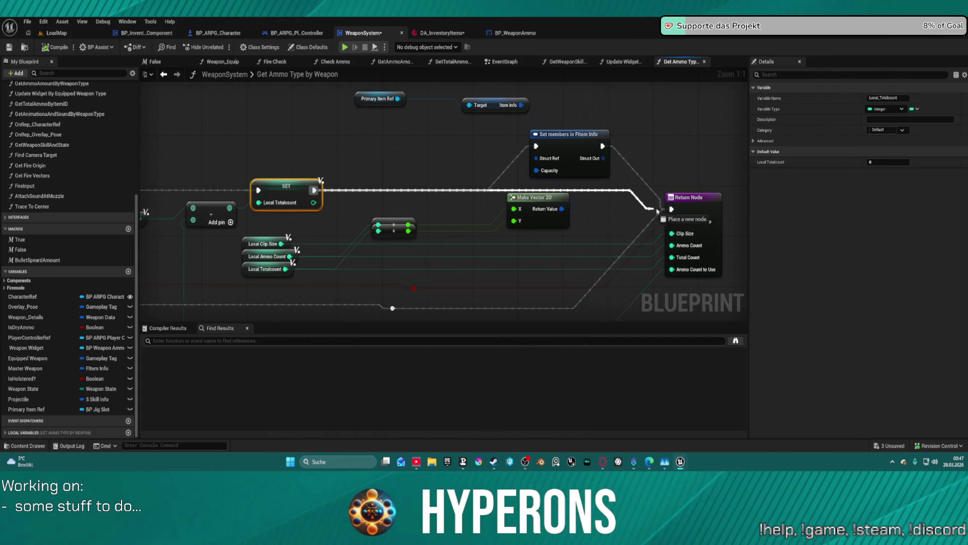
{"action": "left_click_drag", "start_coordinate": [677, 213], "coordinate": [672, 208]}
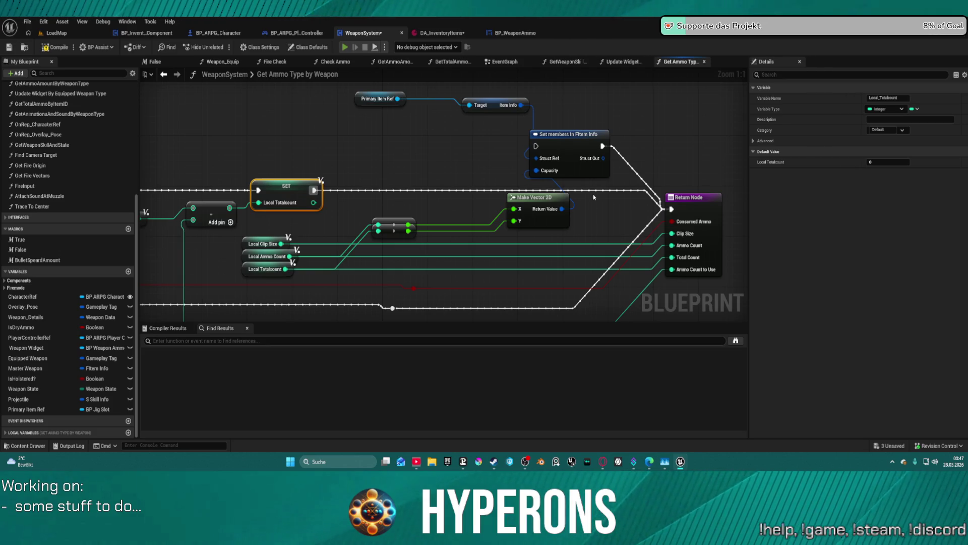
{"action": "key", "text": "alt+p"}
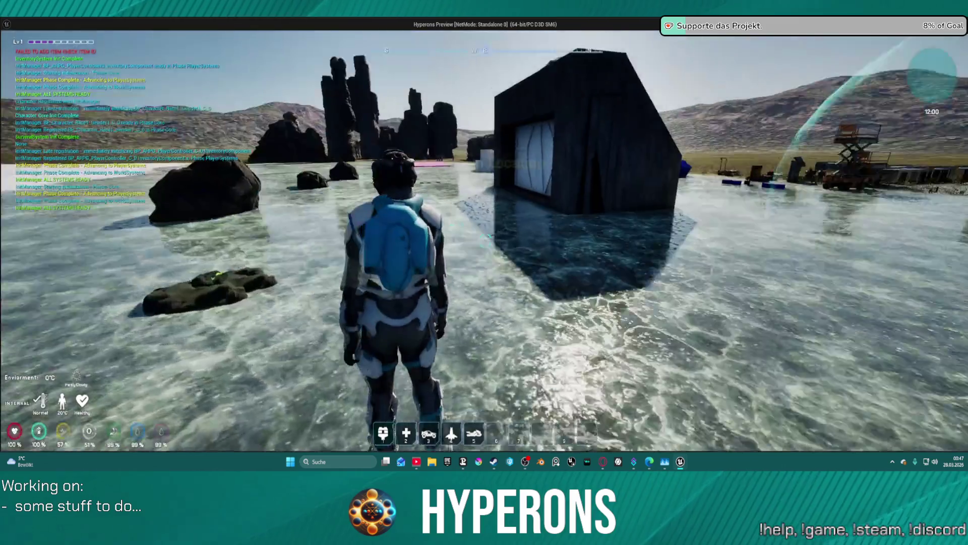
Step: Equip MG 01 from the in-game inventory, reload it and walk toward the building
{"action": "key", "text": "i"}
{"action": "double_click", "coordinate": [866, 284]}
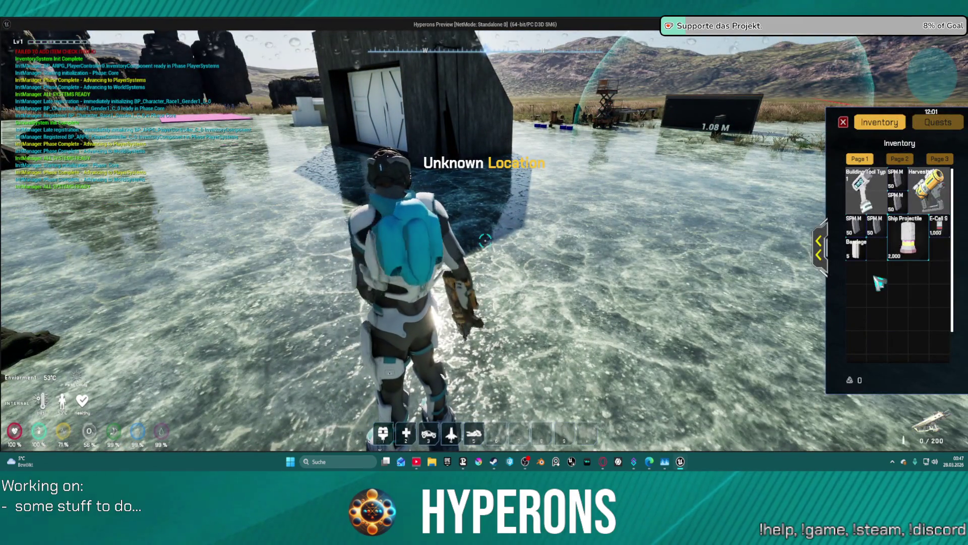
{"action": "left_click", "coordinate": [843, 125]}
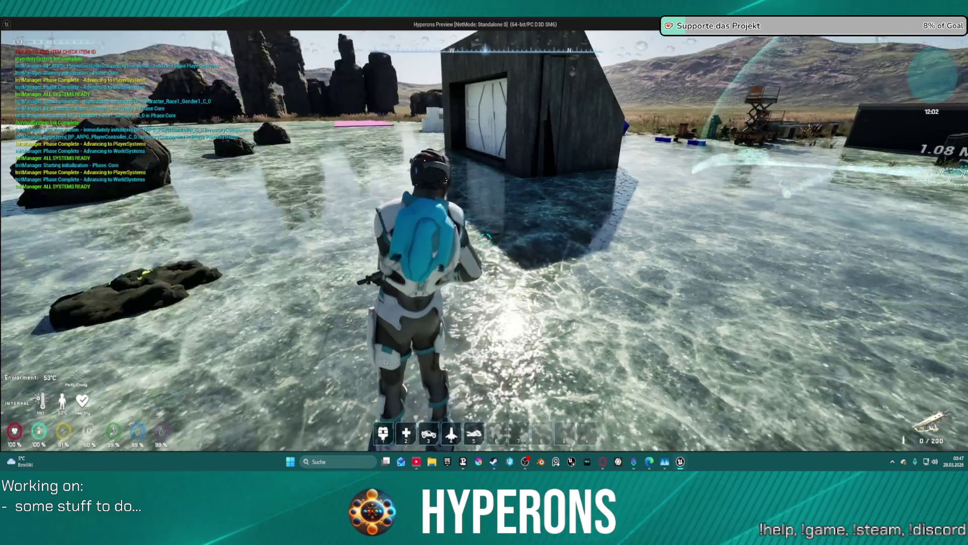
{"action": "key", "text": "r"}
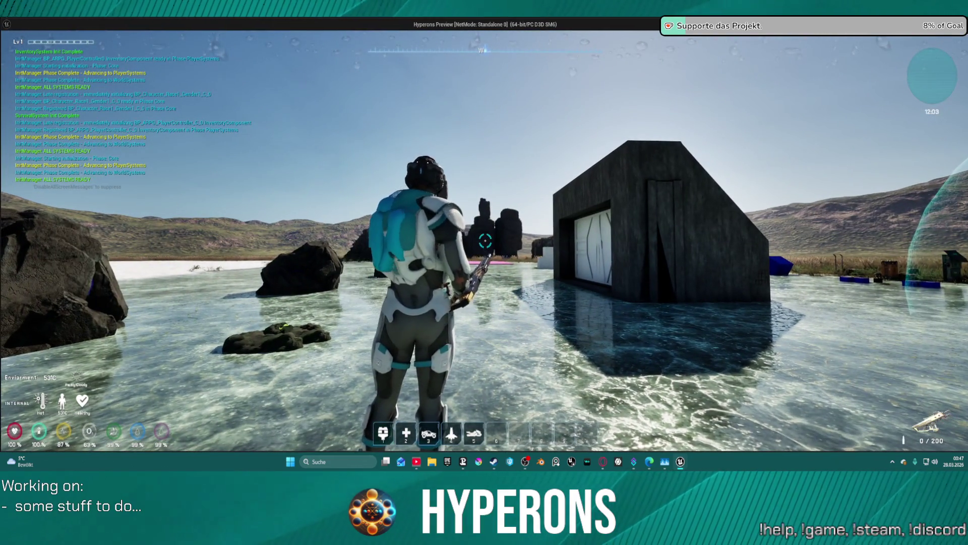
{"action": "key", "text": "w"}
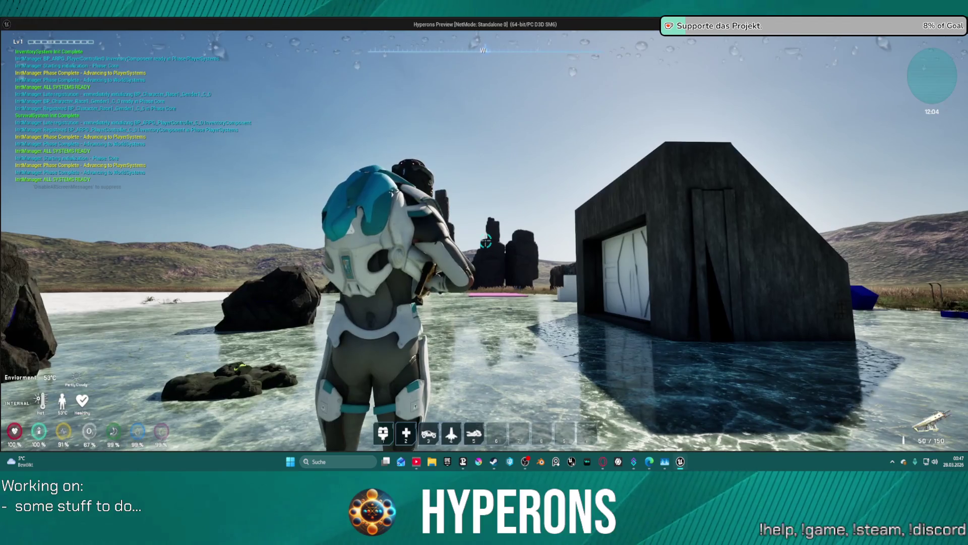
Step: Stop play, route SET through Set members in FItem Info again, and relaunch standalone
{"action": "key", "text": "Escape"}
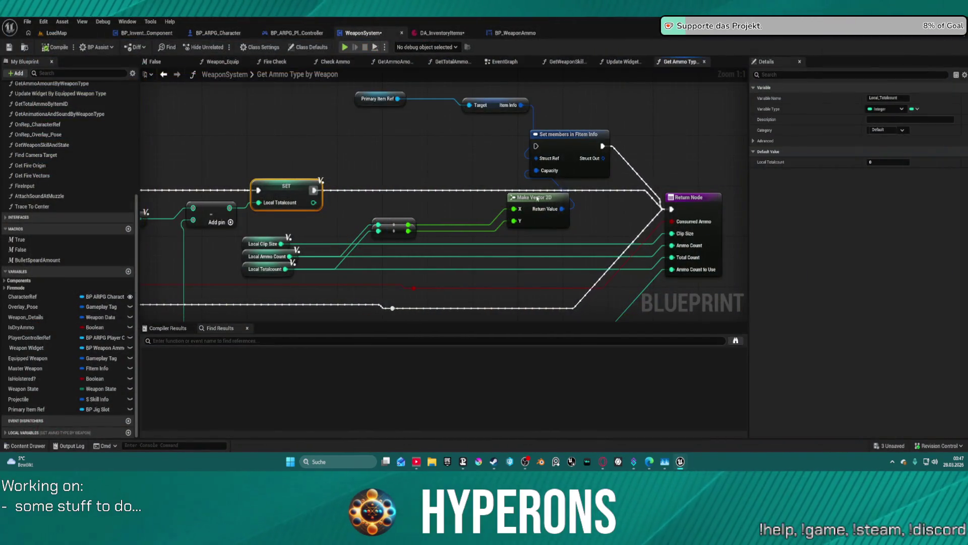
{"action": "left_click_drag", "start_coordinate": [314, 190], "coordinate": [536, 146]}
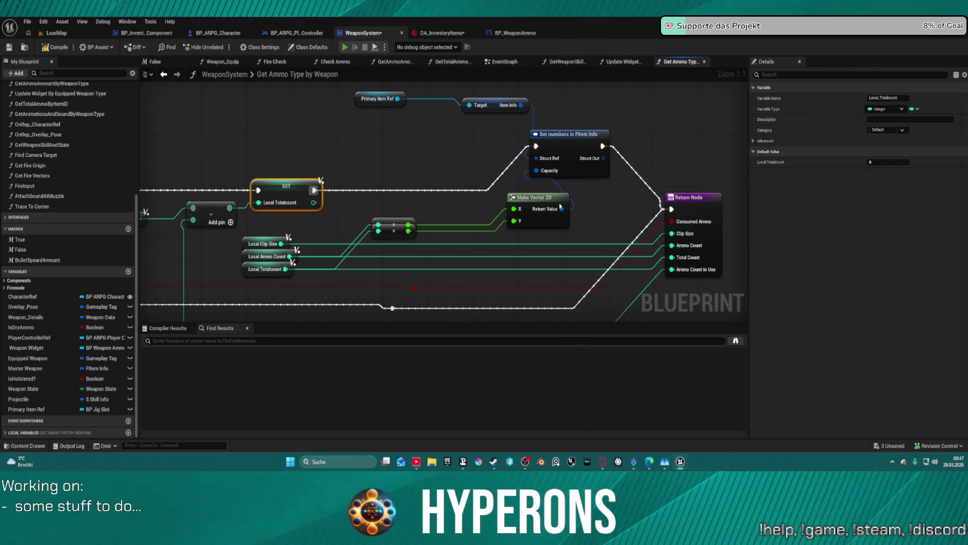
{"action": "key", "text": "alt+p"}
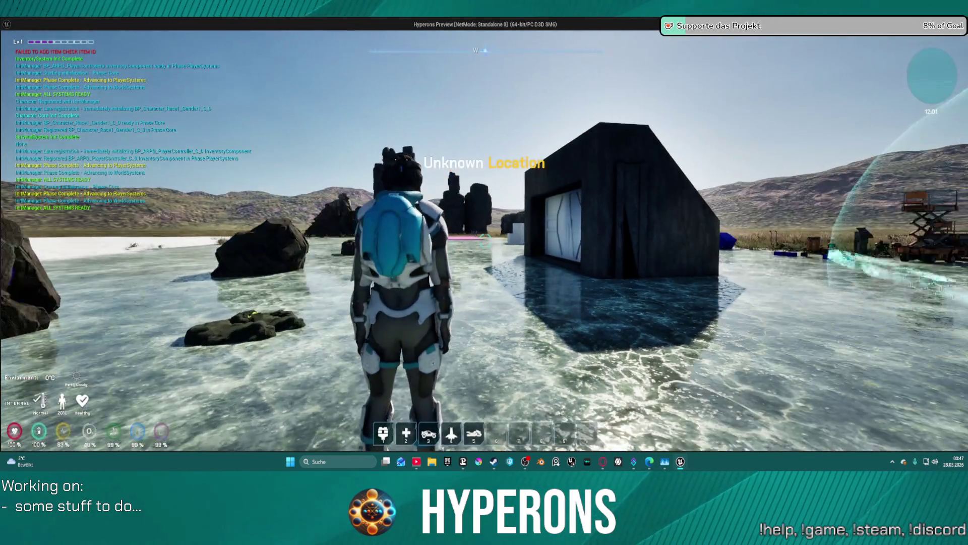
Step: Equip the MG 01 rifle from the inventory, reload it and fire to spend clip ammo
{"action": "key", "text": "i"}
{"action": "right_click", "coordinate": [854, 286]}
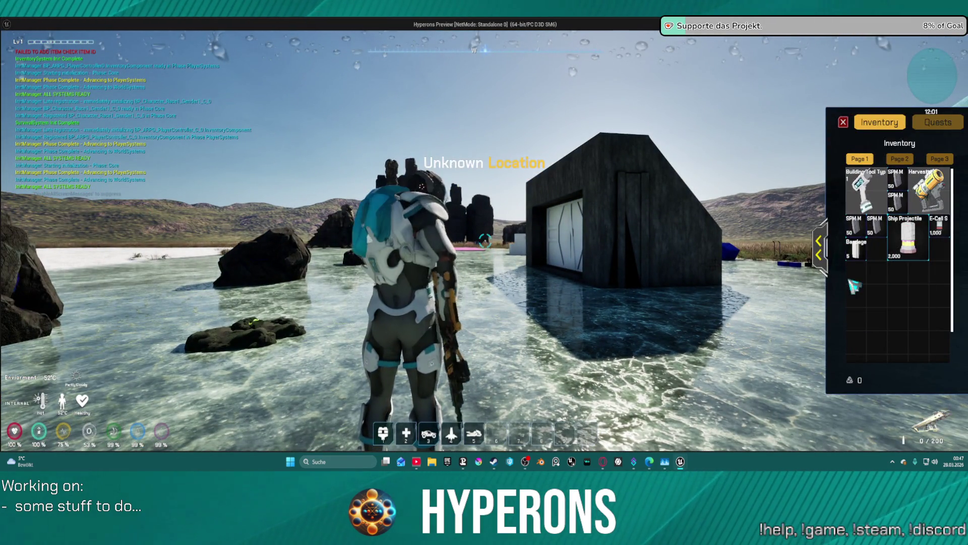
{"action": "left_click", "coordinate": [844, 122]}
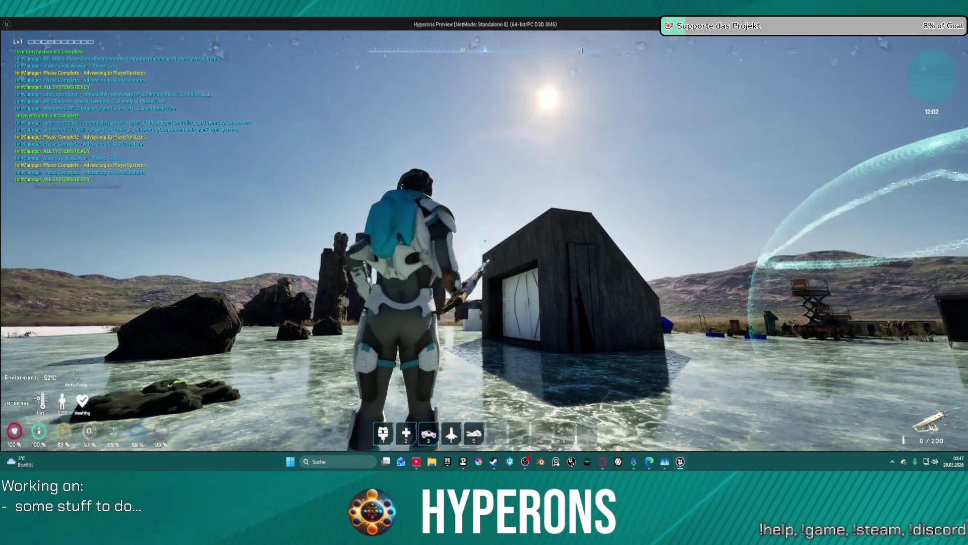
{"action": "key", "text": "r"}
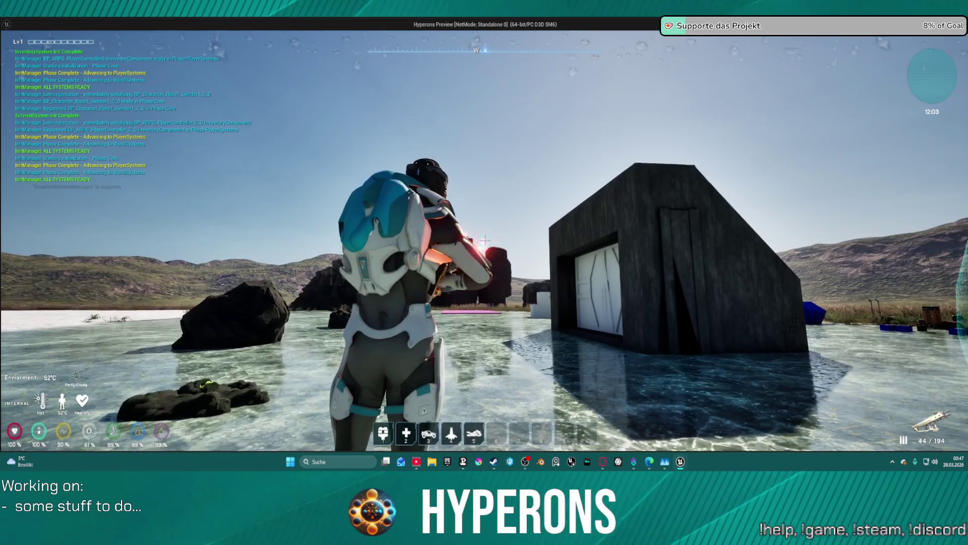
{"action": "left_click_drag", "start_coordinate": [484, 240], "coordinate": [484, 241]}
Step: Unequip MG 01 back into the inventory and stop the game preview
{"action": "key", "text": "i"}
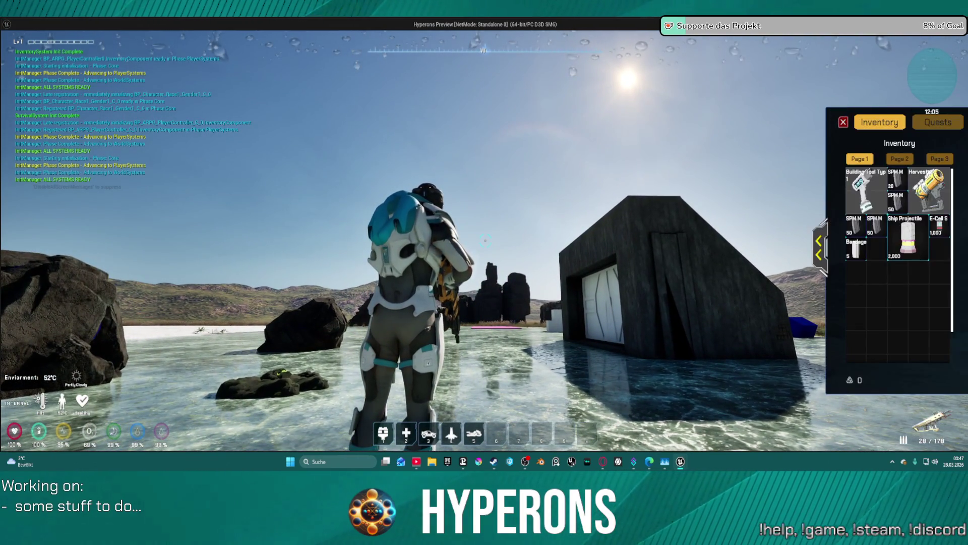
{"action": "left_click", "coordinate": [819, 247]}
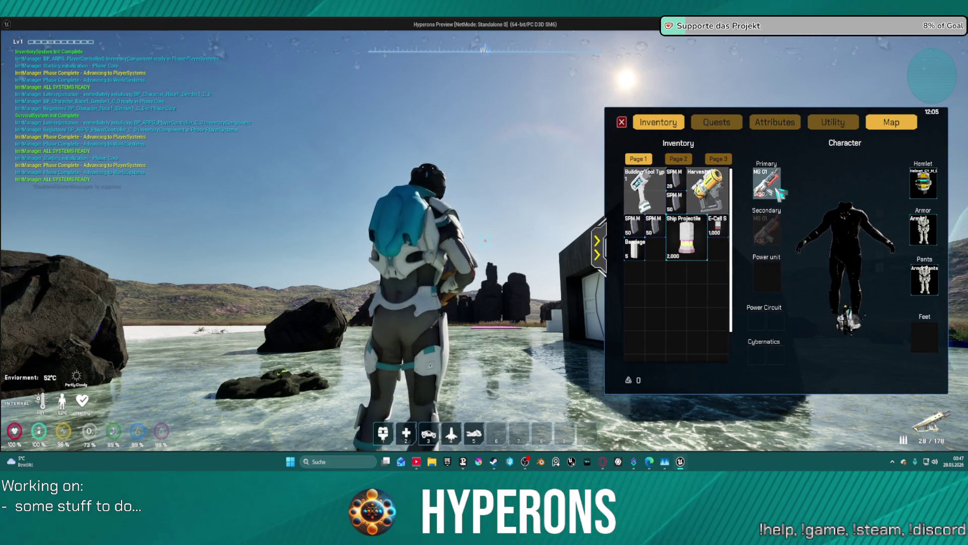
{"action": "right_click", "coordinate": [780, 193]}
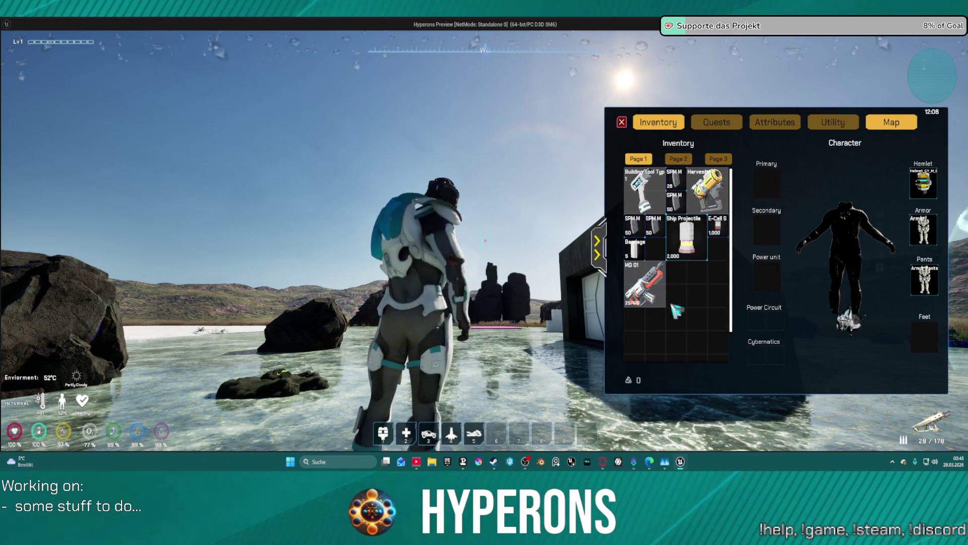
{"action": "mouse_move", "coordinate": [653, 288]}
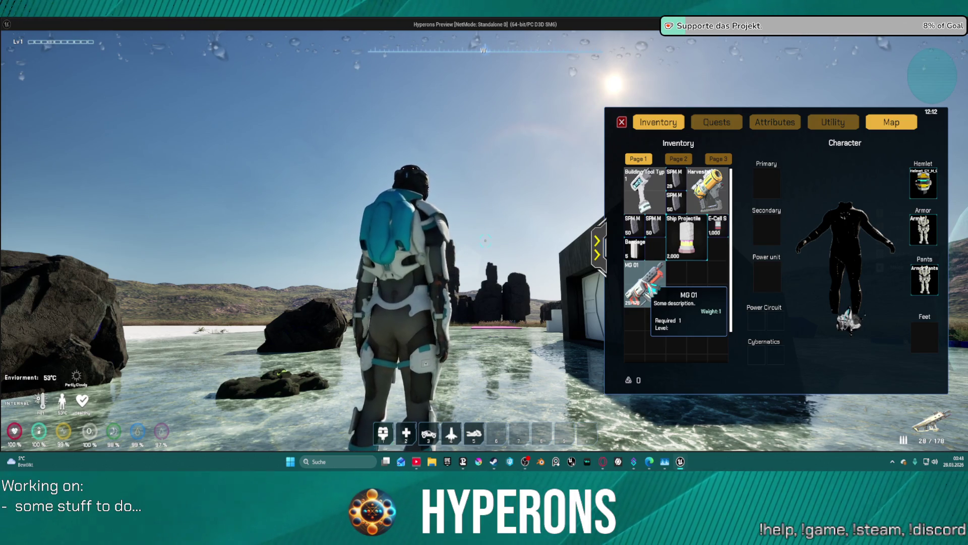
{"action": "key", "text": "Escape"}
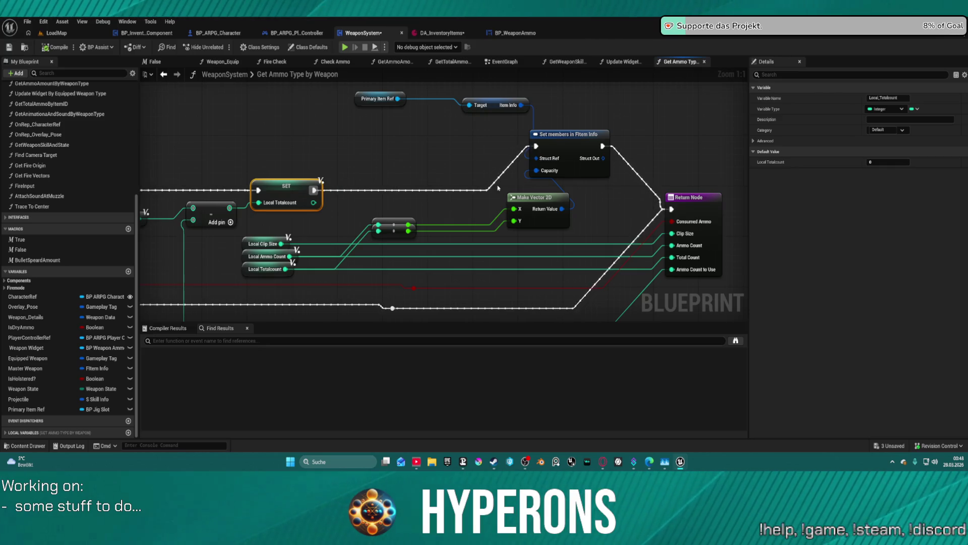
Step: Wire SET straight to the Return Node and cut the Primary Item Ref, Item Info, Set members and Make Vector 2D nodes
{"action": "mouse_move", "coordinate": [427, 207]}
{"action": "left_mouse_down"}
{"action": "mouse_move", "coordinate": [438, 175]}
{"action": "mouse_move", "coordinate": [409, 171]}
{"action": "left_mouse_up"}
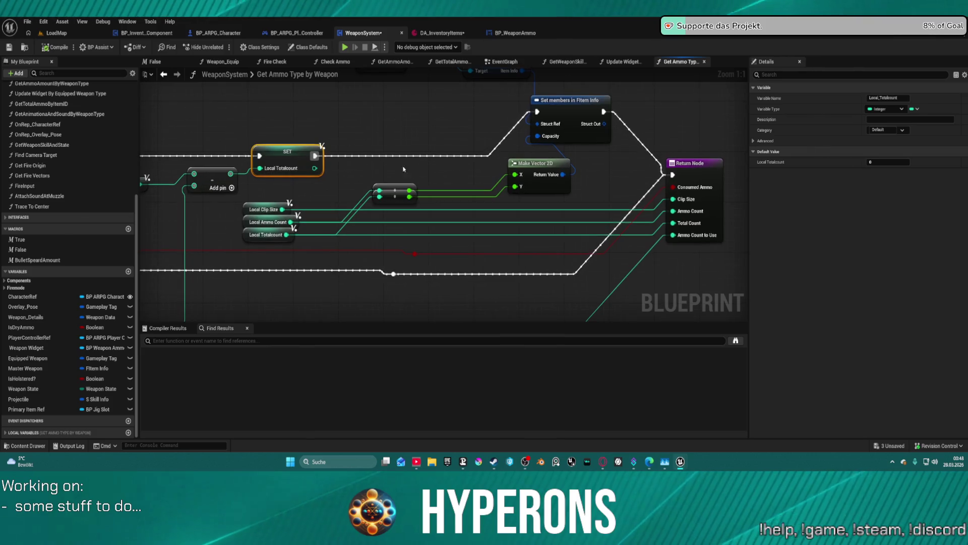
{"action": "mouse_move", "coordinate": [314, 156]}
{"action": "left_mouse_down"}
{"action": "mouse_move", "coordinate": [655, 156]}
{"action": "mouse_move", "coordinate": [665, 161]}
{"action": "mouse_move", "coordinate": [523, 157]}
{"action": "mouse_move", "coordinate": [656, 157]}
{"action": "mouse_move", "coordinate": [672, 175]}
{"action": "left_mouse_up"}
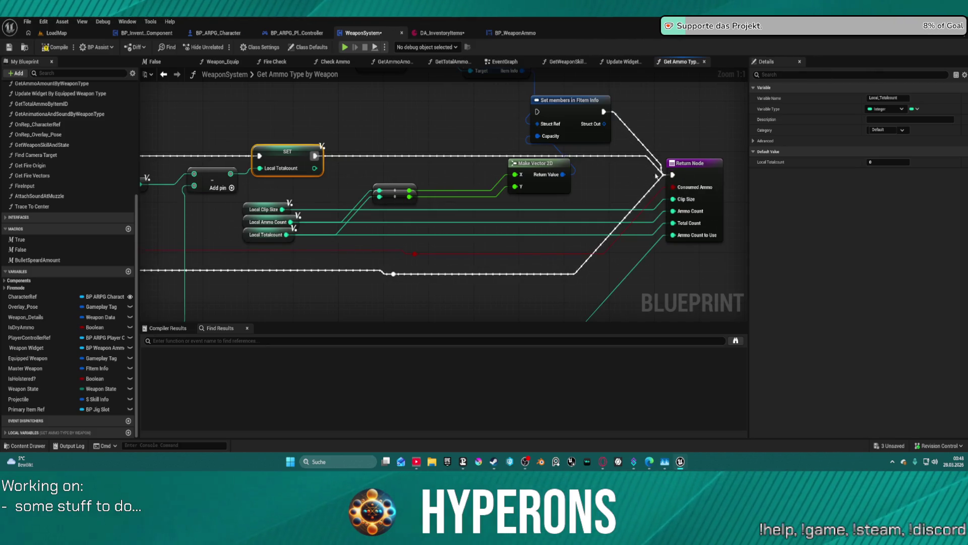
{"action": "left_click_drag", "start_coordinate": [530, 170], "coordinate": [539, 212]}
{"action": "mouse_move", "coordinate": [357, 94]}
{"action": "left_mouse_down"}
{"action": "mouse_move", "coordinate": [555, 199]}
{"action": "mouse_move", "coordinate": [564, 220]}
{"action": "left_mouse_up"}
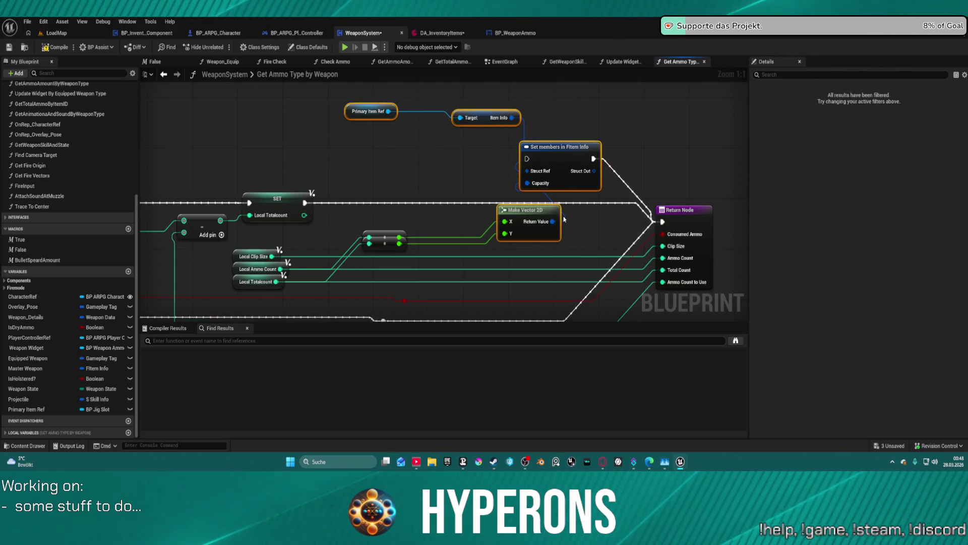
{"action": "key", "text": "Delete"}
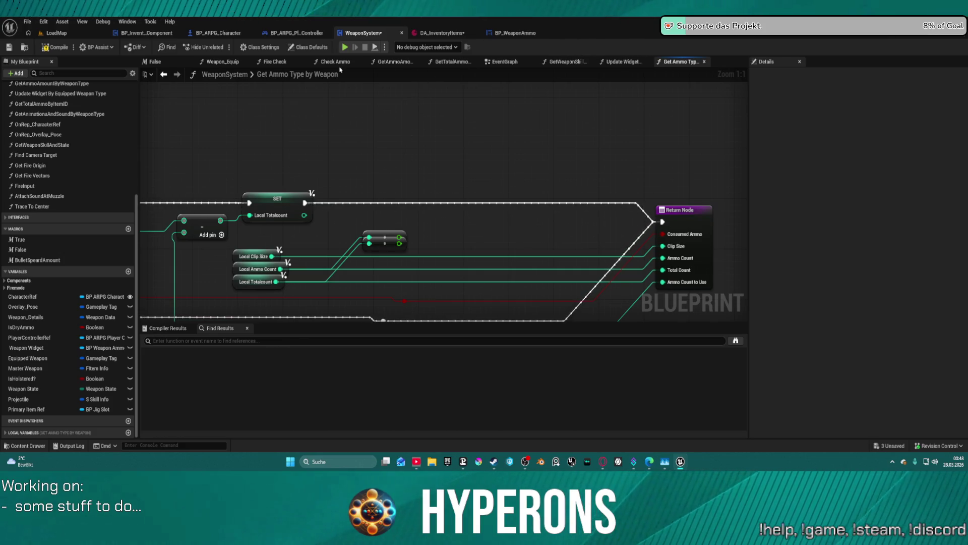
{"action": "left_click", "coordinate": [282, 63]}
Step: Paste the cut nodes into Fire Check and wire Set members in FItem Info into the execution chain
{"action": "mouse_move", "coordinate": [419, 140]}
{"action": "left_mouse_down"}
{"action": "mouse_move", "coordinate": [422, 176]}
{"action": "mouse_move", "coordinate": [397, 140]}
{"action": "left_mouse_up"}
{"action": "mouse_move", "coordinate": [455, 320]}
{"action": "left_mouse_down"}
{"action": "mouse_move", "coordinate": [437, 181]}
{"action": "mouse_move", "coordinate": [486, 217]}
{"action": "mouse_move", "coordinate": [536, 231]}
{"action": "mouse_move", "coordinate": [279, 153]}
{"action": "left_mouse_up"}
{"action": "key", "text": "ctrl+v"}
{"action": "left_click_drag", "start_coordinate": [580, 228], "coordinate": [523, 152]}
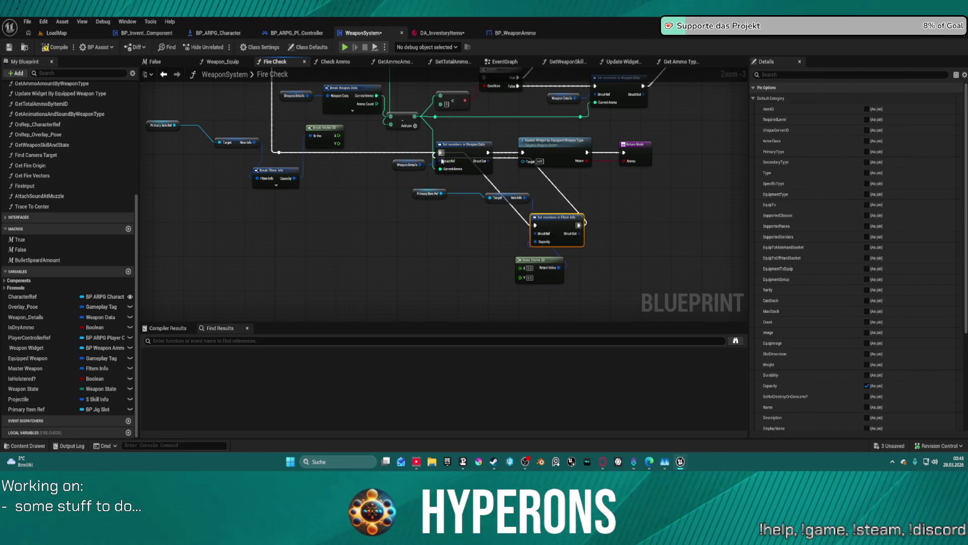
Step: Delete the old Item Info, Break FItem Info and Break Vector 2D nodes; wire Current Ammo into Make Vector 2D X
{"action": "left_click_drag", "start_coordinate": [328, 181], "coordinate": [426, 199]}
{"action": "key", "text": "Delete"}
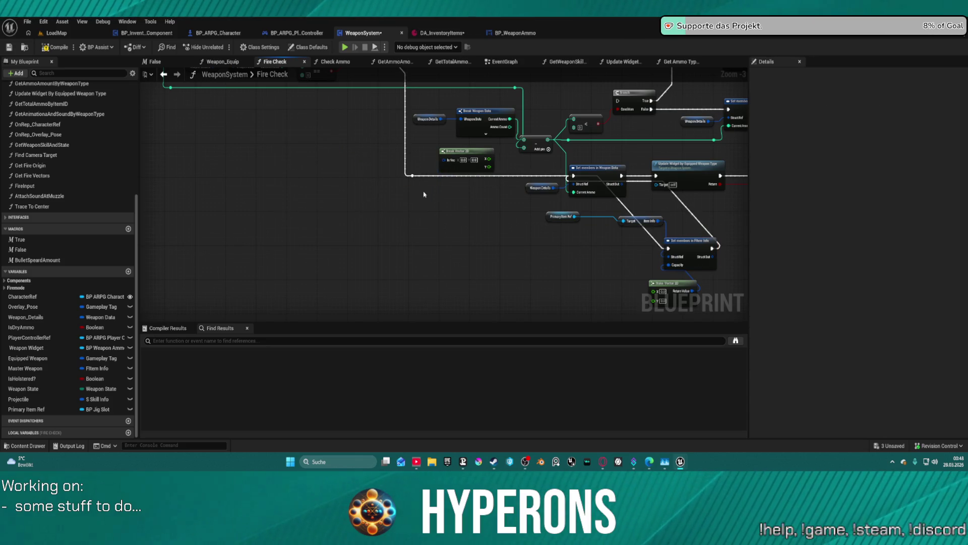
{"action": "key", "text": "Delete"}
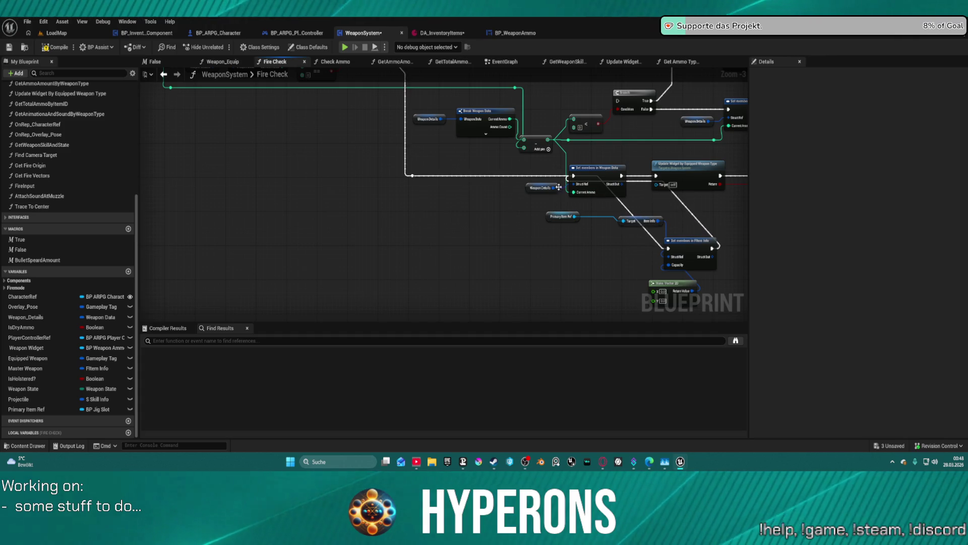
{"action": "left_click", "coordinate": [657, 176]}
{"action": "key", "text": "f"}
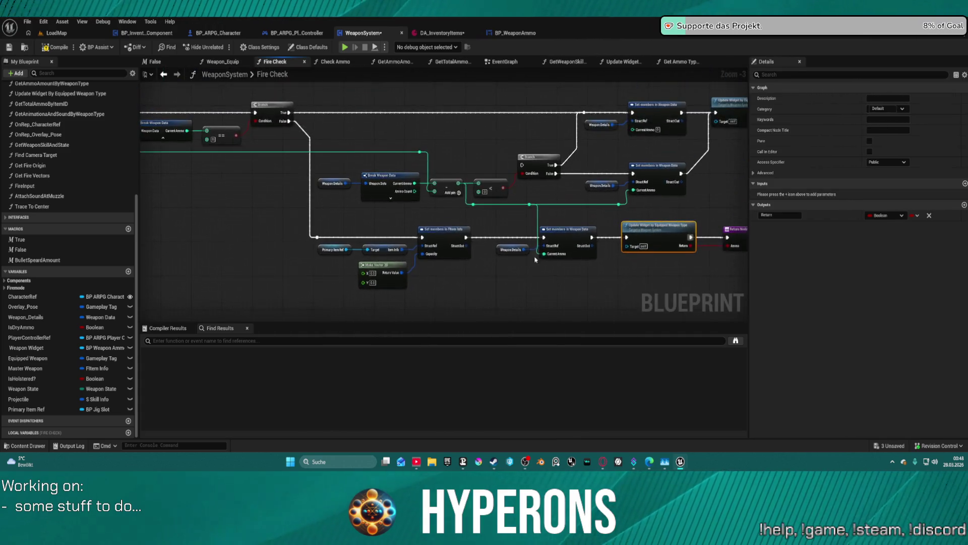
{"action": "scroll", "coordinate": [452, 214], "scroll_direction": "up", "scroll_amount": 2}
{"action": "left_click_drag", "start_coordinate": [466, 150], "coordinate": [406, 267]}
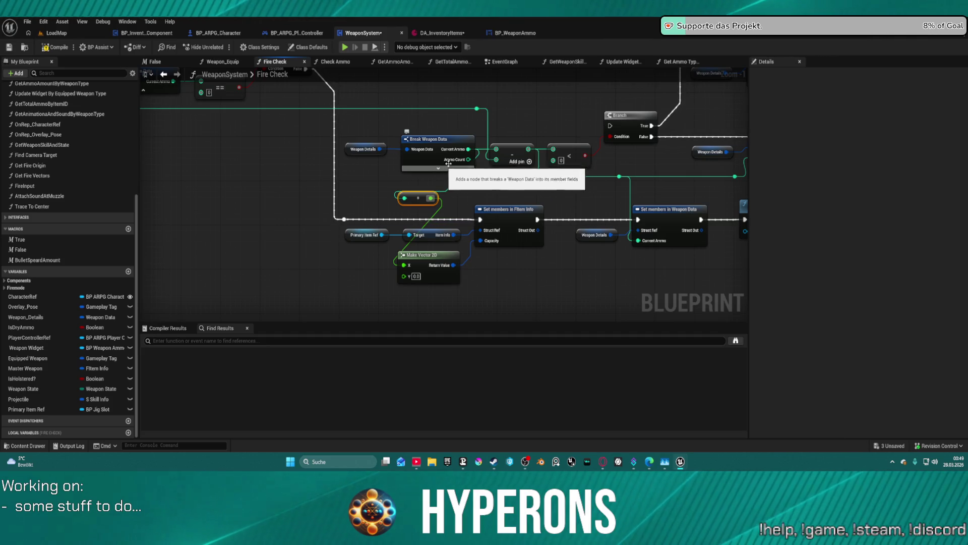
Step: Move Break Weapon Data and feed its integer output into the small conversion node
{"action": "left_click_drag", "start_coordinate": [424, 143], "coordinate": [417, 130]}
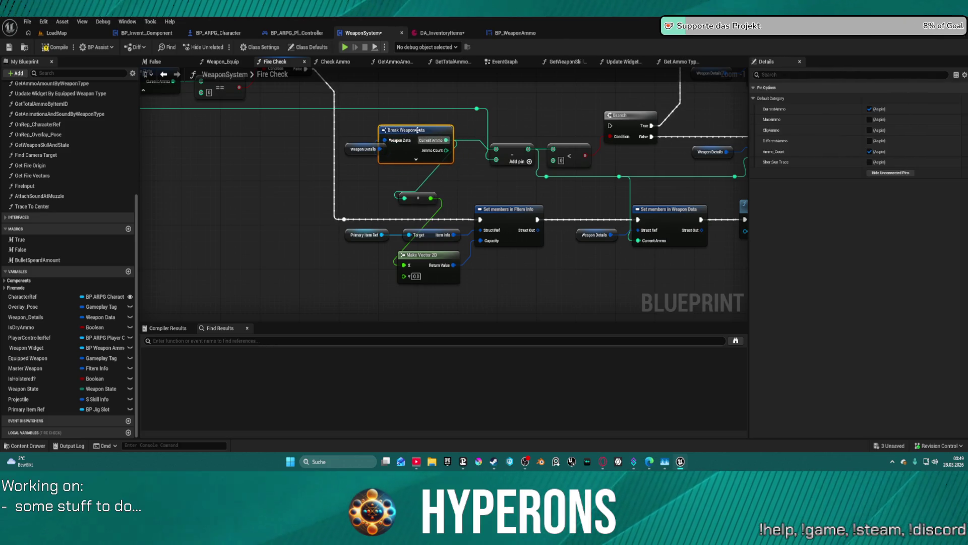
{"action": "left_click_drag", "start_coordinate": [434, 173], "coordinate": [434, 174]}
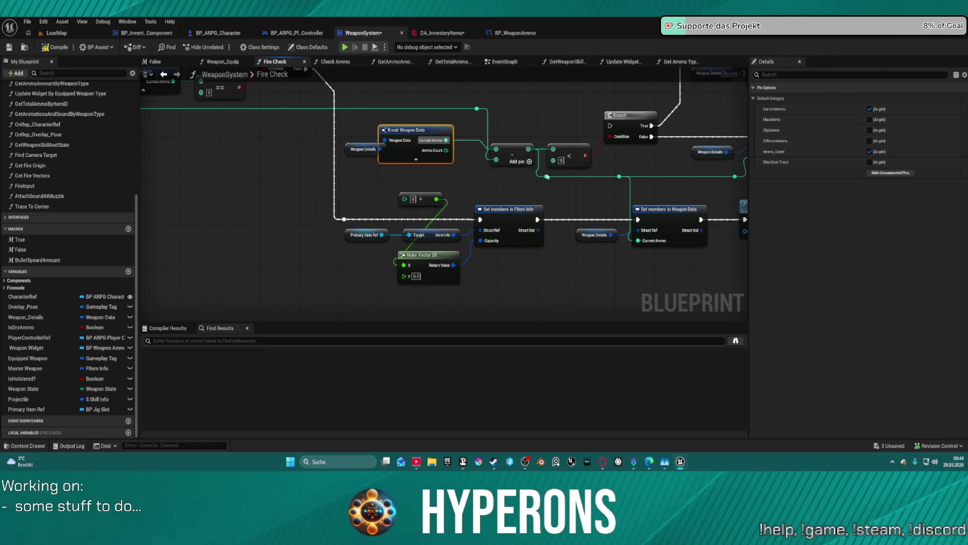
{"action": "left_click_drag", "start_coordinate": [546, 174], "coordinate": [456, 211]}
{"action": "left_click_drag", "start_coordinate": [401, 256], "coordinate": [403, 198]}
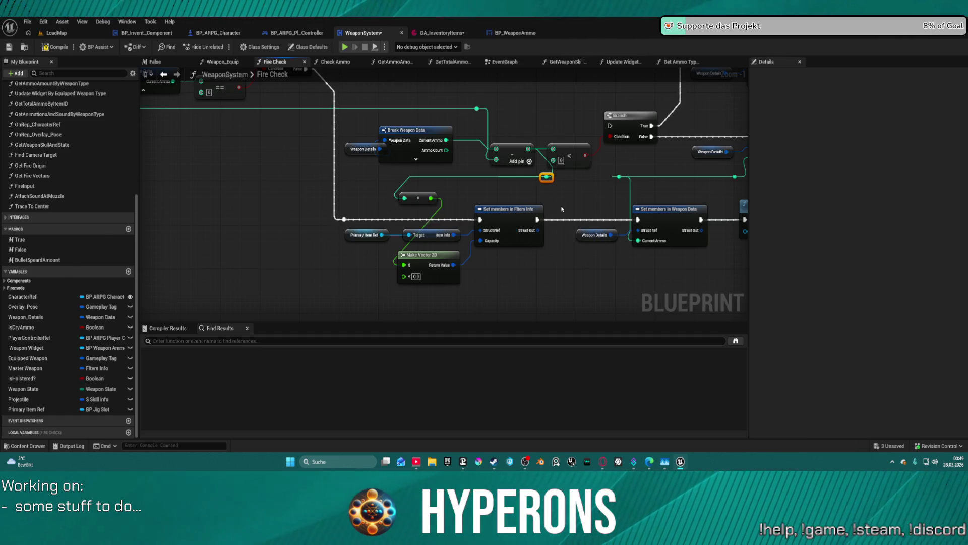
Step: Reposition Set members in FItem Info and rewire the reroute nodes around it
{"action": "left_click_drag", "start_coordinate": [562, 209], "coordinate": [463, 218]}
{"action": "left_click_drag", "start_coordinate": [397, 254], "coordinate": [438, 279]}
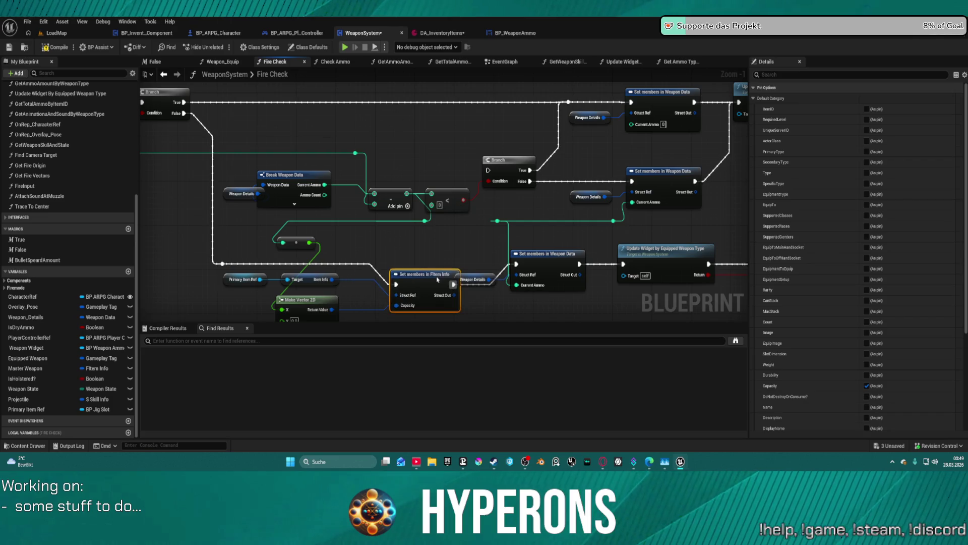
{"action": "scroll", "coordinate": [485, 214], "scroll_direction": "down", "scroll_amount": 5}
{"action": "scroll", "coordinate": [497, 214], "scroll_direction": "up", "scroll_amount": 7}
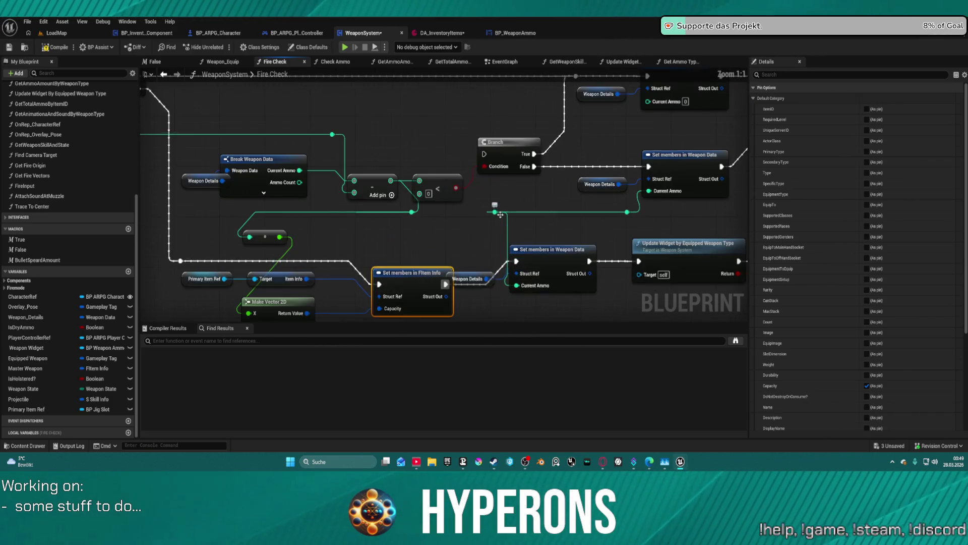
{"action": "left_click_drag", "start_coordinate": [495, 212], "coordinate": [412, 213]}
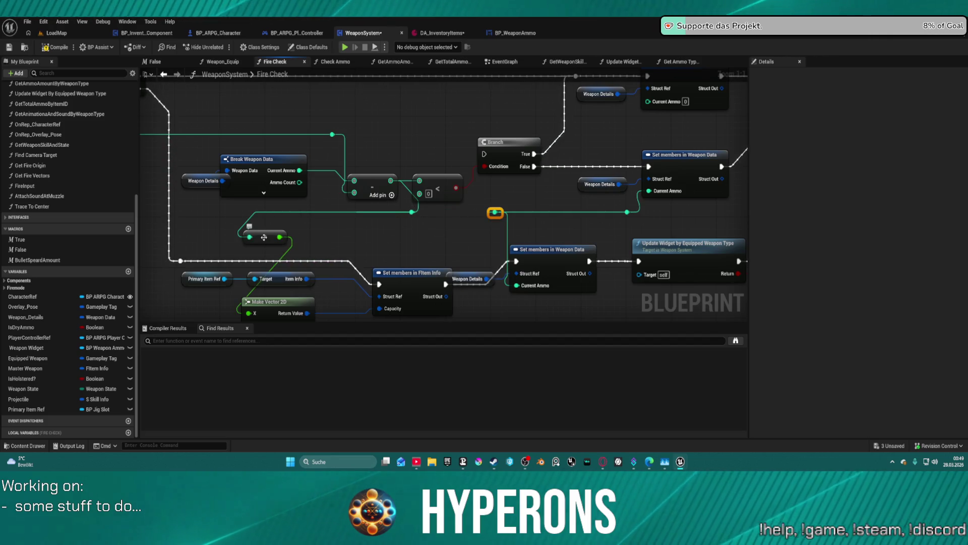
{"action": "left_click_drag", "start_coordinate": [264, 237], "coordinate": [314, 235]}
{"action": "left_click_drag", "start_coordinate": [412, 212], "coordinate": [487, 215]}
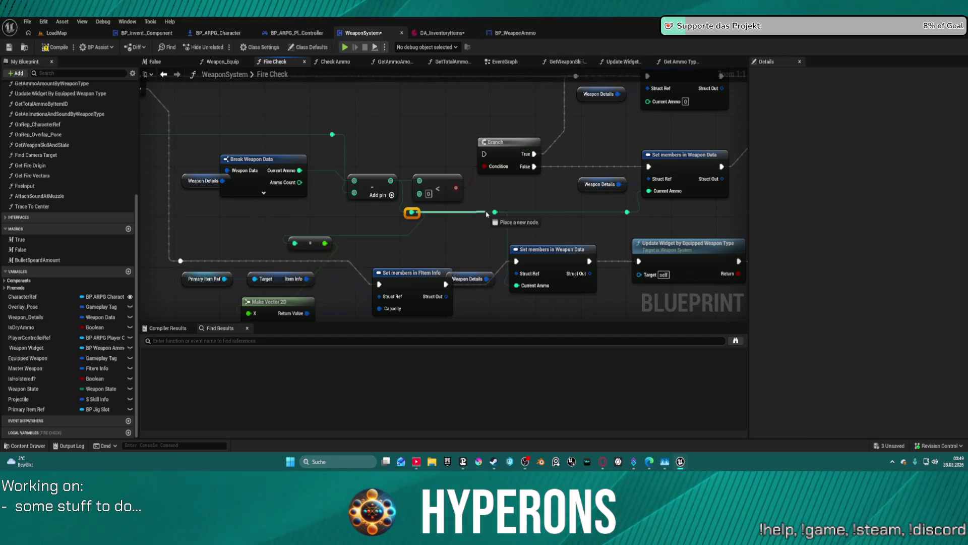
{"action": "mouse_move", "coordinate": [590, 193]}
{"action": "left_mouse_down"}
{"action": "mouse_move", "coordinate": [448, 195]}
{"action": "mouse_move", "coordinate": [464, 210]}
{"action": "mouse_move", "coordinate": [610, 217]}
{"action": "mouse_move", "coordinate": [720, 172]}
{"action": "left_mouse_up"}
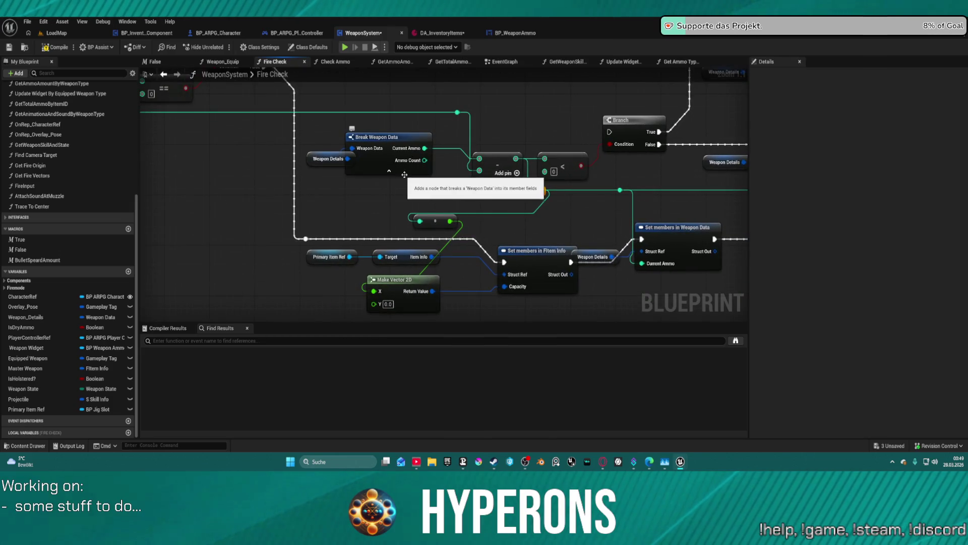
Step: Expose Clip Ammo on Break Weapon Data and wire it into both Make Vector 2D inputs
{"action": "left_click", "coordinate": [387, 173]}
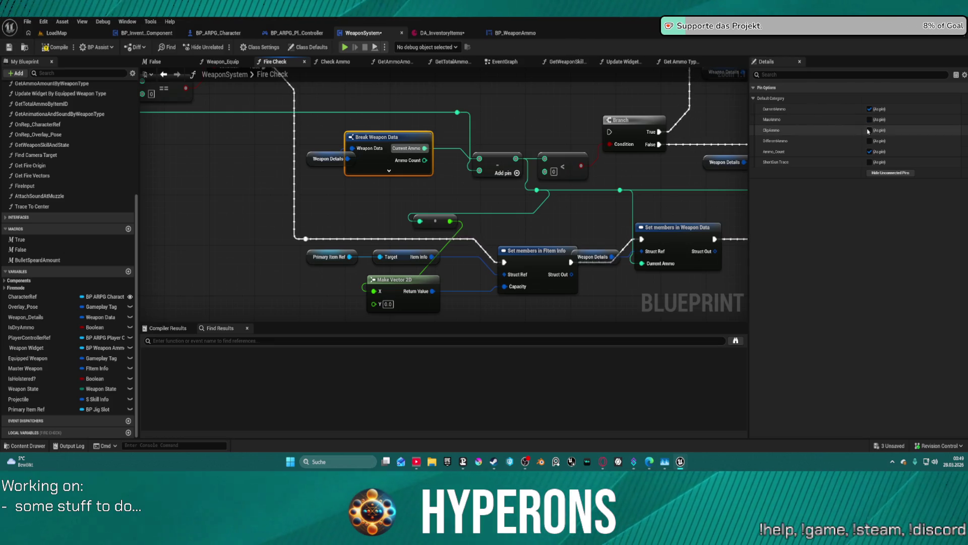
{"action": "left_click", "coordinate": [870, 130]}
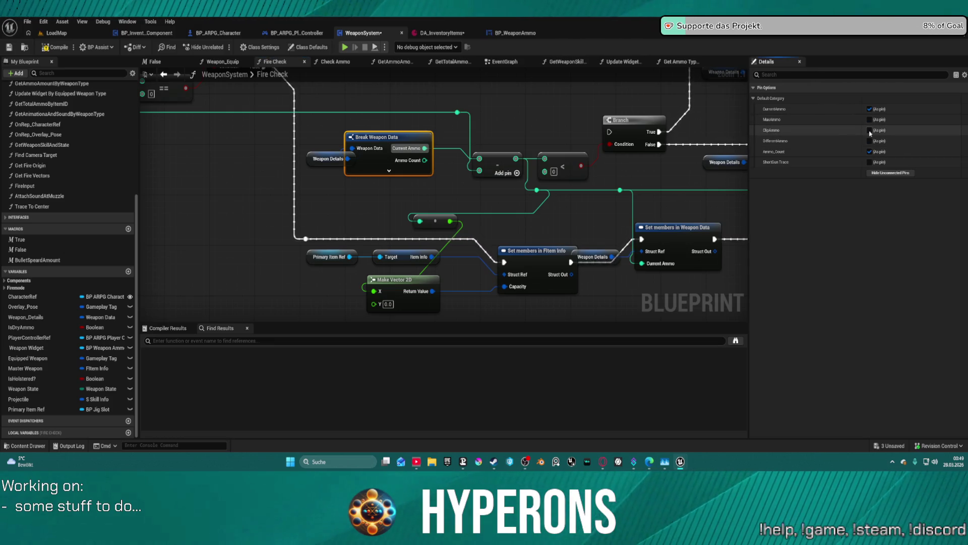
{"action": "left_click_drag", "start_coordinate": [425, 160], "coordinate": [374, 291]}
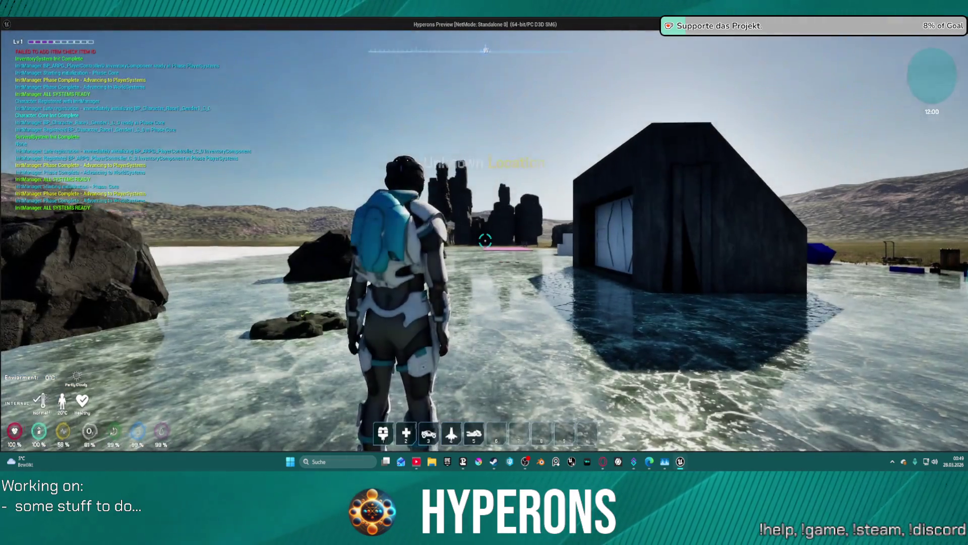
Step: Restart the preview and repeatedly swap MG 01 and the Harvester, ending with MG 01 as primary
{"action": "key", "text": "i"}
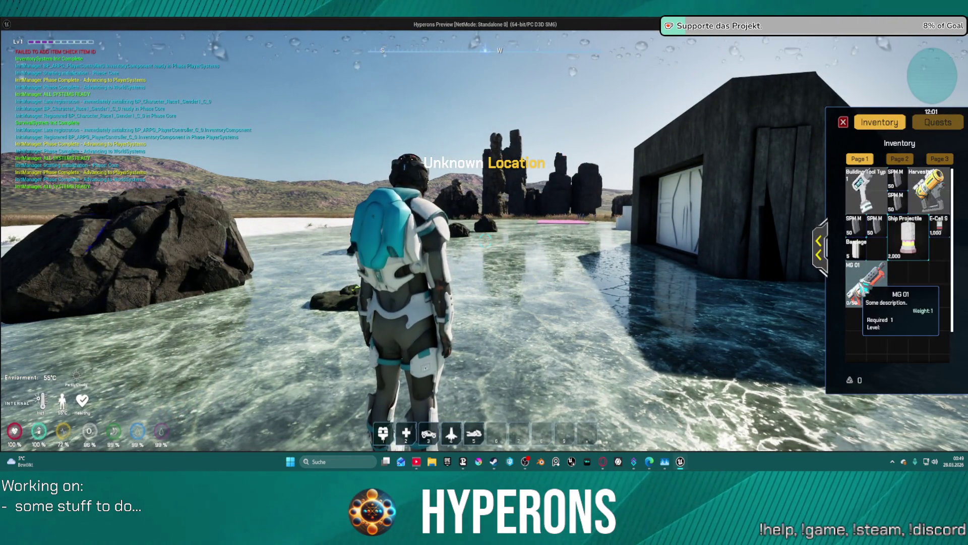
{"action": "double_click", "coordinate": [852, 283]}
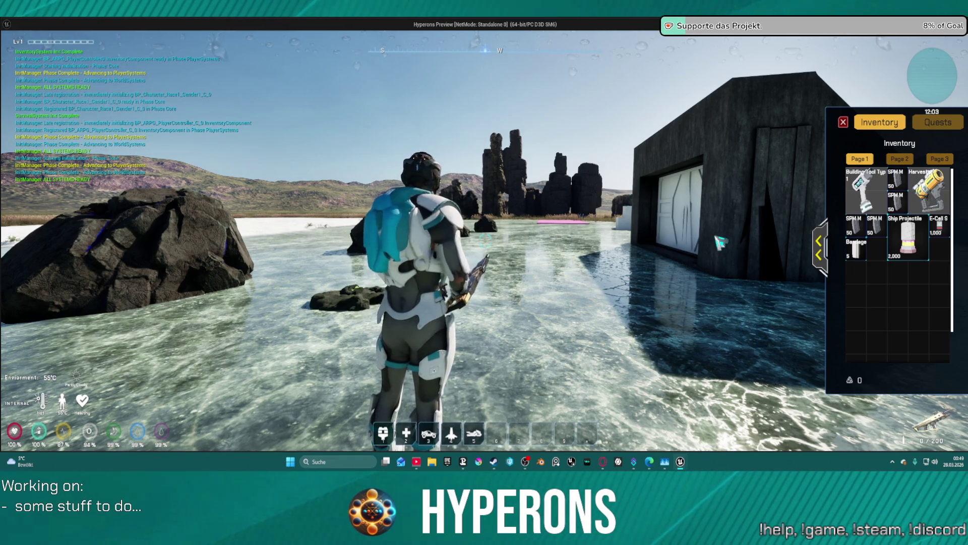
{"action": "left_click", "coordinate": [821, 254]}
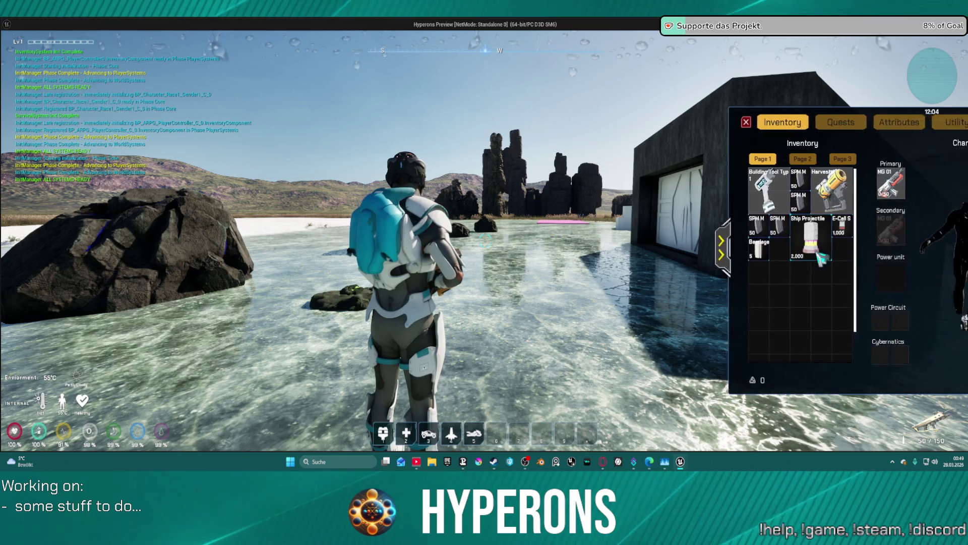
{"action": "mouse_move", "coordinate": [776, 192]}
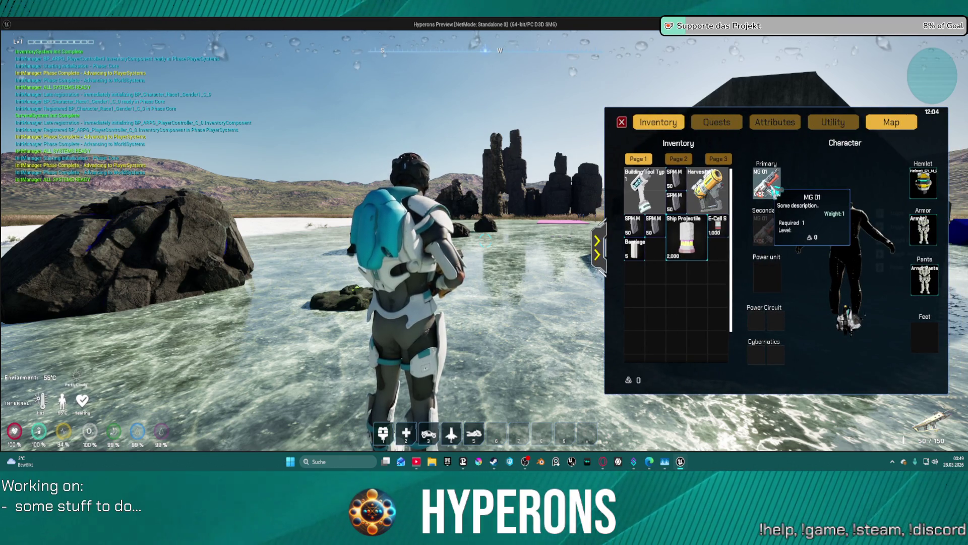
{"action": "right_click", "coordinate": [775, 192]}
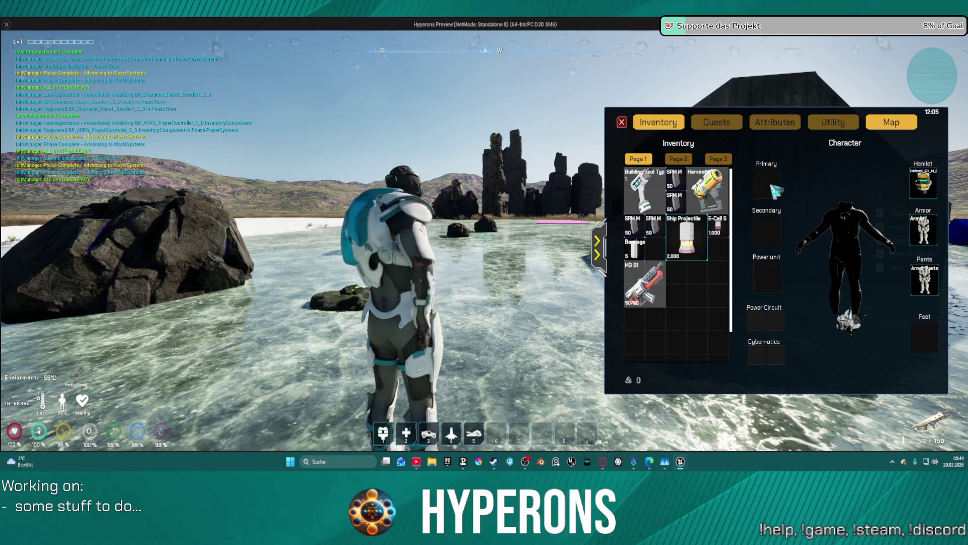
{"action": "right_click", "coordinate": [647, 282]}
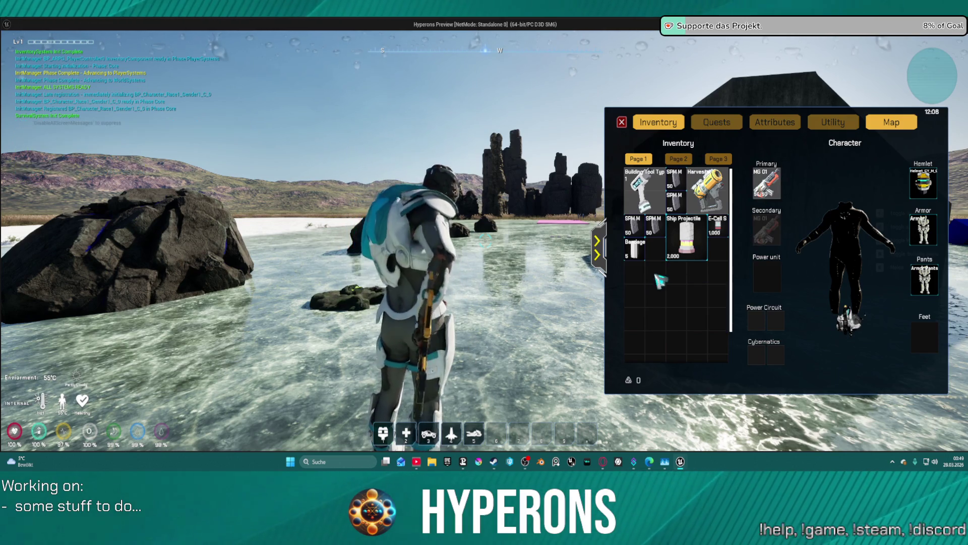
{"action": "right_click", "coordinate": [776, 188]}
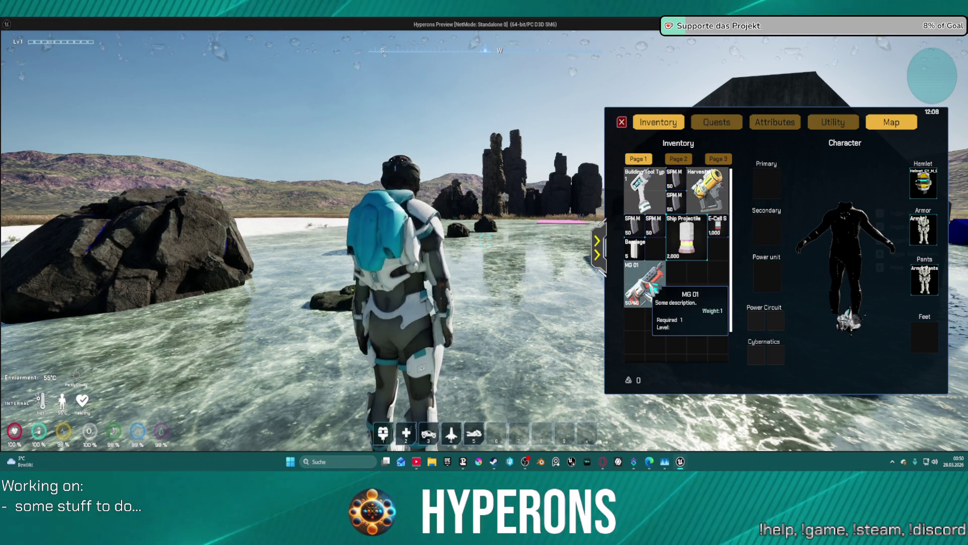
{"action": "right_click", "coordinate": [654, 289]}
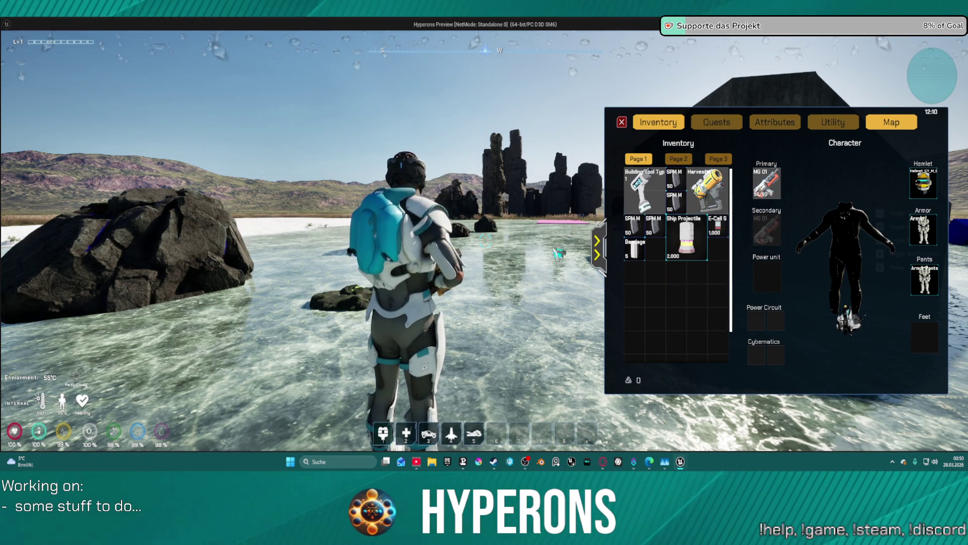
{"action": "right_click", "coordinate": [708, 190]}
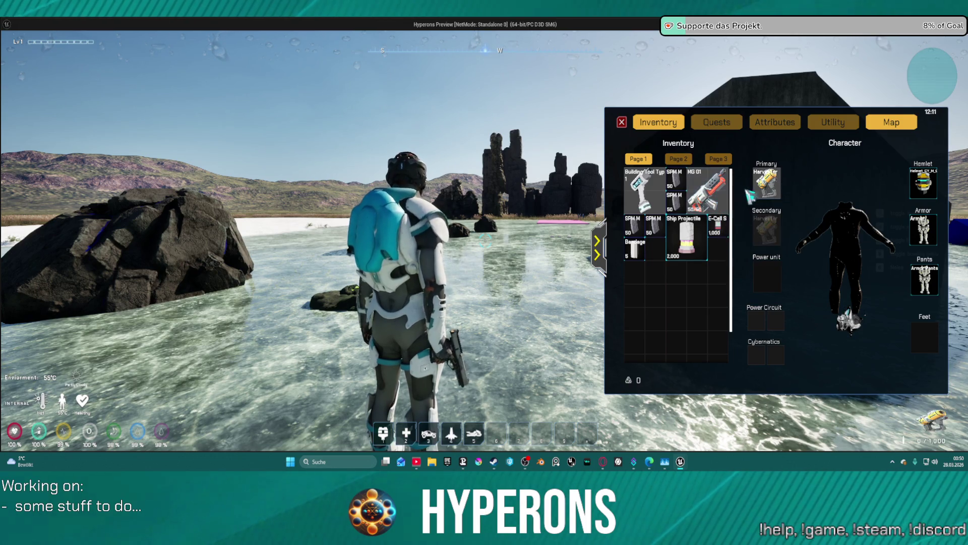
{"action": "right_click", "coordinate": [772, 188]}
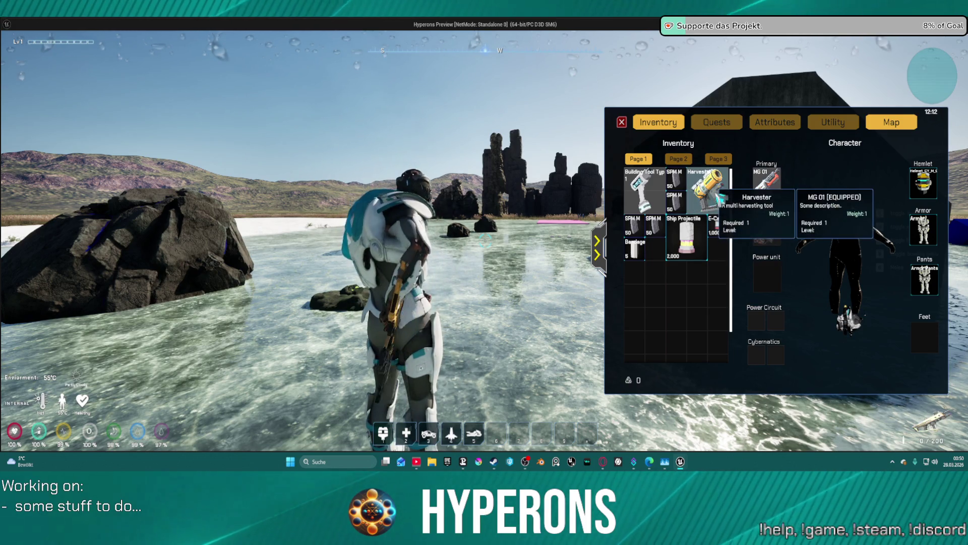
Step: Fire MG 01 several times to confirm the ammo drops, then close the inventory
{"action": "left_click", "coordinate": [606, 242]}
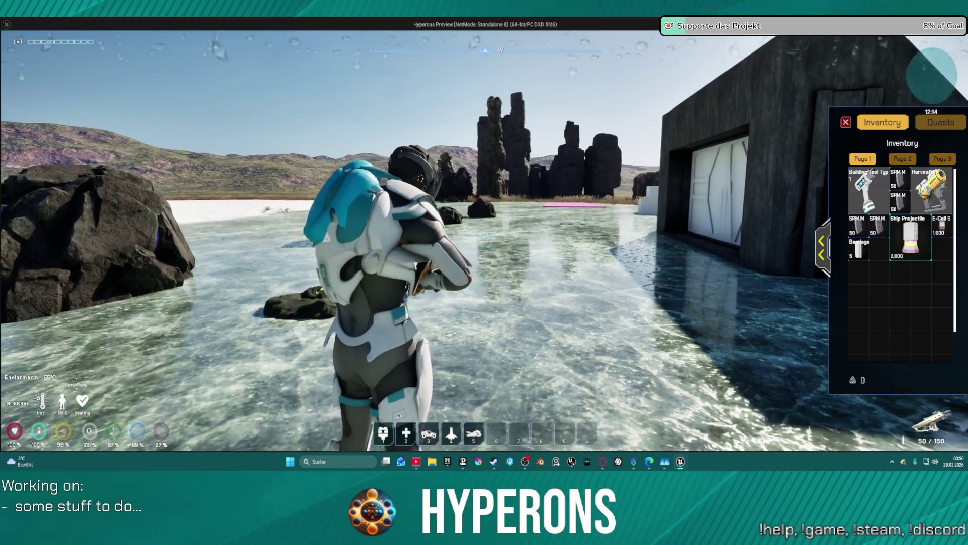
{"action": "left_click", "coordinate": [633, 205]}
{"action": "left_click", "coordinate": [485, 241]}
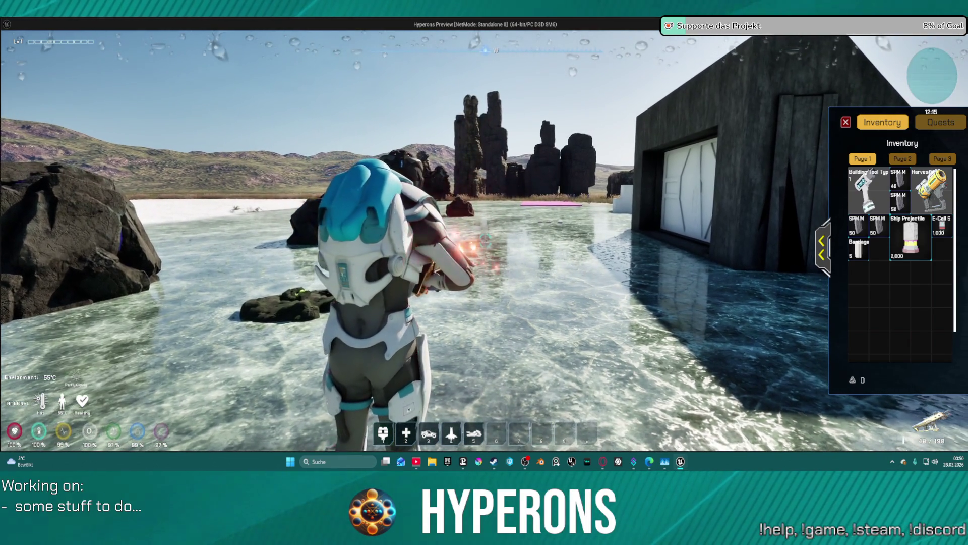
{"action": "left_click", "coordinate": [485, 241]}
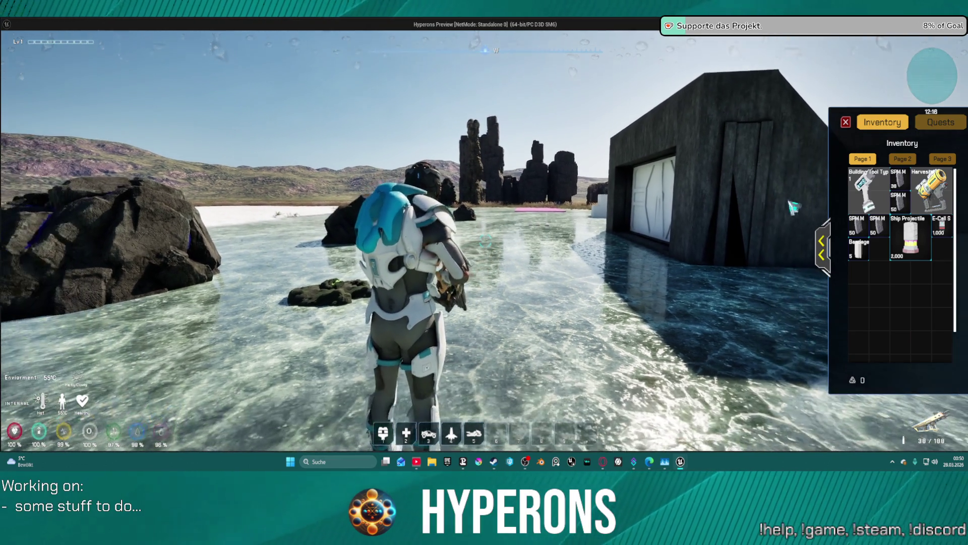
{"action": "left_click", "coordinate": [822, 247]}
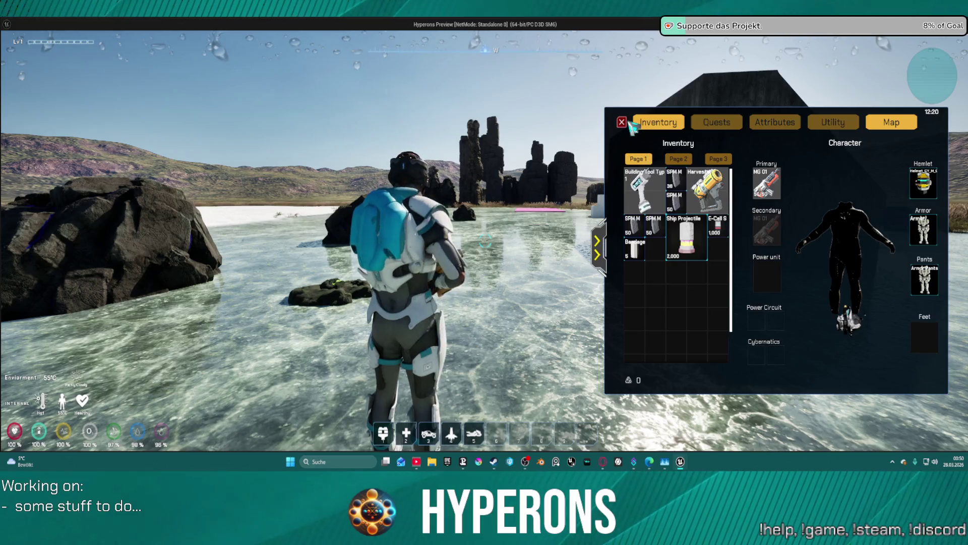
{"action": "left_click", "coordinate": [622, 122]}
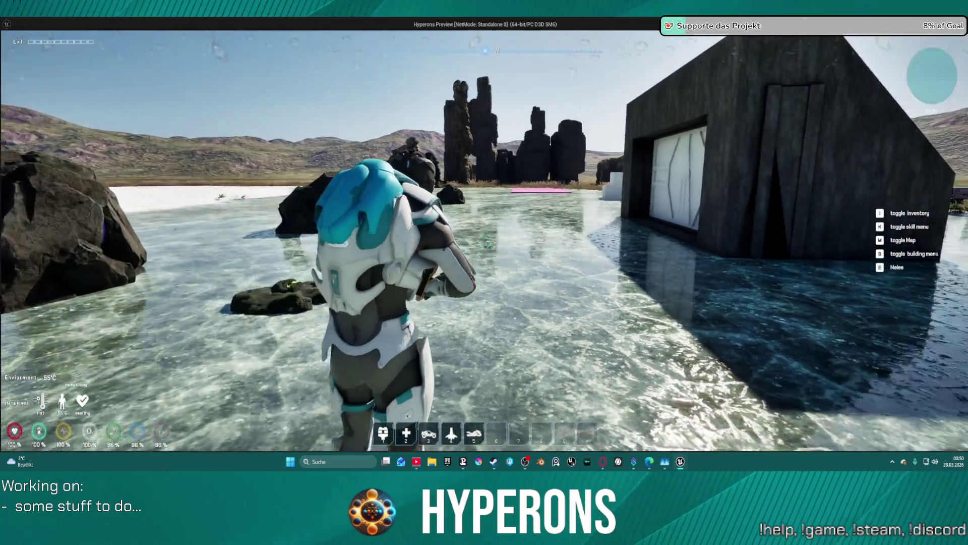
Step: Toggle the inventory with I and drag MG 01 from the Primary slot into the inventory grid
{"action": "key", "text": "i"}
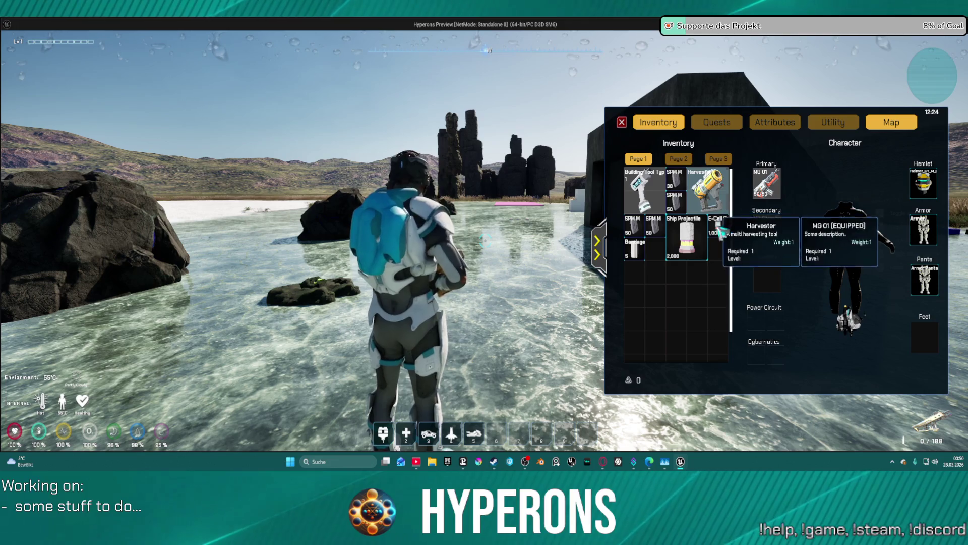
{"action": "key", "text": "i"}
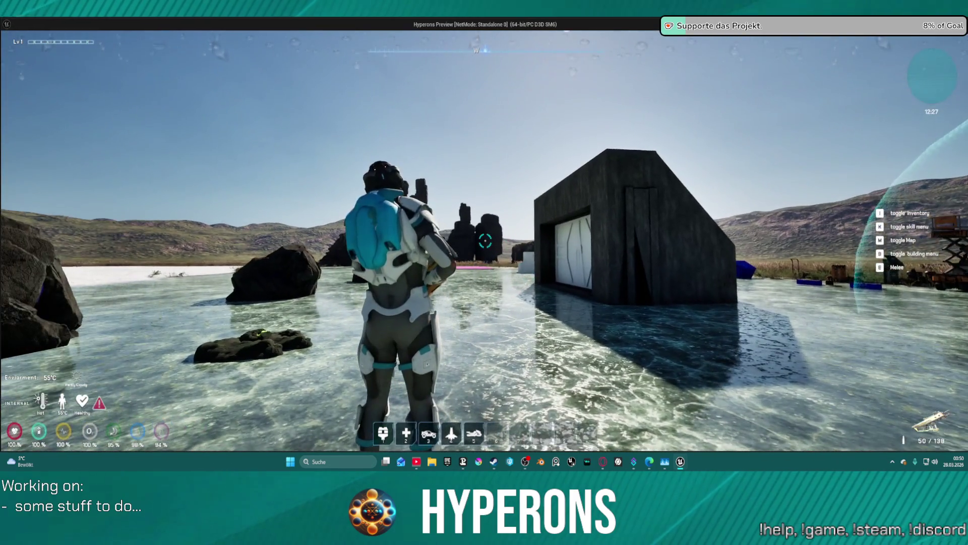
{"action": "key", "text": "i"}
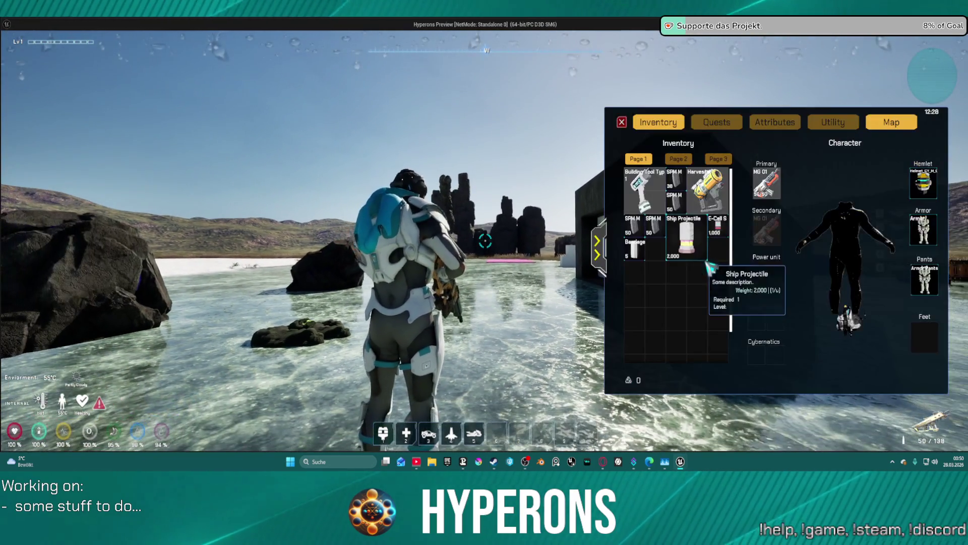
{"action": "mouse_move", "coordinate": [766, 183]}
{"action": "left_mouse_down"}
{"action": "mouse_move", "coordinate": [701, 283]}
{"action": "mouse_move", "coordinate": [715, 283]}
{"action": "left_mouse_up"}
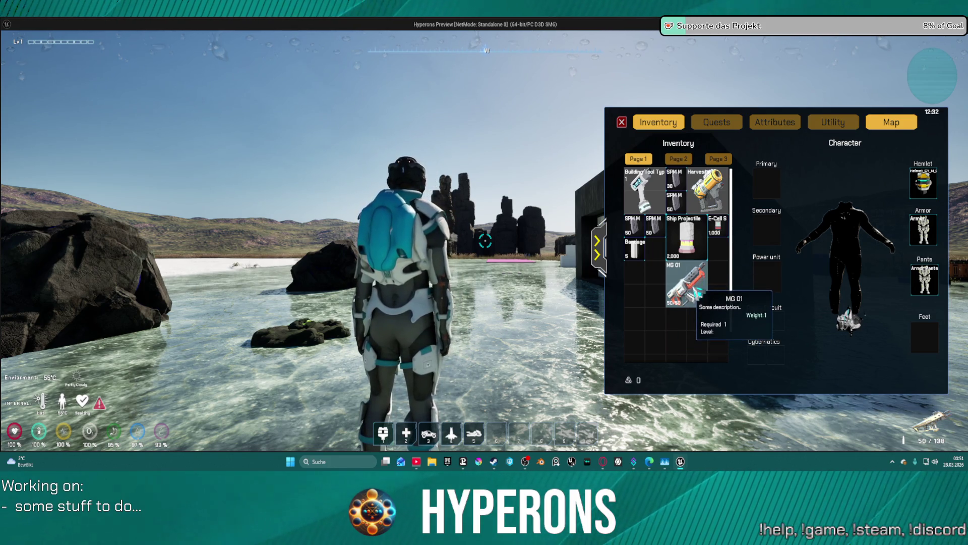
Step: Swap MG 01 and the Harvester in and out of Primary, ending with MG 01 equipped
{"action": "left_click_drag", "start_coordinate": [698, 287], "coordinate": [787, 190]}
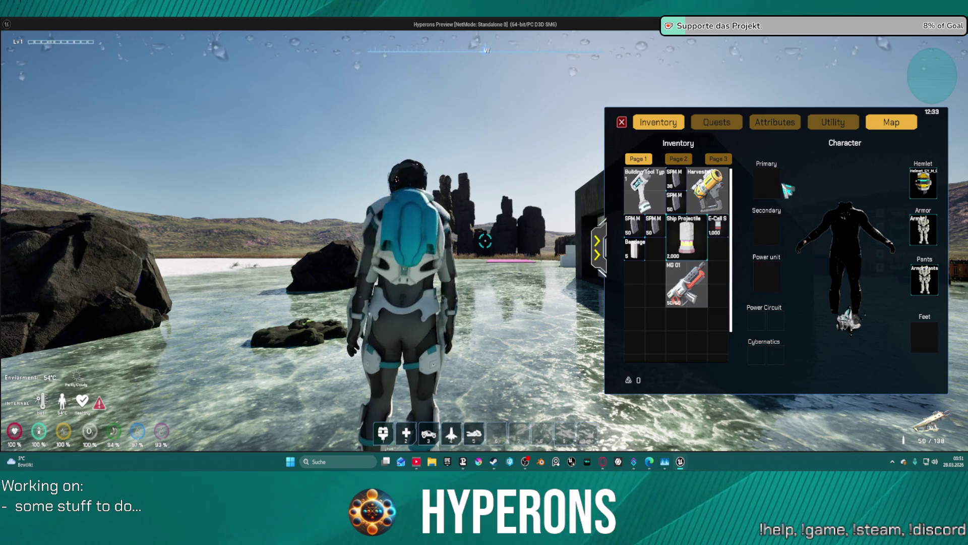
{"action": "double_click", "coordinate": [699, 280]}
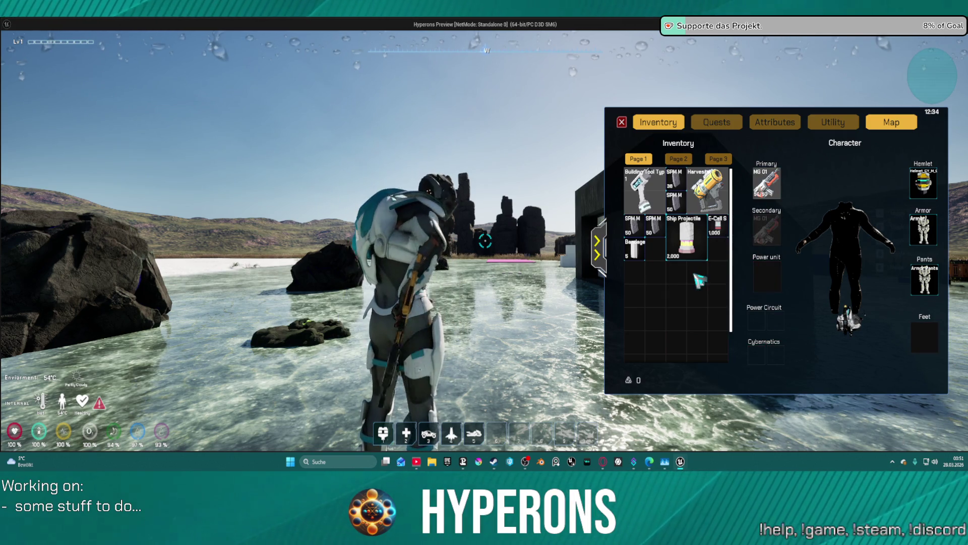
{"action": "double_click", "coordinate": [767, 190]}
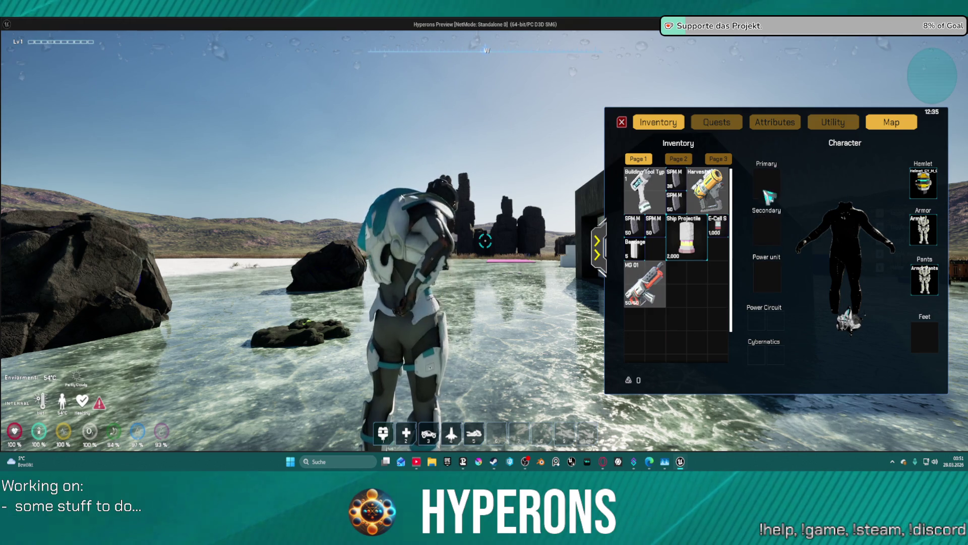
{"action": "double_click", "coordinate": [648, 287]}
{"action": "double_click", "coordinate": [766, 186]}
{"action": "double_click", "coordinate": [645, 283]}
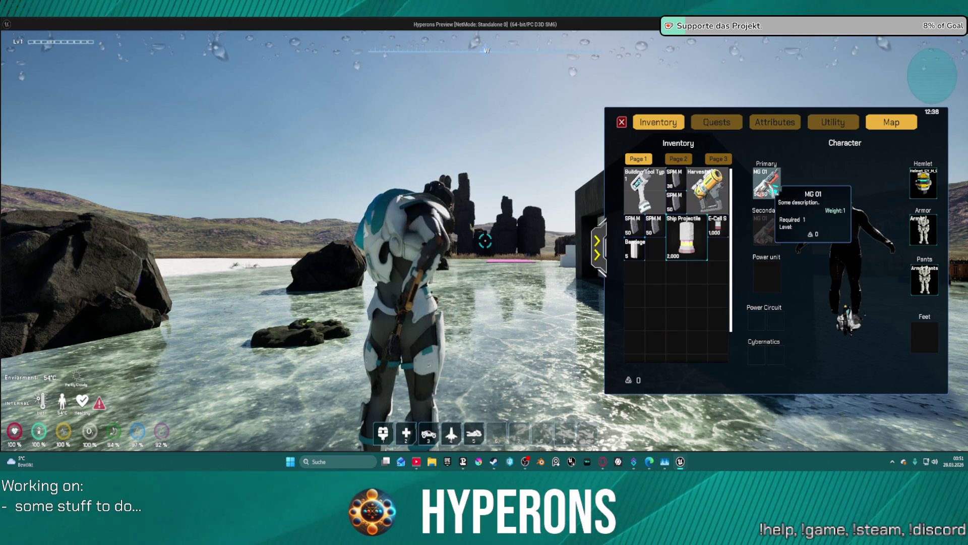
{"action": "double_click", "coordinate": [707, 192]}
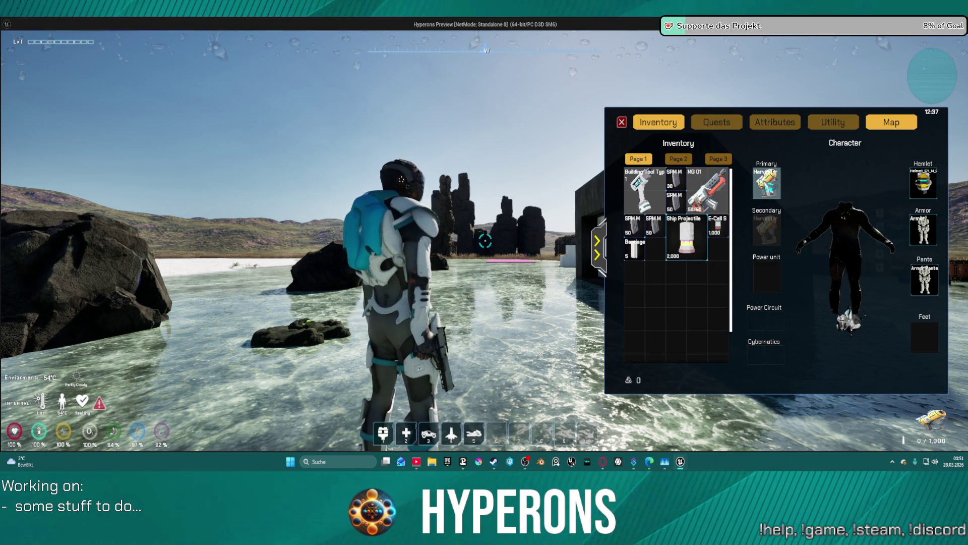
{"action": "double_click", "coordinate": [769, 188]}
{"action": "double_click", "coordinate": [715, 197]}
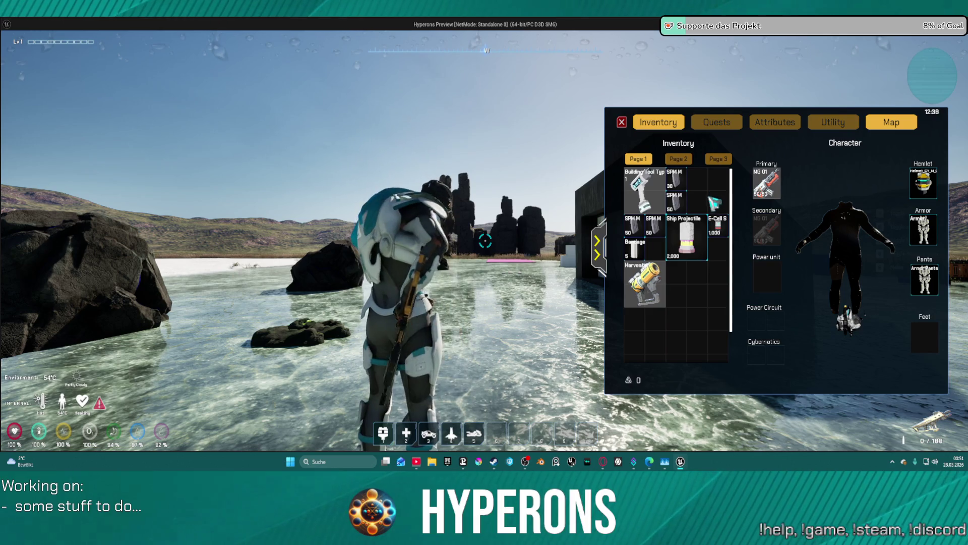
Step: Fire MG 01 to check ammo use, then move it from Primary back into the inventory
{"action": "mouse_move", "coordinate": [685, 245]}
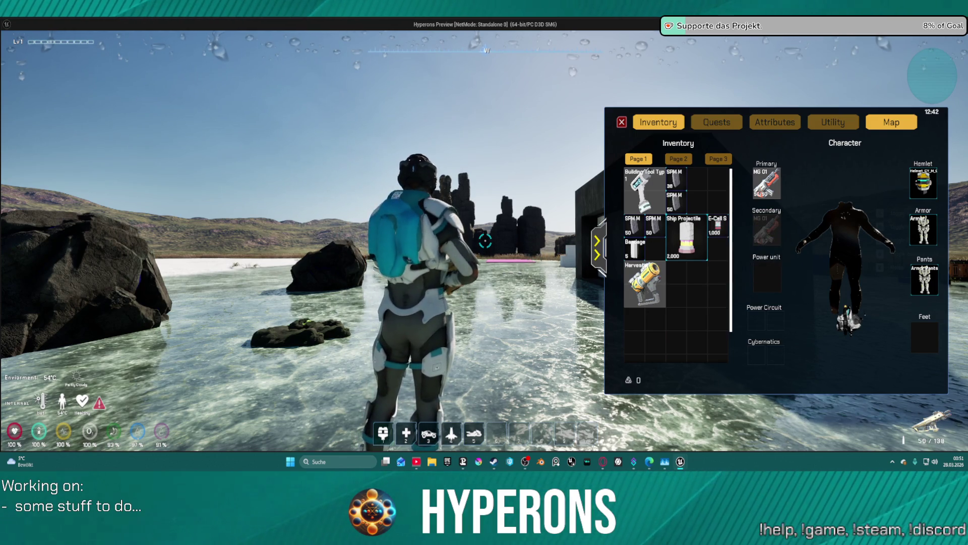
{"action": "left_click", "coordinate": [485, 241]}
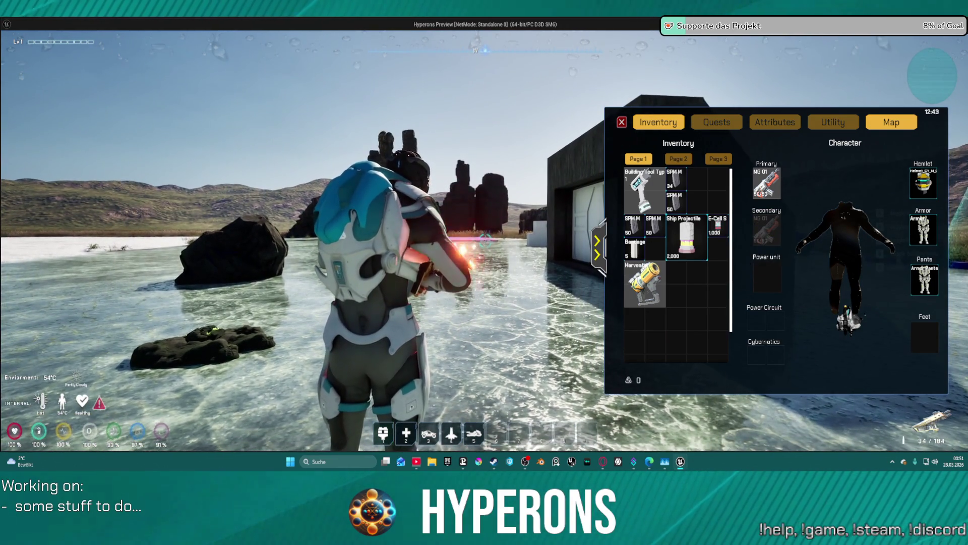
{"action": "left_click", "coordinate": [485, 242]}
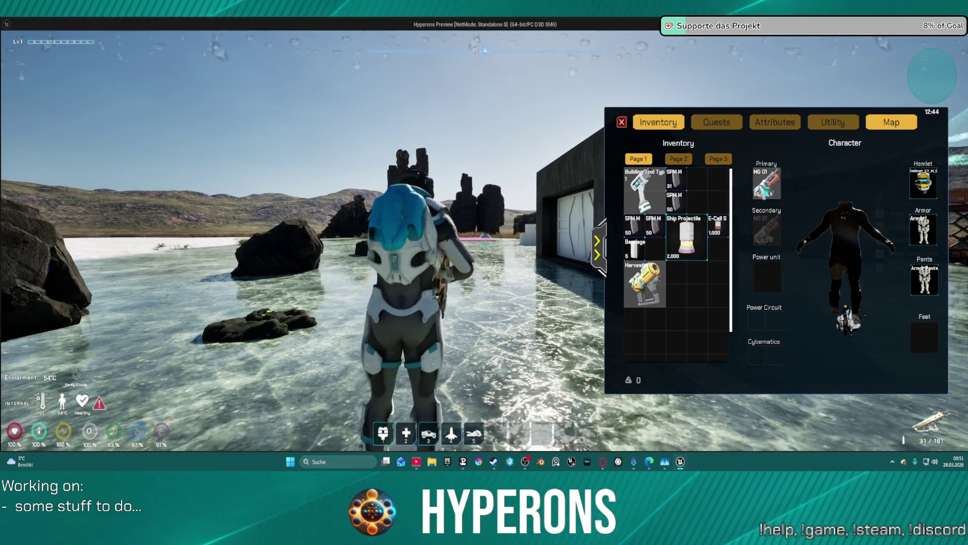
{"action": "mouse_move", "coordinate": [767, 184]}
{"action": "left_mouse_down"}
{"action": "mouse_move", "coordinate": [714, 244]}
{"action": "mouse_move", "coordinate": [704, 282]}
{"action": "left_mouse_up"}
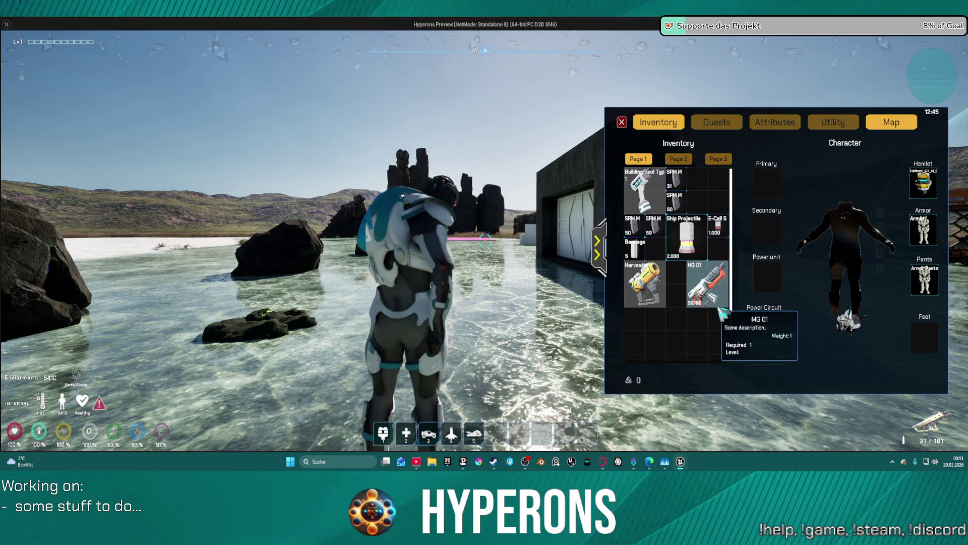
Step: Return to the editor, stop the play session and bring the Fire Check nodes into view
{"action": "key", "text": "alt+Tab"}
{"action": "key", "text": "Escape"}
{"action": "mouse_move", "coordinate": [528, 208]}
{"action": "left_mouse_down"}
{"action": "mouse_move", "coordinate": [434, 272]}
{"action": "mouse_move", "coordinate": [305, 223]}
{"action": "mouse_move", "coordinate": [197, 239]}
{"action": "mouse_move", "coordinate": [114, 284]}
{"action": "mouse_move", "coordinate": [198, 193]}
{"action": "mouse_move", "coordinate": [369, 189]}
{"action": "mouse_move", "coordinate": [492, 217]}
{"action": "left_mouse_up"}
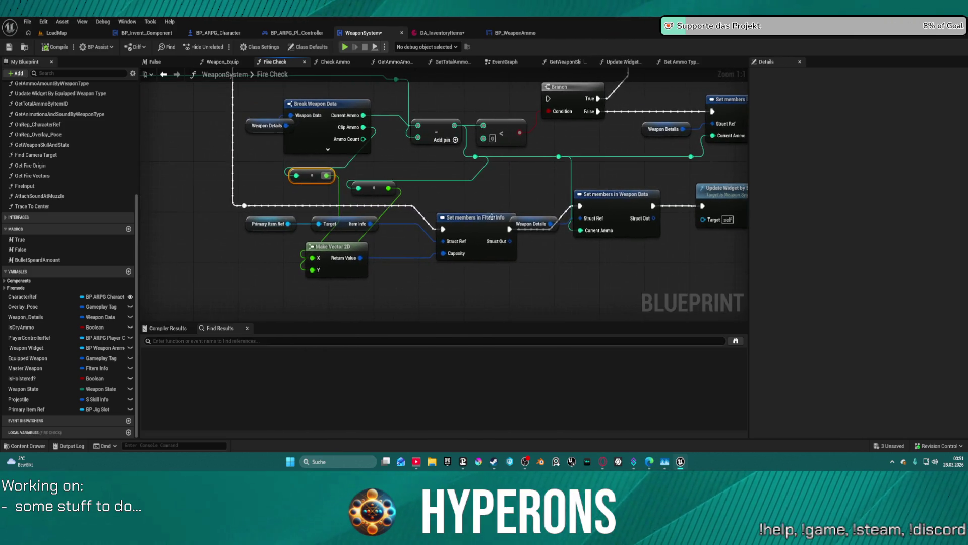
Step: Rearrange the Make Vector 2D node, the small math node and the reroute point in Fire Check
{"action": "mouse_move", "coordinate": [365, 252]}
{"action": "left_mouse_down"}
{"action": "mouse_move", "coordinate": [373, 289]}
{"action": "mouse_move", "coordinate": [632, 278]}
{"action": "mouse_move", "coordinate": [651, 145]}
{"action": "mouse_move", "coordinate": [635, 155]}
{"action": "left_mouse_up"}
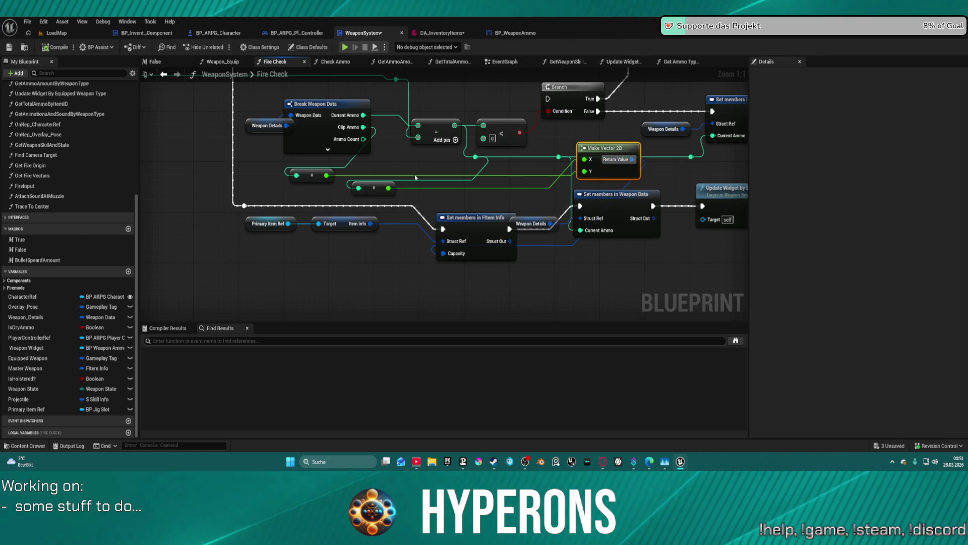
{"action": "left_click_drag", "start_coordinate": [376, 185], "coordinate": [543, 170]}
{"action": "mouse_move", "coordinate": [703, 174]}
{"action": "left_mouse_down"}
{"action": "mouse_move", "coordinate": [509, 171]}
{"action": "mouse_move", "coordinate": [341, 200]}
{"action": "left_mouse_up"}
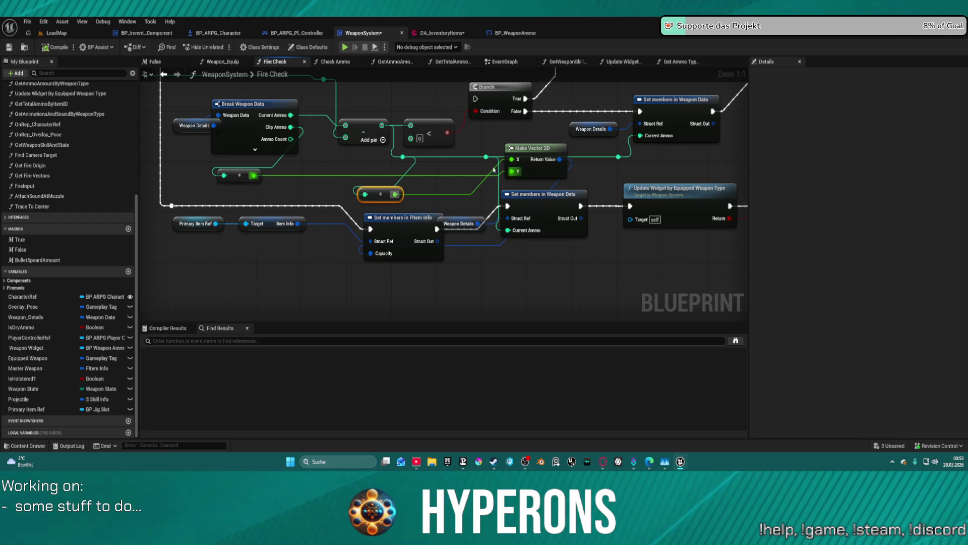
{"action": "mouse_move", "coordinate": [543, 150]}
{"action": "left_mouse_down"}
{"action": "mouse_move", "coordinate": [575, 191]}
{"action": "mouse_move", "coordinate": [565, 272]}
{"action": "mouse_move", "coordinate": [580, 287]}
{"action": "mouse_move", "coordinate": [581, 277]}
{"action": "left_mouse_up"}
{"action": "mouse_move", "coordinate": [384, 193]}
{"action": "left_mouse_down"}
{"action": "mouse_move", "coordinate": [480, 201]}
{"action": "mouse_move", "coordinate": [517, 154]}
{"action": "left_mouse_up"}
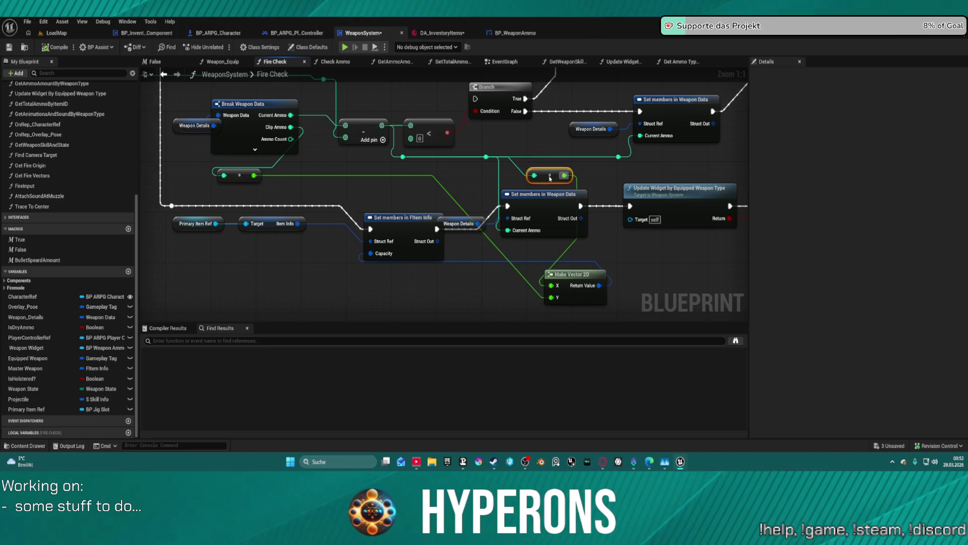
Step: Delete the second Branch and its Set members node, then open Update Widget By Equipped Weapon Type
{"action": "mouse_move", "coordinate": [555, 157]}
{"action": "left_mouse_down"}
{"action": "mouse_move", "coordinate": [419, 182]}
{"action": "mouse_move", "coordinate": [308, 218]}
{"action": "mouse_move", "coordinate": [356, 184]}
{"action": "left_mouse_up"}
{"action": "mouse_move", "coordinate": [320, 149]}
{"action": "left_mouse_down"}
{"action": "mouse_move", "coordinate": [434, 201]}
{"action": "mouse_move", "coordinate": [465, 204]}
{"action": "mouse_move", "coordinate": [473, 230]}
{"action": "left_mouse_up"}
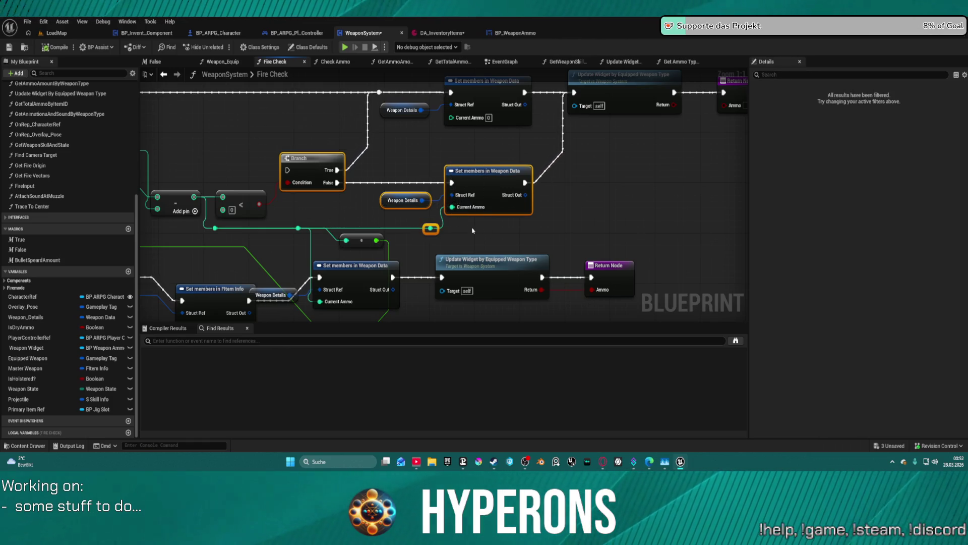
{"action": "key", "text": "Delete"}
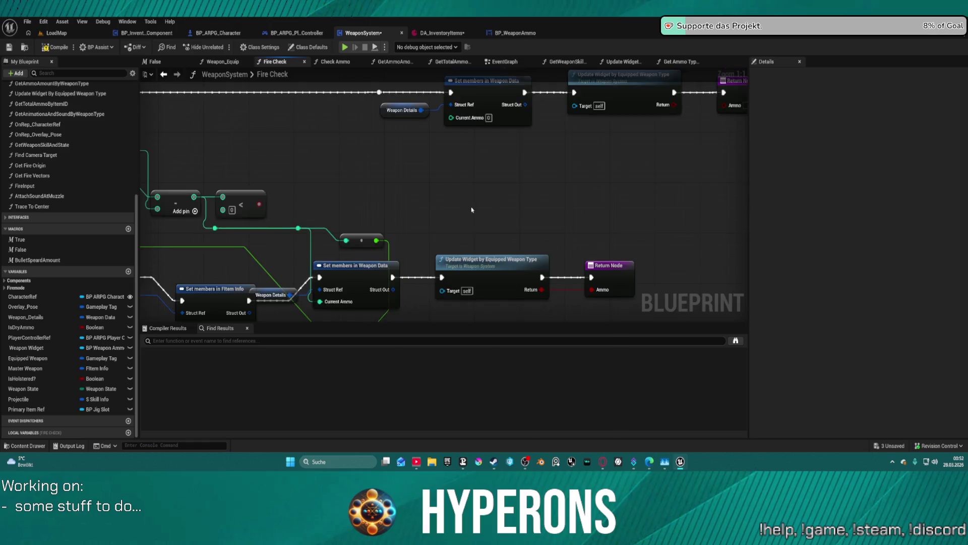
{"action": "mouse_move", "coordinate": [415, 264]}
{"action": "left_mouse_down"}
{"action": "mouse_move", "coordinate": [612, 264]}
{"action": "mouse_move", "coordinate": [544, 270]}
{"action": "left_mouse_up"}
{"action": "double_click", "coordinate": [524, 194]}
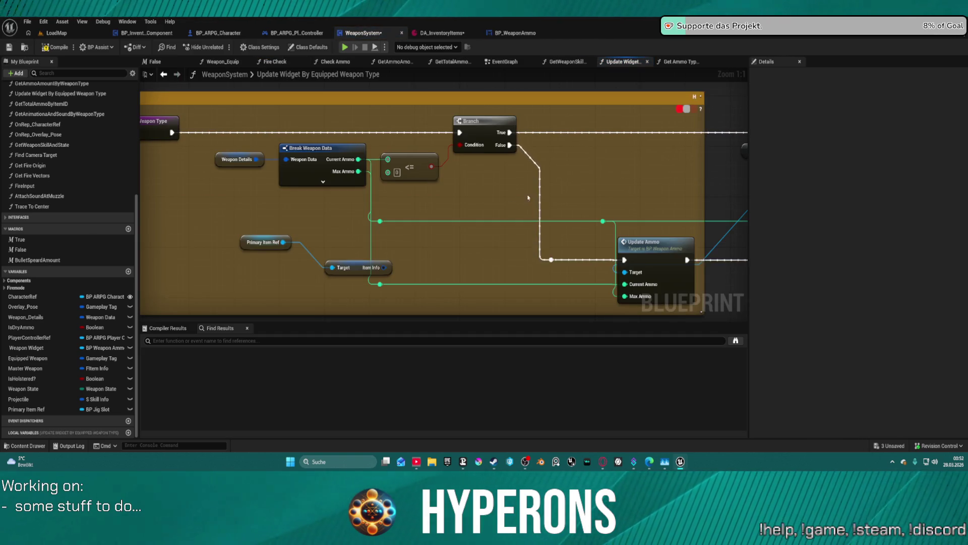
Step: Back in Fire Check, reconnect execution into the Update Widget node
{"action": "left_click_drag", "start_coordinate": [652, 206], "coordinate": [329, 215]}
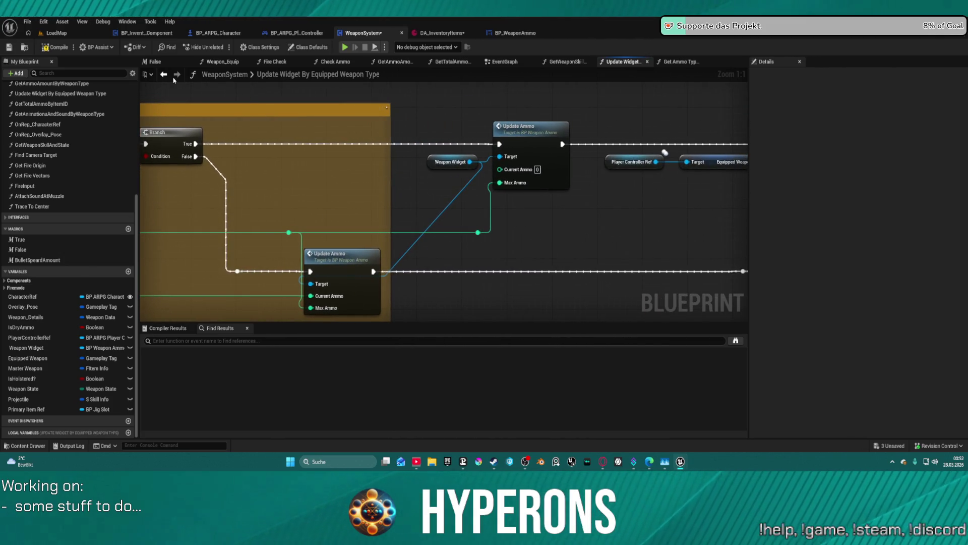
{"action": "left_click", "coordinate": [163, 75]}
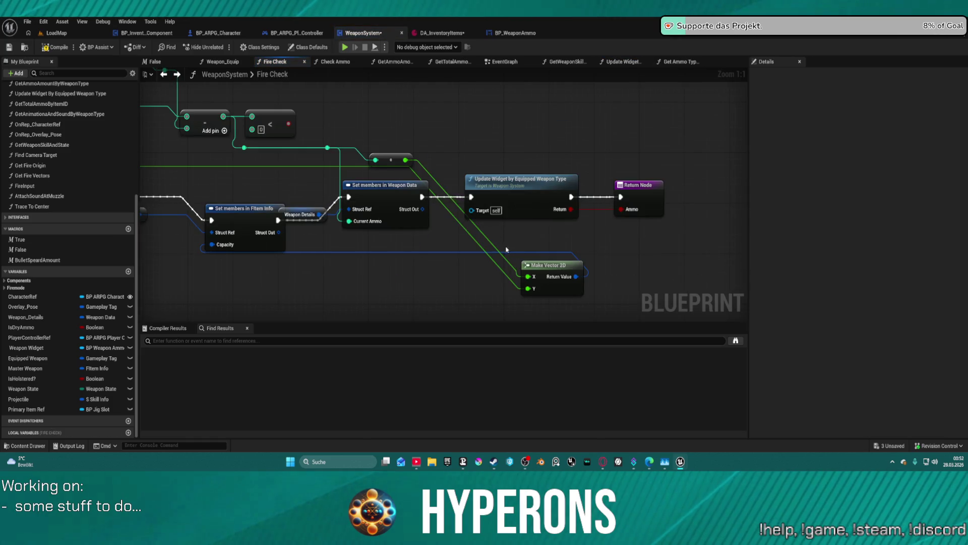
{"action": "mouse_move", "coordinate": [278, 220]}
{"action": "left_mouse_down"}
{"action": "mouse_move", "coordinate": [444, 221]}
{"action": "mouse_move", "coordinate": [481, 199]}
{"action": "left_mouse_up"}
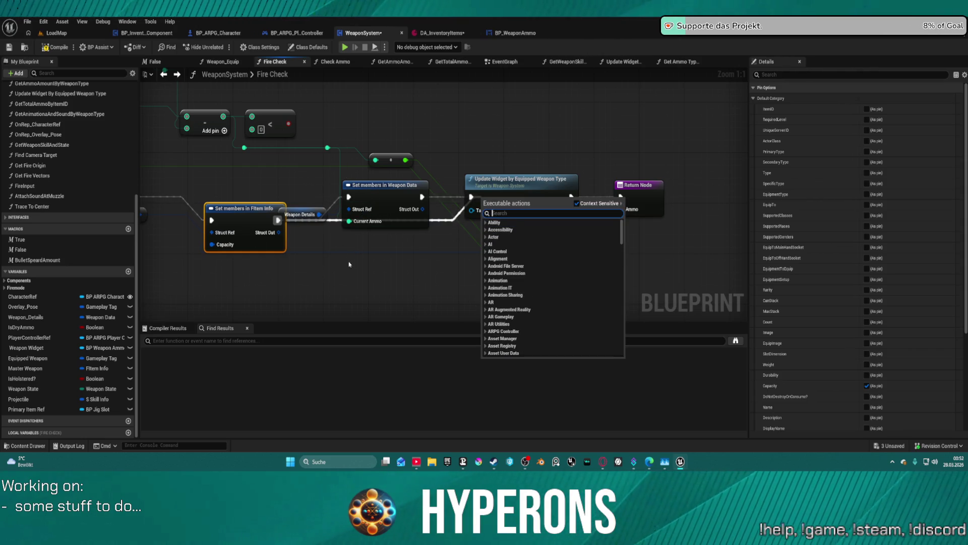
{"action": "key", "text": "Escape"}
{"action": "key", "text": "Home"}
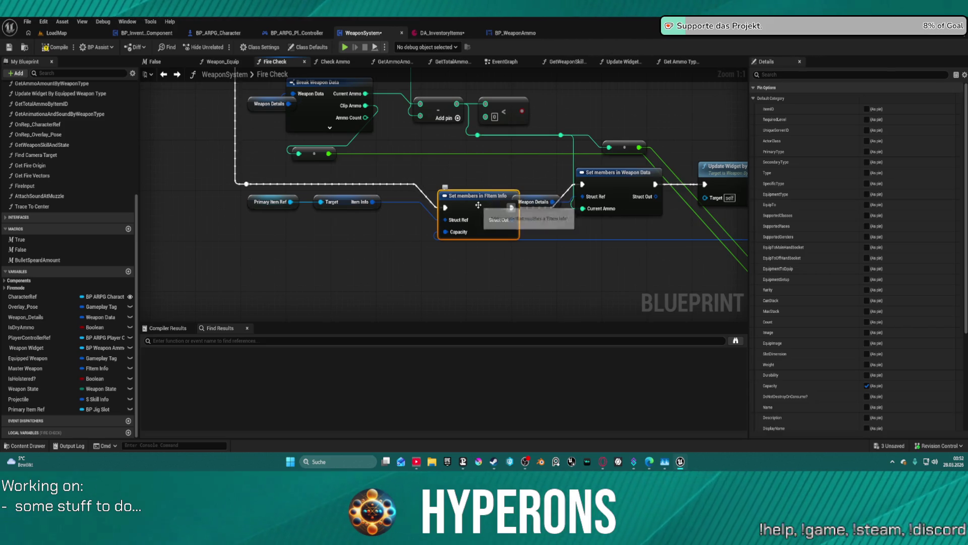
Step: Delete the Set members, Primary Item Ref, Target and Make Vector 2D nodes from Fire Check
{"action": "key", "text": "Delete"}
{"action": "left_click_drag", "start_coordinate": [248, 184], "coordinate": [582, 185]}
{"action": "mouse_move", "coordinate": [401, 243]}
{"action": "left_mouse_down"}
{"action": "mouse_move", "coordinate": [279, 199]}
{"action": "mouse_move", "coordinate": [407, 232]}
{"action": "mouse_move", "coordinate": [253, 205]}
{"action": "mouse_move", "coordinate": [287, 204]}
{"action": "left_mouse_up"}
{"action": "key", "text": "Delete"}
{"action": "key", "text": "Delete"}
{"action": "mouse_move", "coordinate": [666, 257]}
{"action": "left_mouse_down"}
{"action": "mouse_move", "coordinate": [657, 245]}
{"action": "mouse_move", "coordinate": [661, 320]}
{"action": "left_mouse_up"}
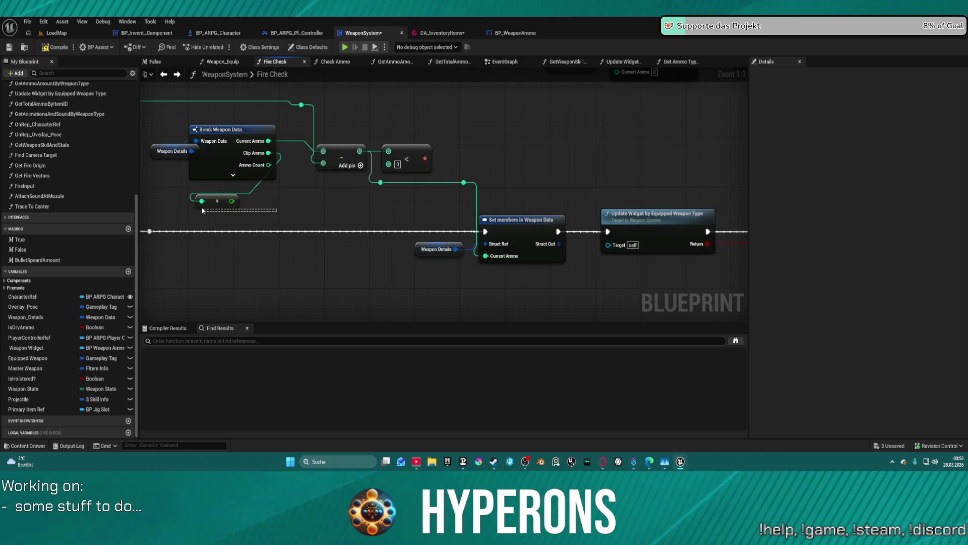
{"action": "key", "text": "Delete"}
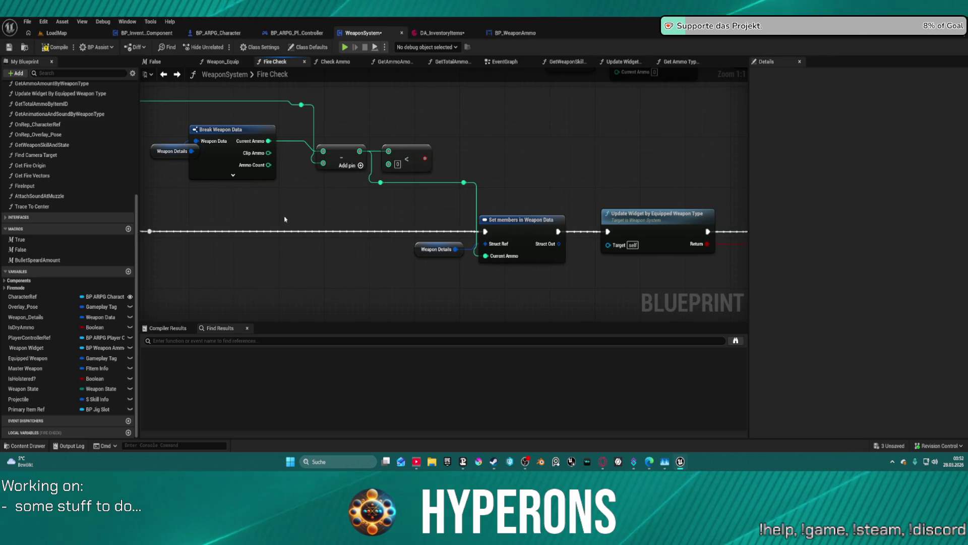
{"action": "scroll", "coordinate": [547, 180], "scroll_direction": "down", "scroll_amount": 3}
{"action": "left_click_drag", "start_coordinate": [547, 179], "coordinate": [483, 196]}
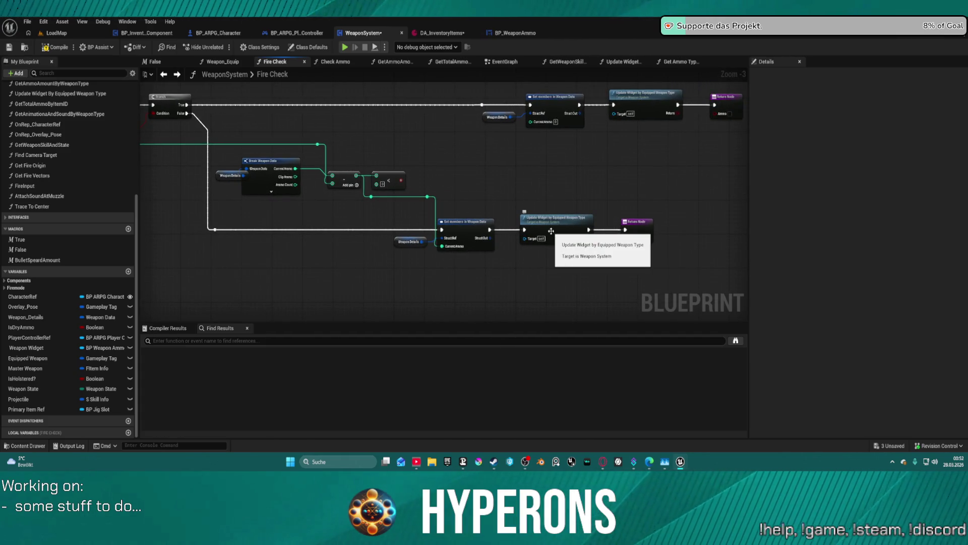
Step: Undo the deletions to restore the Branch and Set members nodes, then open the Update Widget graph
{"action": "key", "text": "ctrl+z"}
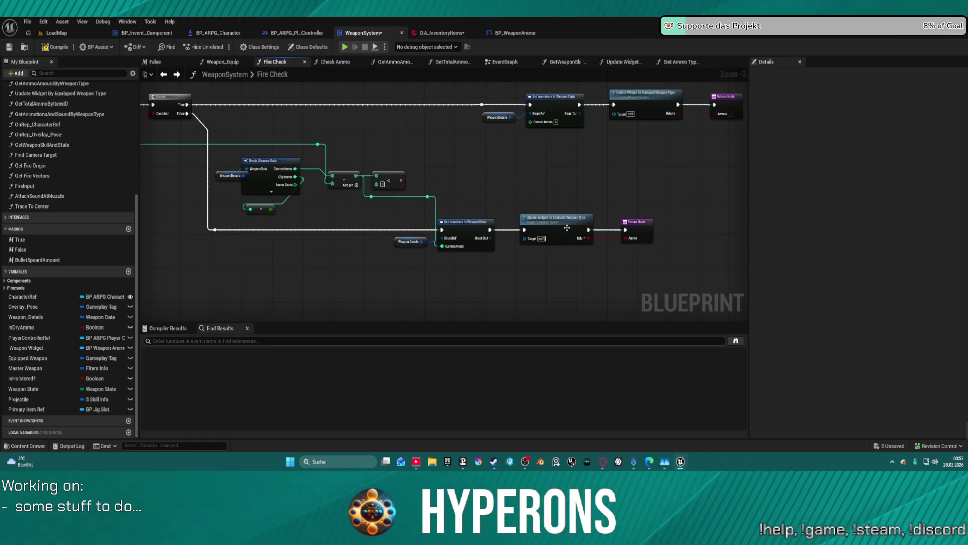
{"action": "key", "text": "ctrl+z"}
{"action": "key", "text": "ctrl+z"}
{"action": "key", "text": "ctrl+z"}
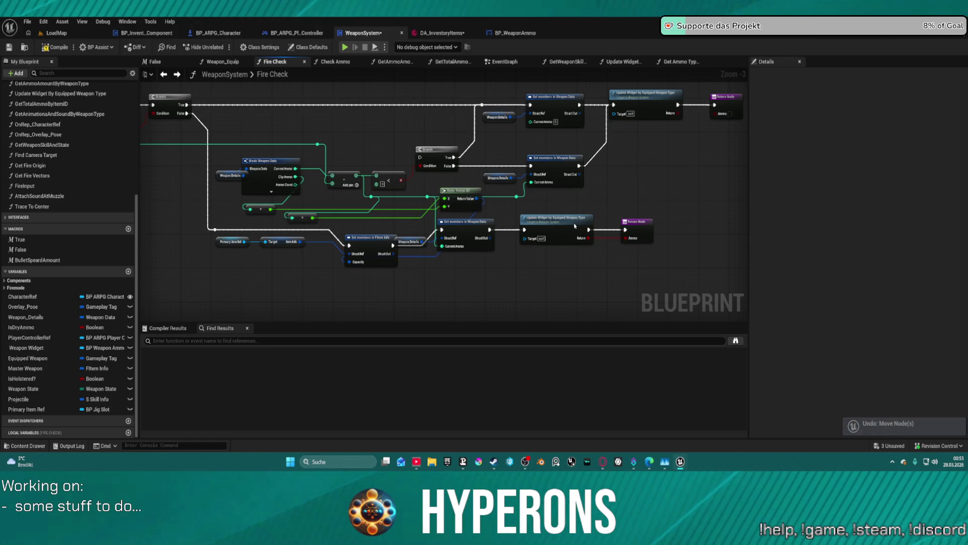
{"action": "key", "text": "ctrl+z"}
{"action": "key", "text": "ctrl+z"}
{"action": "key", "text": "ctrl+z"}
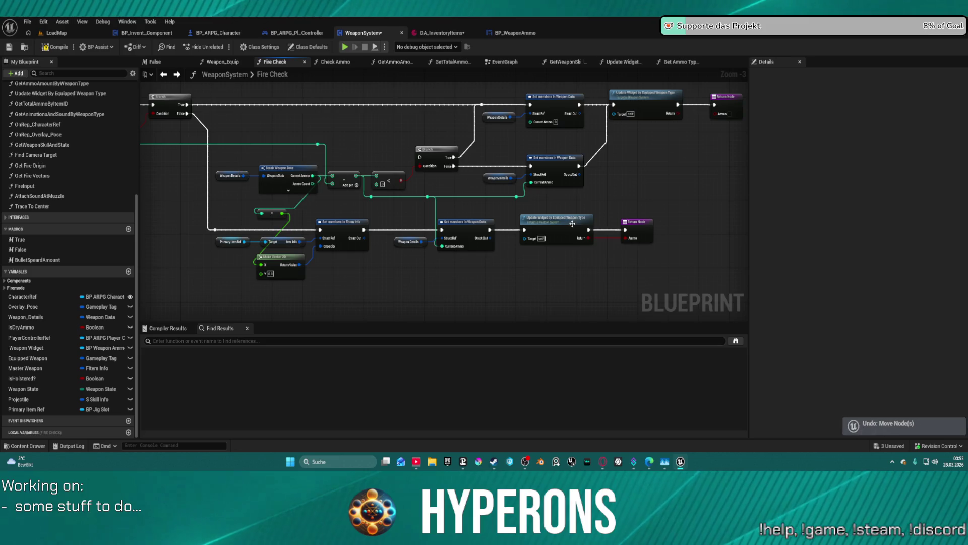
{"action": "key", "text": "ctrl+z"}
{"action": "key", "text": "ctrl+z"}
{"action": "key", "text": "ctrl+z"}
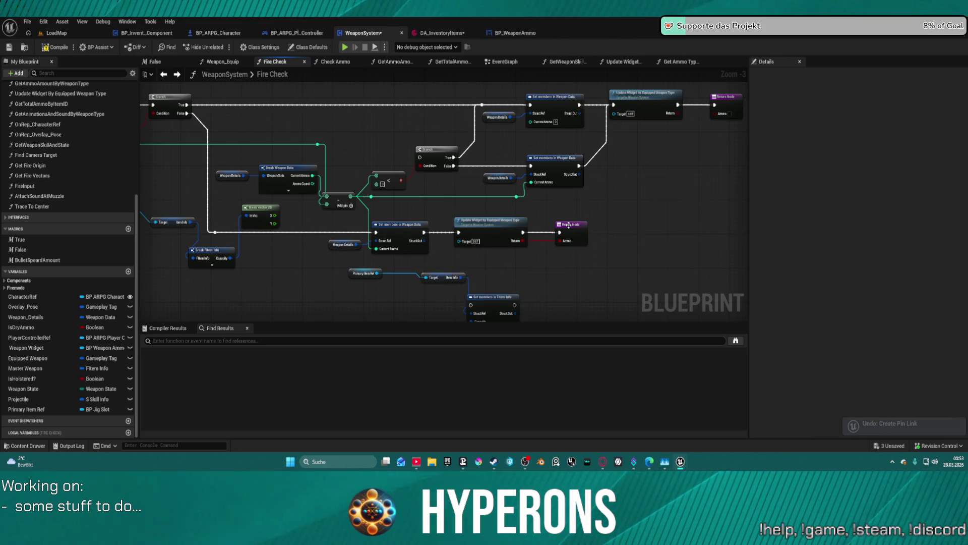
{"action": "key", "text": "ctrl+z"}
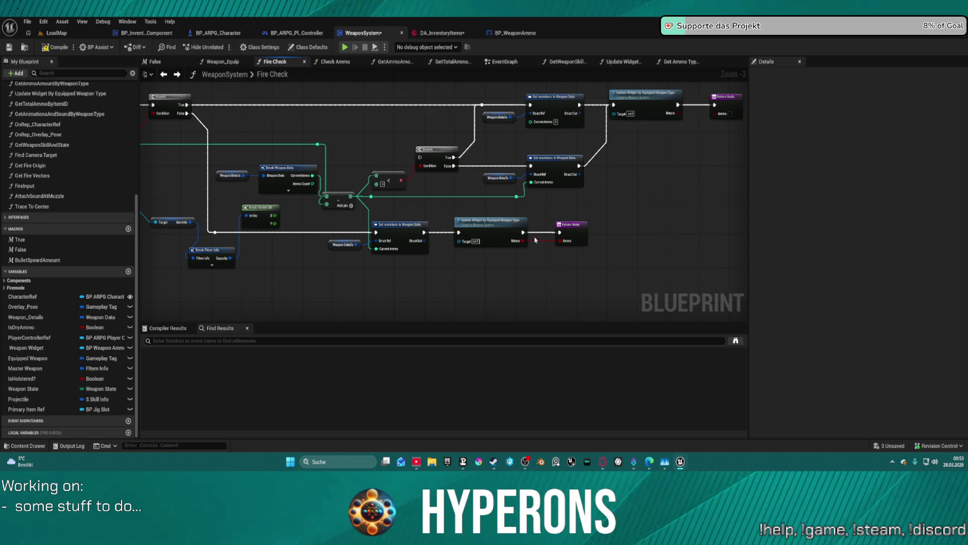
{"action": "double_click", "coordinate": [501, 218]}
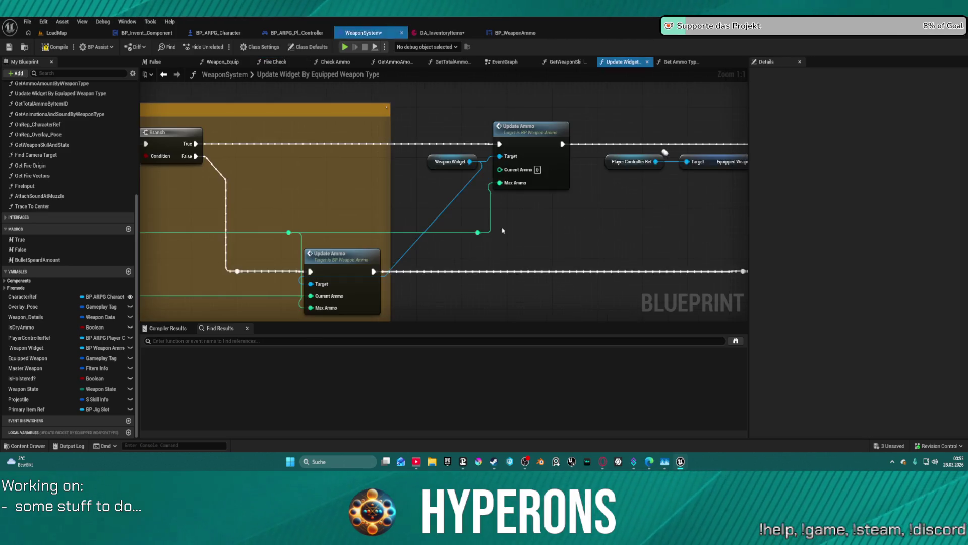
Step: Paste the Primary Item Ref and Item Info nodes beside Break Weapon Data and arrange them
{"action": "key", "text": "ctrl+v"}
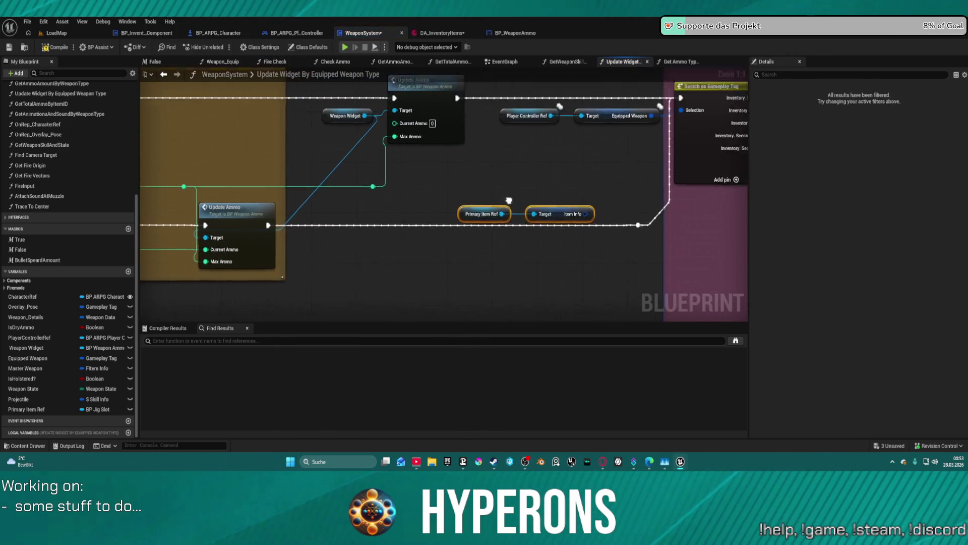
{"action": "mouse_move", "coordinate": [502, 233]}
{"action": "left_mouse_down"}
{"action": "mouse_move", "coordinate": [630, 264]}
{"action": "mouse_move", "coordinate": [209, 257]}
{"action": "mouse_move", "coordinate": [273, 235]}
{"action": "mouse_move", "coordinate": [267, 231]}
{"action": "left_mouse_up"}
{"action": "mouse_move", "coordinate": [454, 202]}
{"action": "left_mouse_down"}
{"action": "mouse_move", "coordinate": [447, 191]}
{"action": "mouse_move", "coordinate": [404, 197]}
{"action": "mouse_move", "coordinate": [408, 191]}
{"action": "left_mouse_up"}
{"action": "mouse_move", "coordinate": [220, 233]}
{"action": "left_mouse_down"}
{"action": "mouse_move", "coordinate": [735, 227]}
{"action": "mouse_move", "coordinate": [575, 217]}
{"action": "mouse_move", "coordinate": [487, 199]}
{"action": "left_mouse_up"}
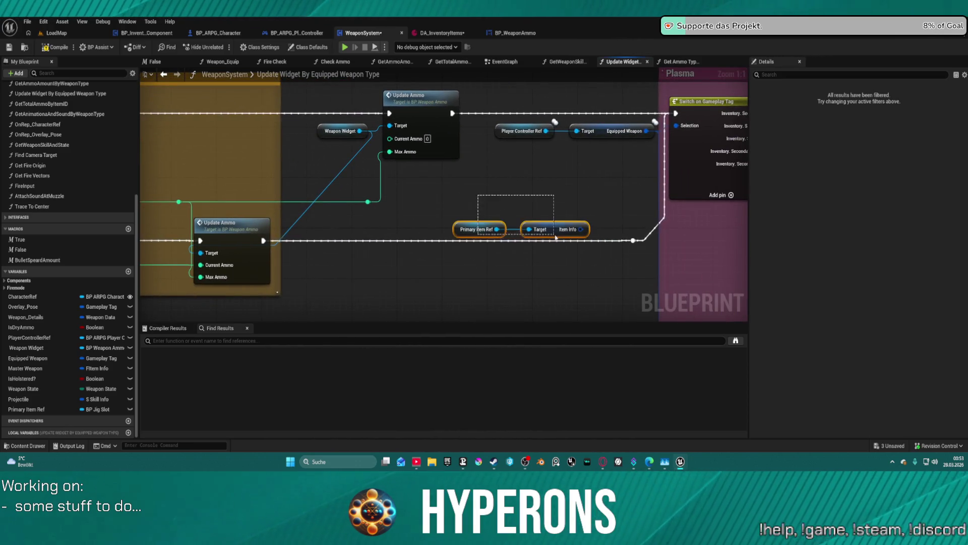
{"action": "mouse_move", "coordinate": [568, 223]}
{"action": "left_mouse_down"}
{"action": "mouse_move", "coordinate": [353, 198]}
{"action": "mouse_move", "coordinate": [530, 224]}
{"action": "mouse_move", "coordinate": [544, 308]}
{"action": "mouse_move", "coordinate": [782, 314]}
{"action": "mouse_move", "coordinate": [584, 50]}
{"action": "mouse_move", "coordinate": [504, 252]}
{"action": "mouse_move", "coordinate": [465, 263]}
{"action": "mouse_move", "coordinate": [374, 148]}
{"action": "mouse_move", "coordinate": [387, 280]}
{"action": "mouse_move", "coordinate": [514, 306]}
{"action": "left_mouse_up"}
Step: Add Break FItem Info and Set members in FItem Info nodes from the Item Info output
{"action": "type", "text": "bre"}
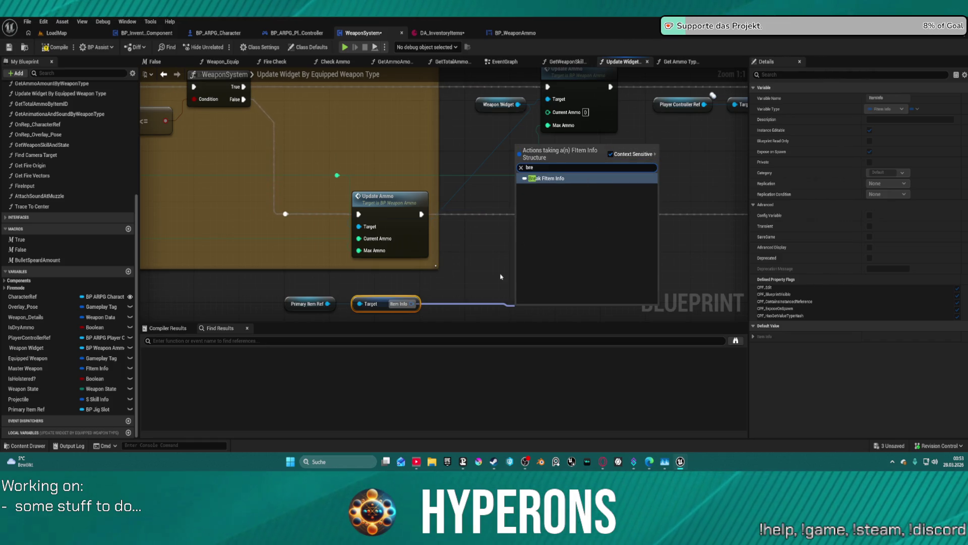
{"action": "key", "text": "Return"}
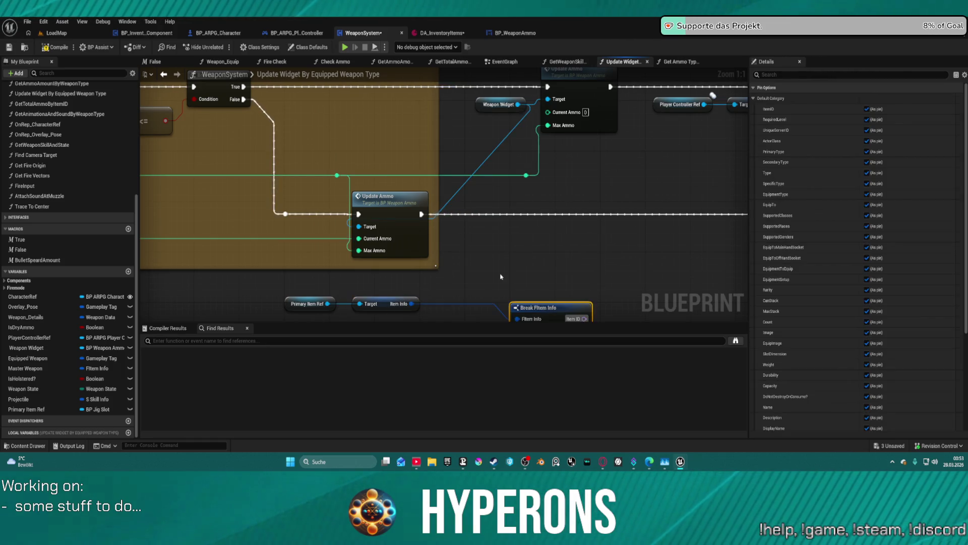
{"action": "left_click_drag", "start_coordinate": [412, 303], "coordinate": [501, 288]}
{"action": "type", "text": "set meme"}
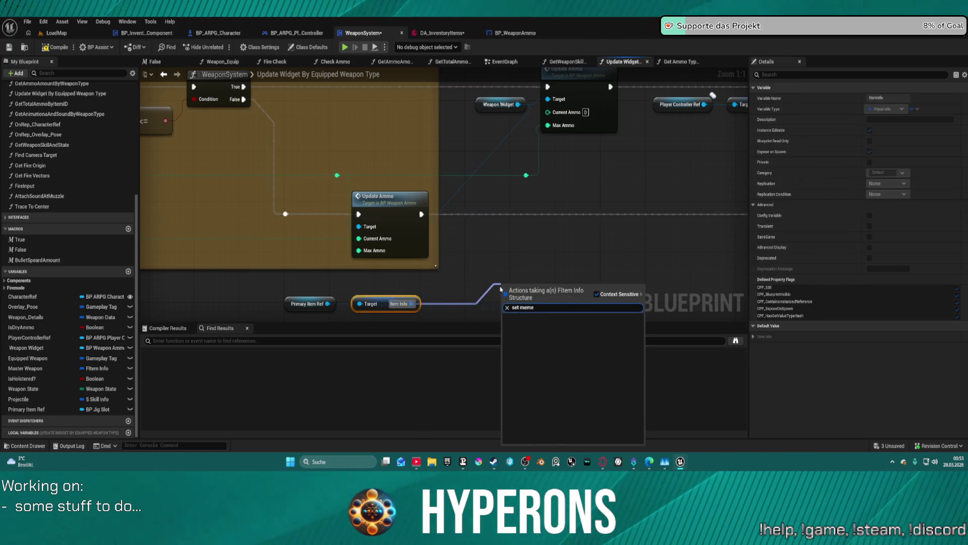
{"action": "type", "text": "mb"}
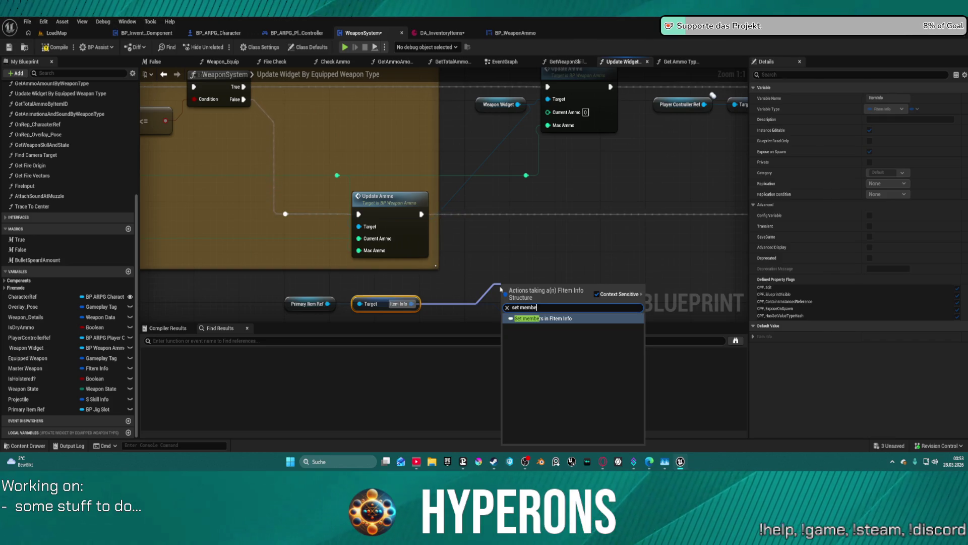
{"action": "key", "text": "Return"}
{"action": "left_click_drag", "start_coordinate": [526, 293], "coordinate": [676, 221]}
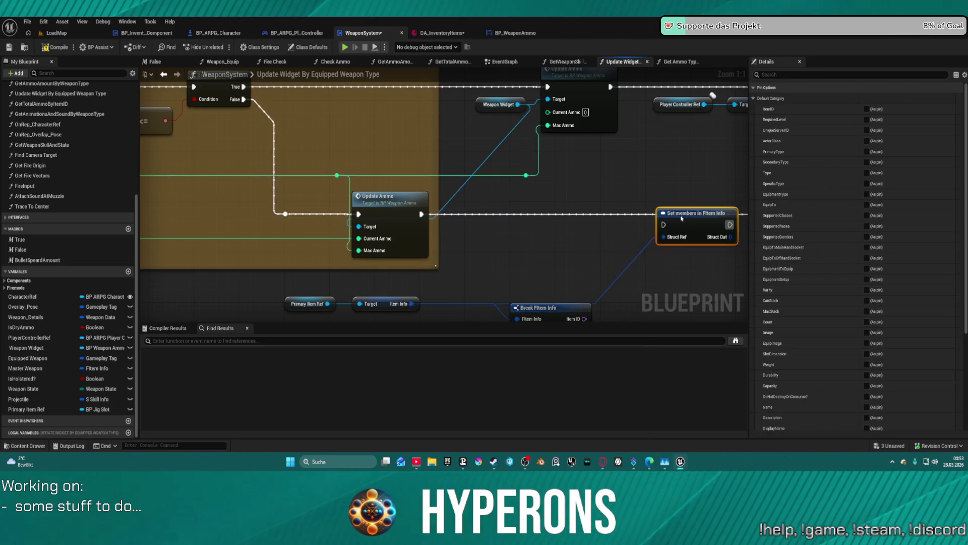
Step: Chain Set members after Update Ammo into the reroute and expose its Capacity pin
{"action": "left_click_drag", "start_coordinate": [359, 218], "coordinate": [396, 220]}
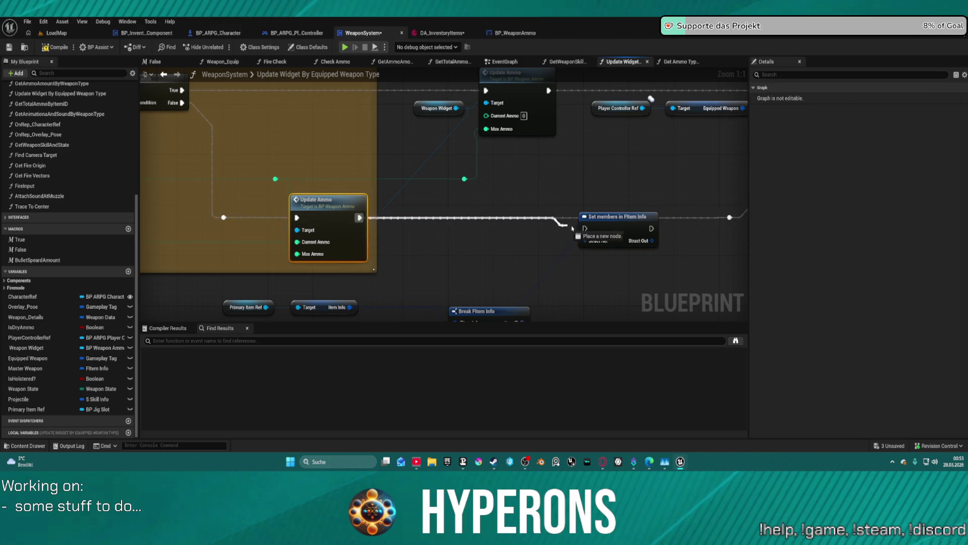
{"action": "left_click_drag", "start_coordinate": [587, 229], "coordinate": [587, 229]}
{"action": "left_click_drag", "start_coordinate": [495, 231], "coordinate": [576, 225]}
{"action": "left_click_drag", "start_coordinate": [461, 219], "coordinate": [441, 205]}
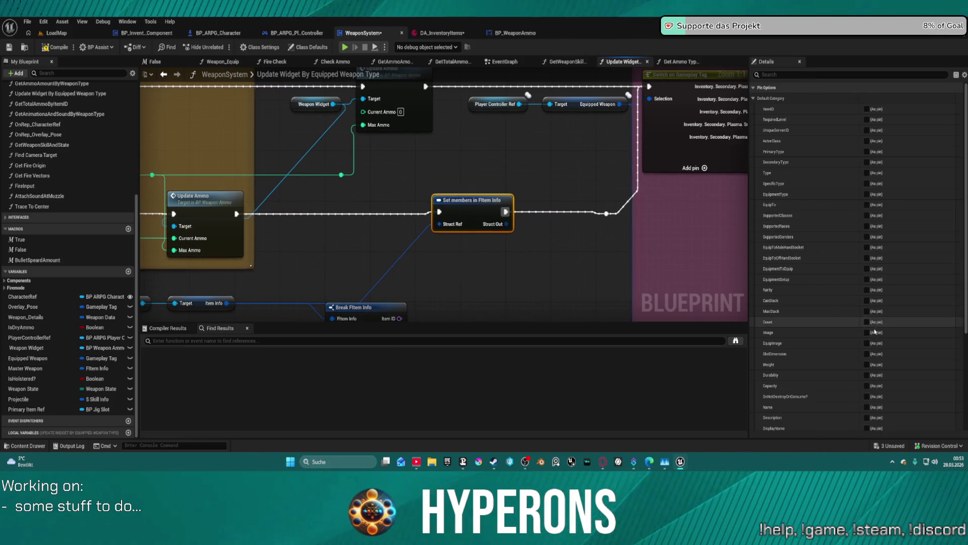
{"action": "left_click", "coordinate": [867, 385]}
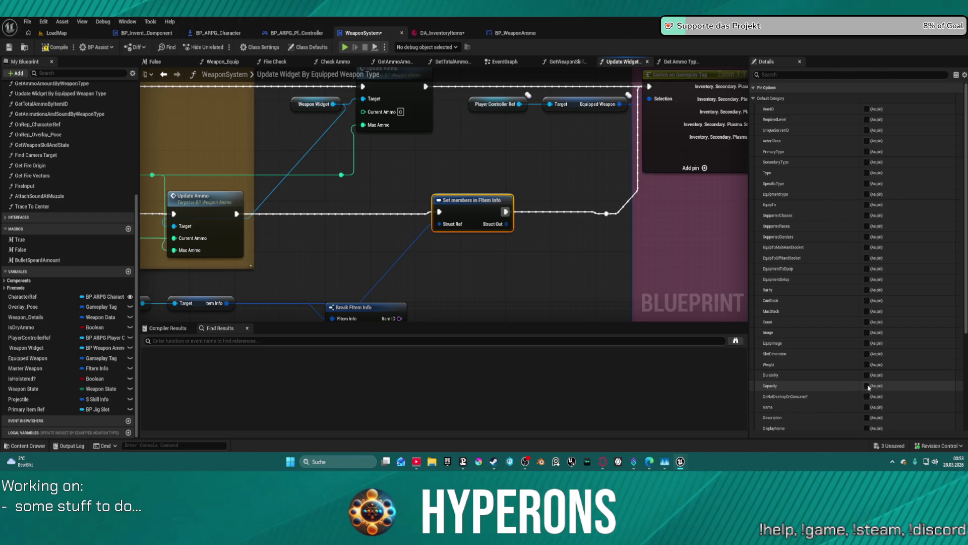
{"action": "left_click_drag", "start_coordinate": [324, 253], "coordinate": [696, 241]}
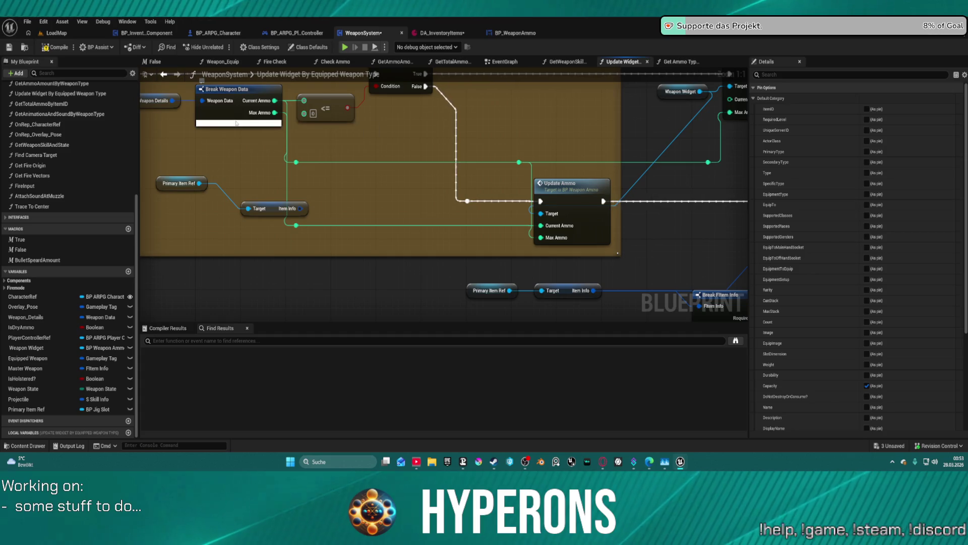
{"action": "left_click", "coordinate": [234, 89]}
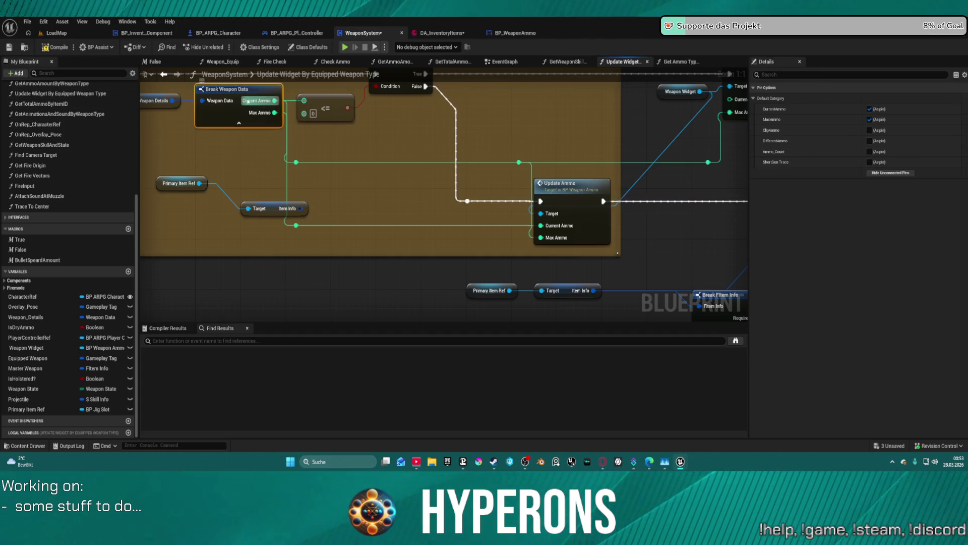
Step: Expose Clip Ammo on Break Weapon Data and try a Break Vector 2D from Capacity
{"action": "left_click", "coordinate": [869, 132]}
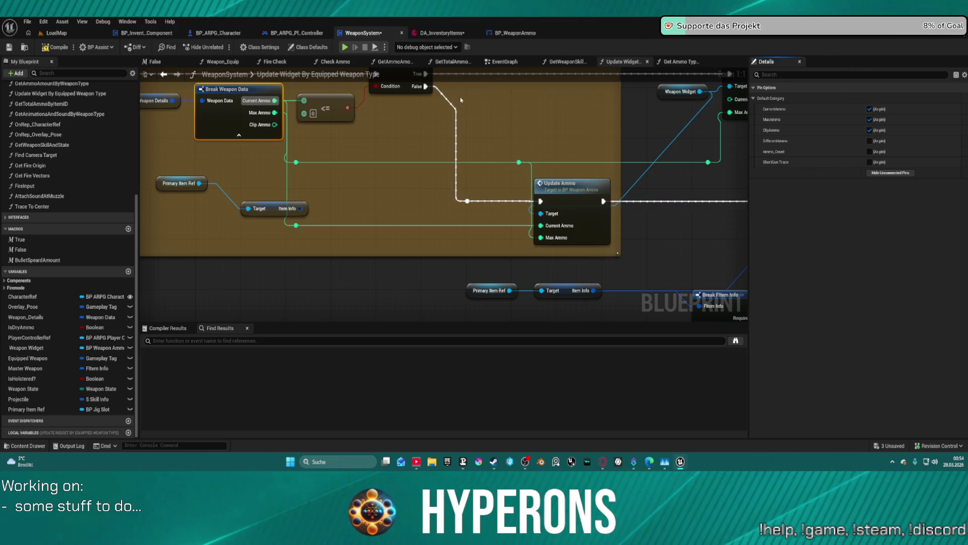
{"action": "mouse_move", "coordinate": [597, 225]}
{"action": "left_mouse_down"}
{"action": "mouse_move", "coordinate": [387, 264]}
{"action": "mouse_move", "coordinate": [534, 264]}
{"action": "mouse_move", "coordinate": [549, 275]}
{"action": "mouse_move", "coordinate": [472, 115]}
{"action": "left_mouse_up"}
{"action": "left_click_drag", "start_coordinate": [682, 118], "coordinate": [637, 137]}
{"action": "type", "text": "brea"}
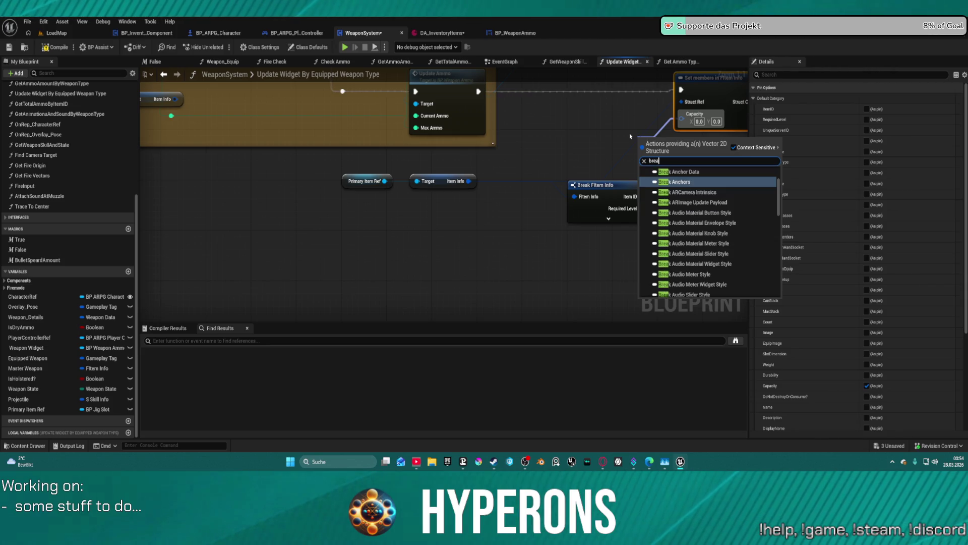
{"action": "type", "text": "kve"}
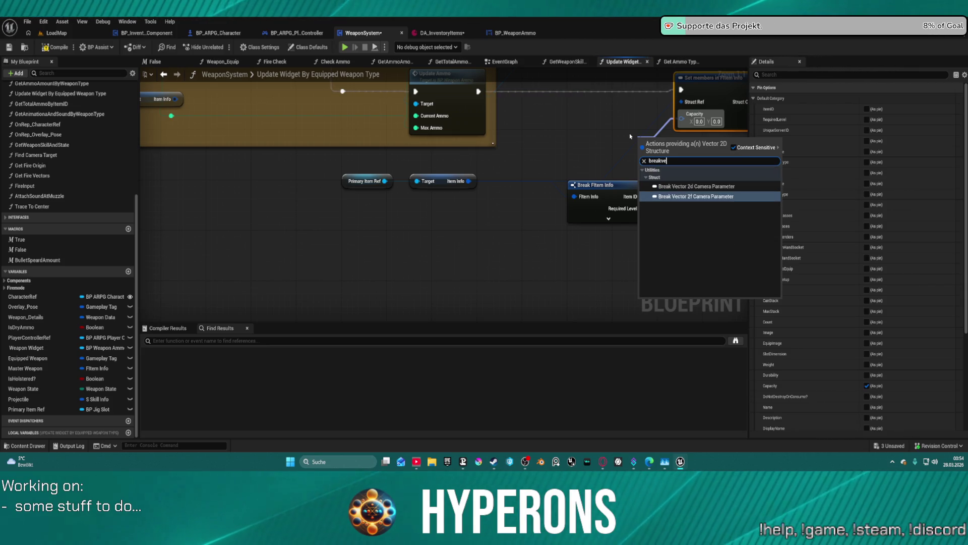
{"action": "key", "text": "Escape"}
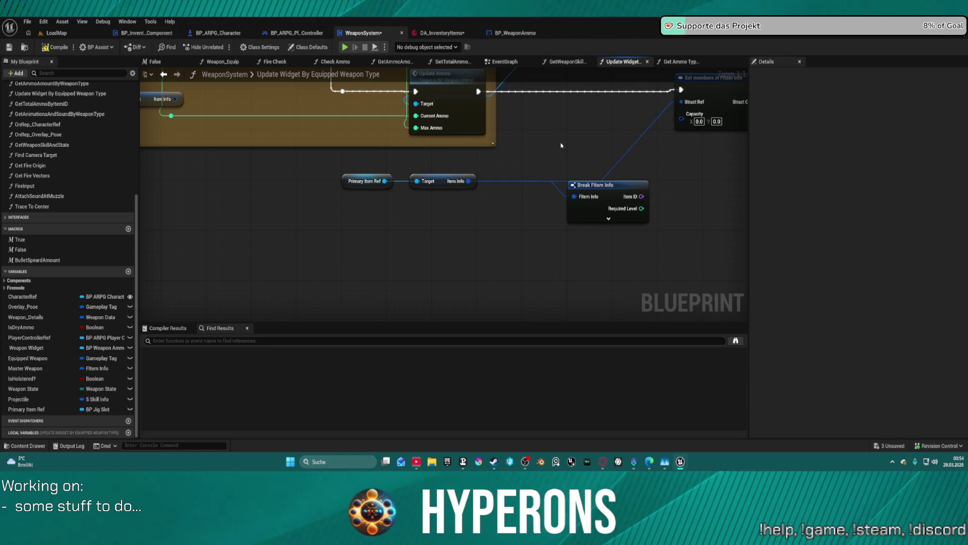
Step: Add a Make Vector 2D node feeding Capacity and wire Clip Ammo into its Y input
{"action": "left_click_drag", "start_coordinate": [600, 170], "coordinate": [538, 180]}
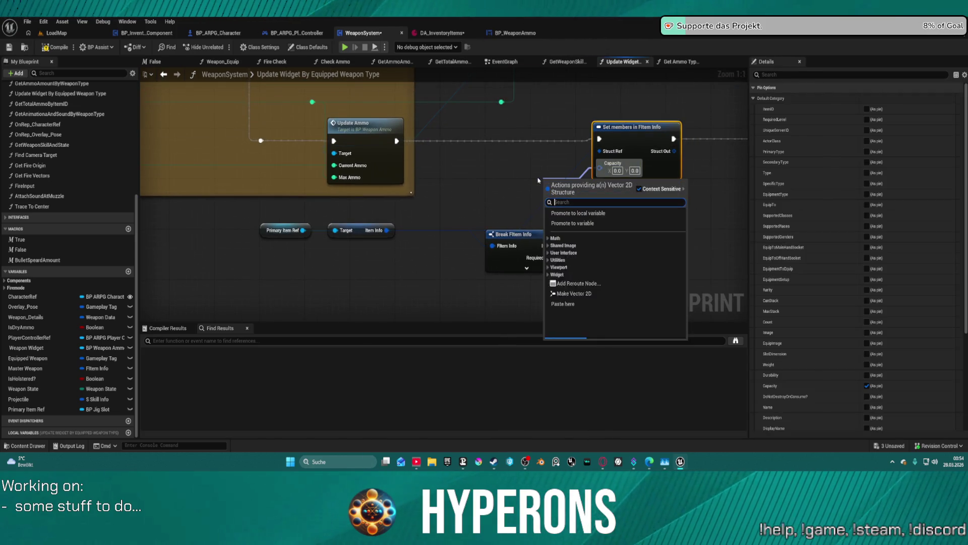
{"action": "type", "text": "make"}
{"action": "key", "text": "Return"}
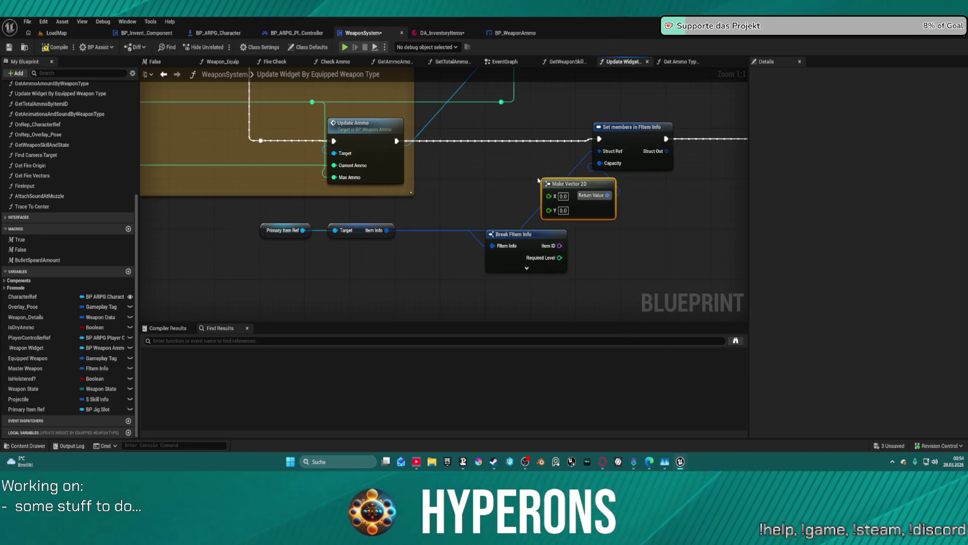
{"action": "left_click_drag", "start_coordinate": [569, 183], "coordinate": [523, 158]}
{"action": "left_click_drag", "start_coordinate": [130, 98], "coordinate": [321, 134]}
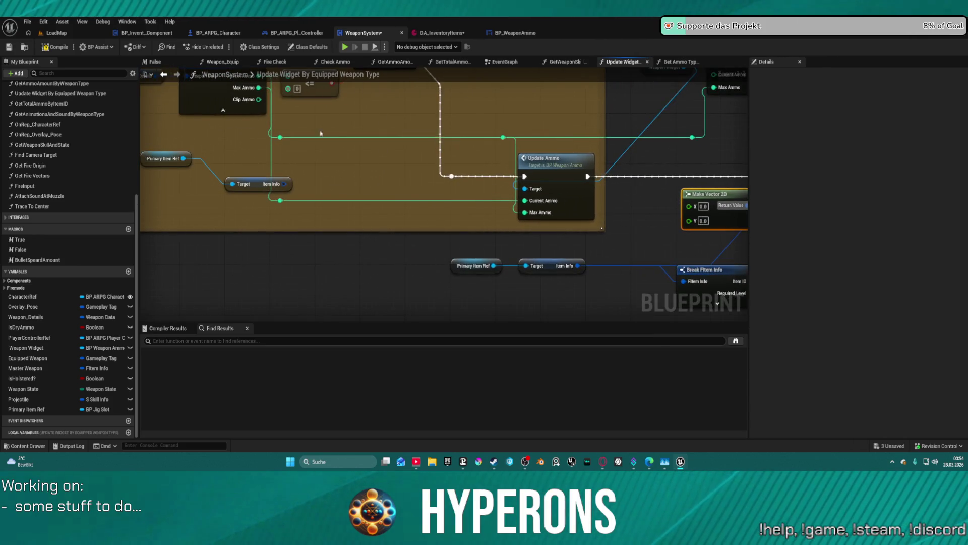
{"action": "mouse_move", "coordinate": [259, 100]}
{"action": "left_mouse_down"}
{"action": "mouse_move", "coordinate": [444, 187]}
{"action": "mouse_move", "coordinate": [686, 197]}
{"action": "mouse_move", "coordinate": [694, 213]}
{"action": "mouse_move", "coordinate": [474, 152]}
{"action": "mouse_move", "coordinate": [348, 174]}
{"action": "mouse_move", "coordinate": [280, 200]}
{"action": "left_mouse_up"}
{"action": "left_click_drag", "start_coordinate": [361, 138], "coordinate": [637, 131]}
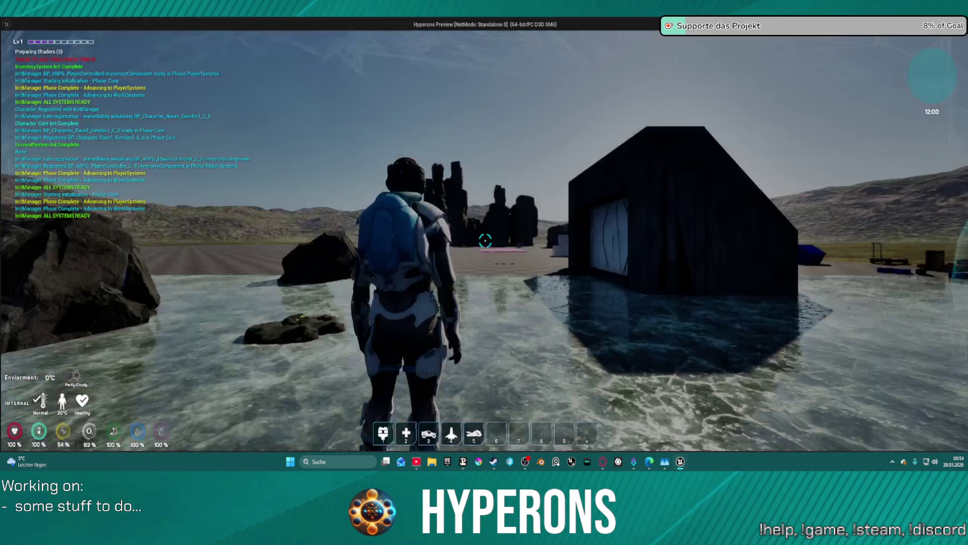
Step: Launch the game, equip MG 01 into the Primary slot, close the panel and walk forward
{"action": "key", "text": "i"}
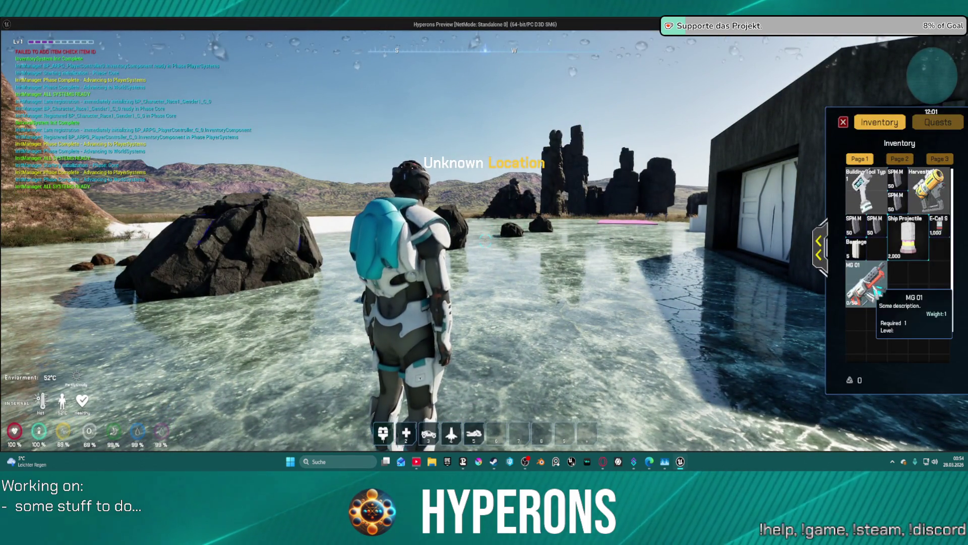
{"action": "right_click", "coordinate": [877, 290]}
{"action": "left_click", "coordinate": [822, 249]}
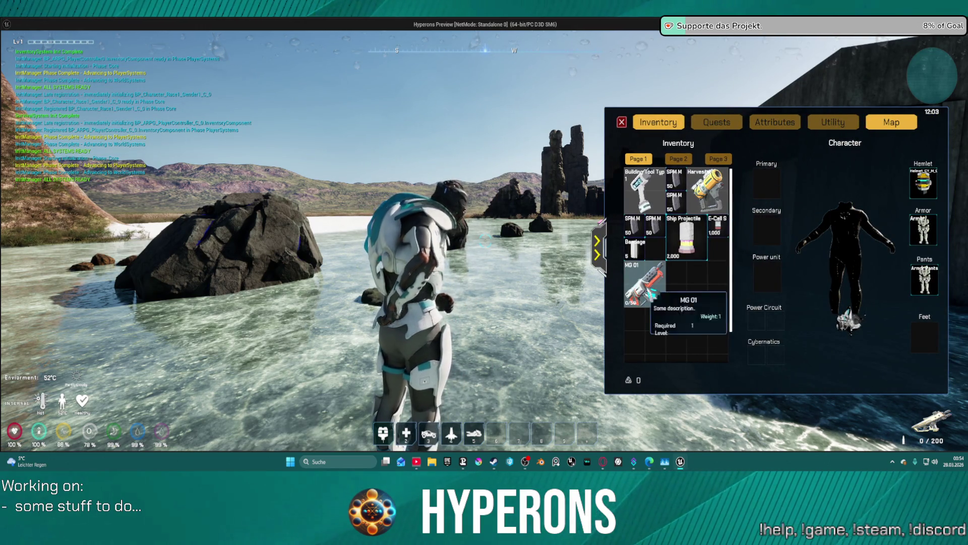
{"action": "right_click", "coordinate": [651, 294]}
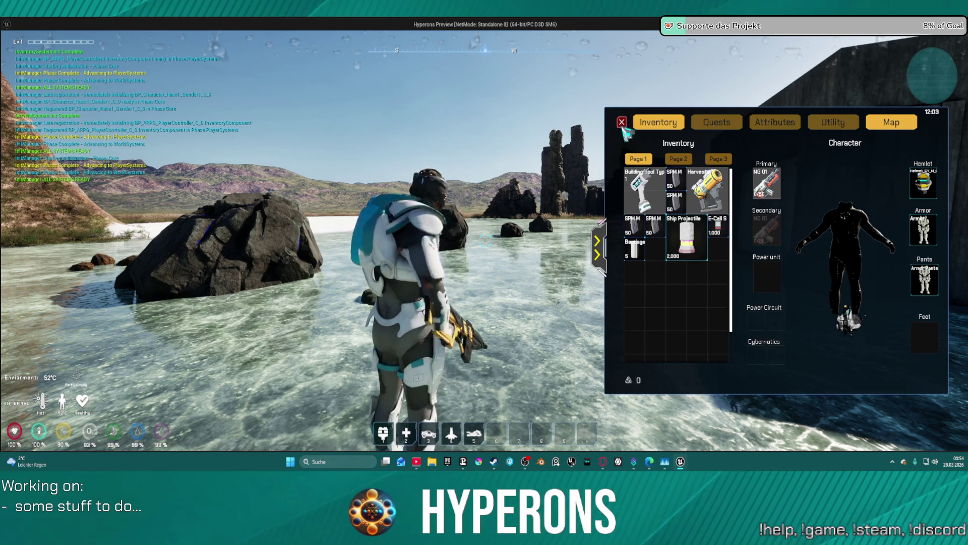
{"action": "left_click", "coordinate": [623, 123]}
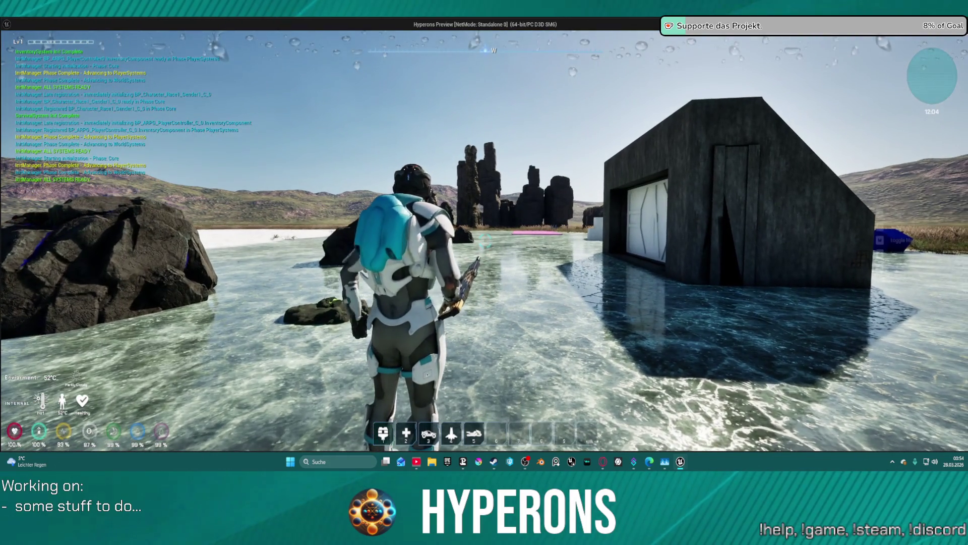
{"action": "key", "text": "w"}
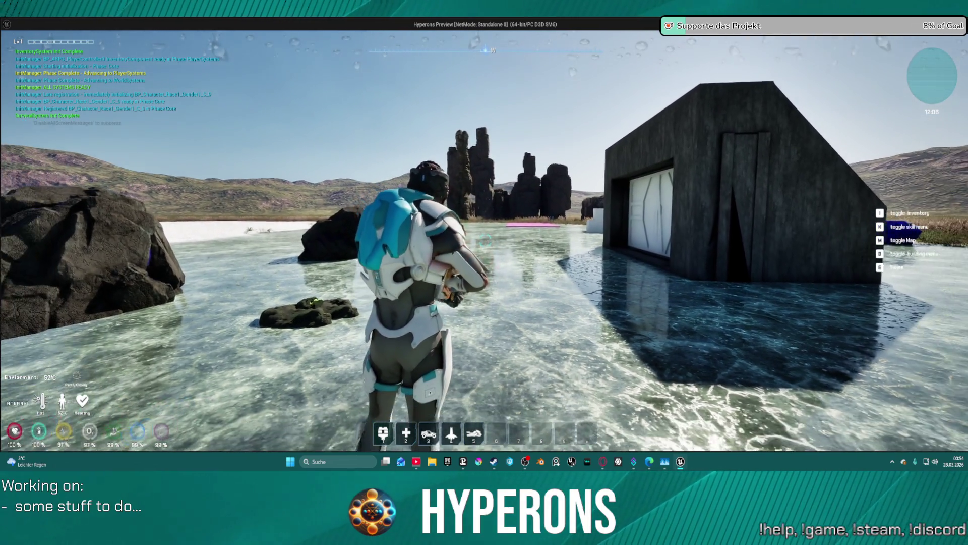
Step: Reopen the inventory, swap MG 01 and the Harvester, and finish with MG 01 as primary
{"action": "key", "text": "i"}
{"action": "right_click", "coordinate": [775, 188]}
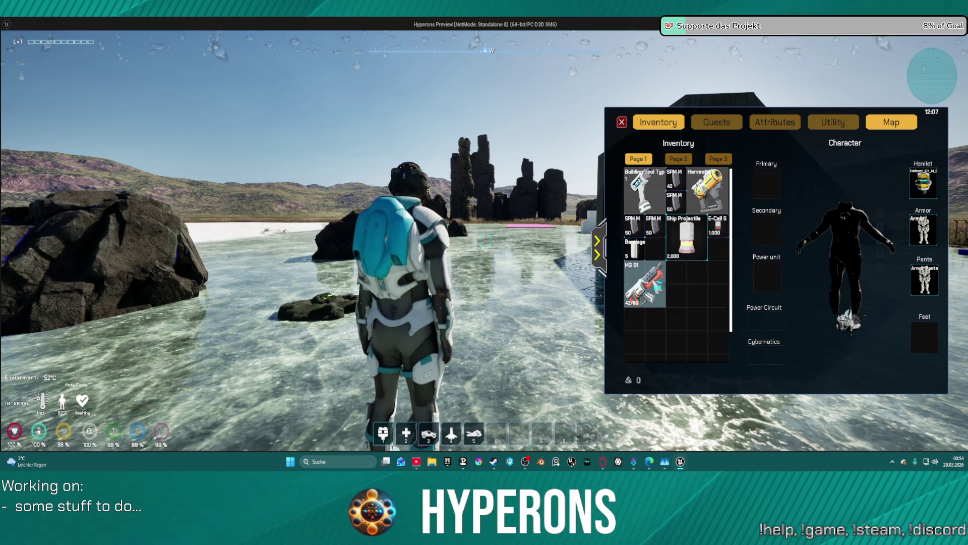
{"action": "right_click", "coordinate": [648, 292]}
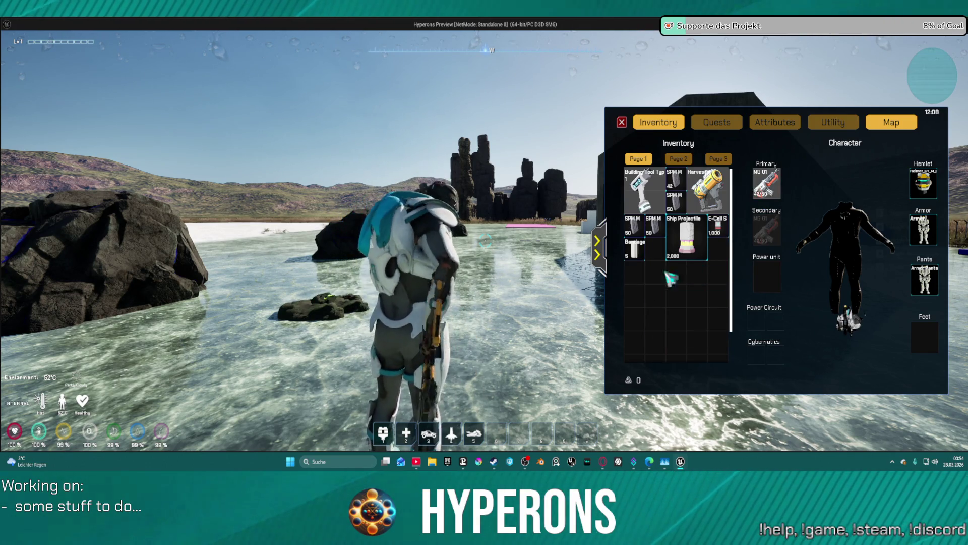
{"action": "right_click", "coordinate": [709, 190]}
{"action": "right_click", "coordinate": [774, 189]}
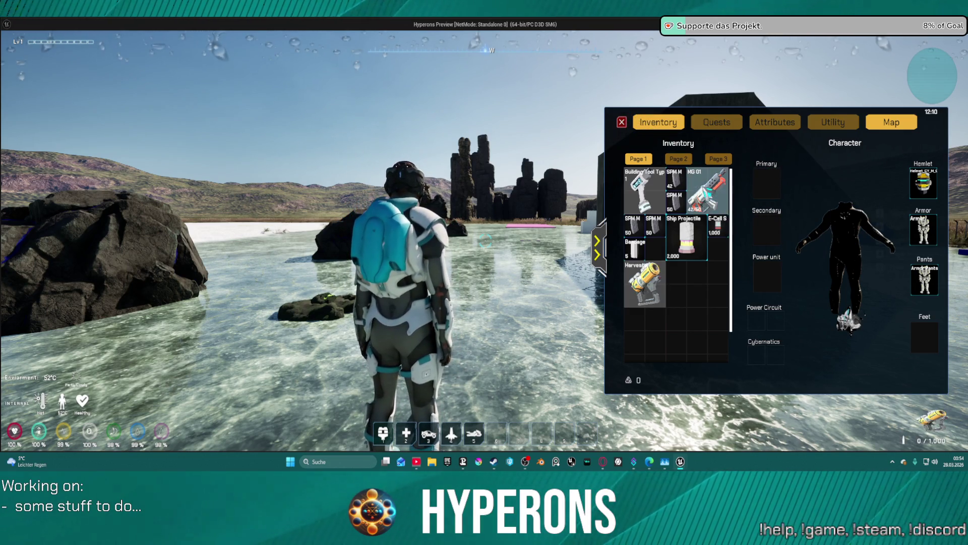
{"action": "right_click", "coordinate": [708, 192]}
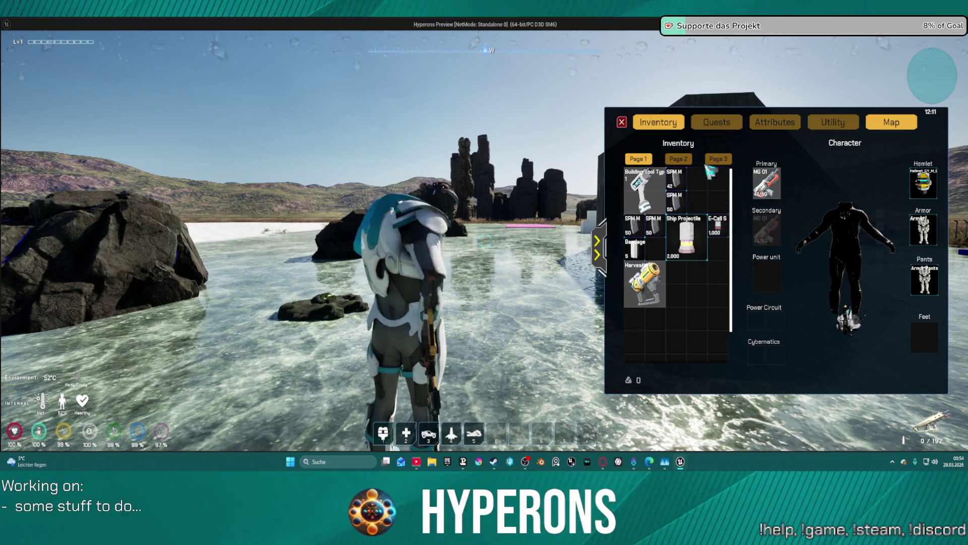
{"action": "left_click", "coordinate": [622, 122]}
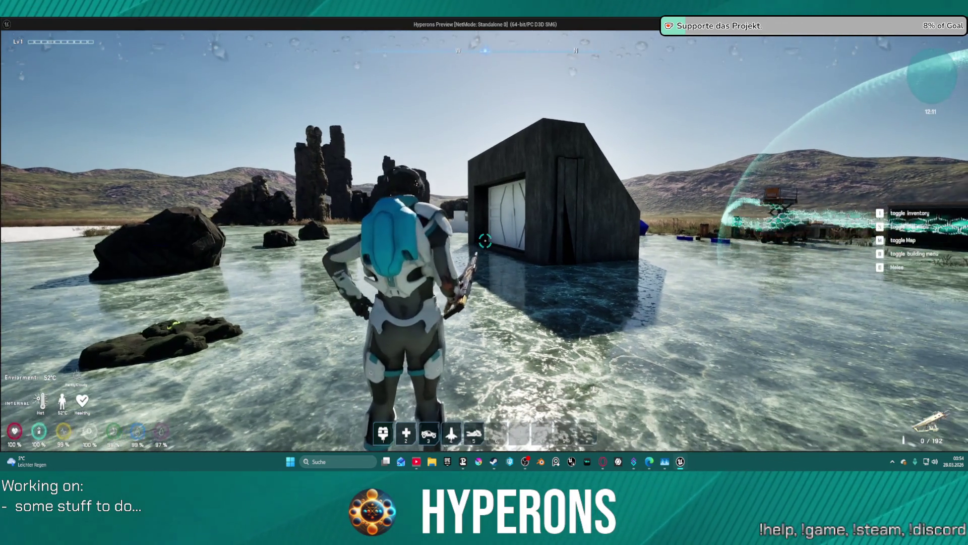
Step: Walk toward the dark building and fire the MG 01 to spend some clip ammo
{"action": "key", "text": "w"}
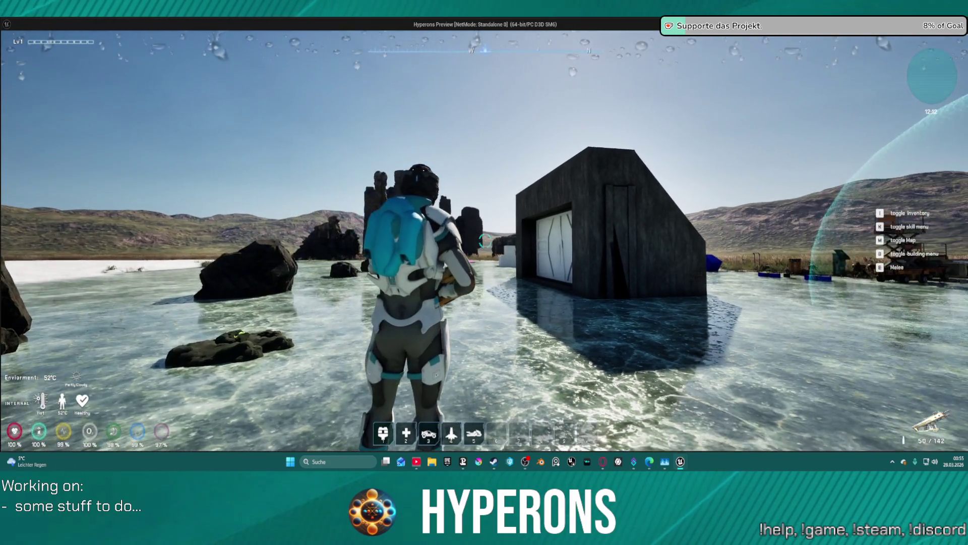
{"action": "key", "text": "w"}
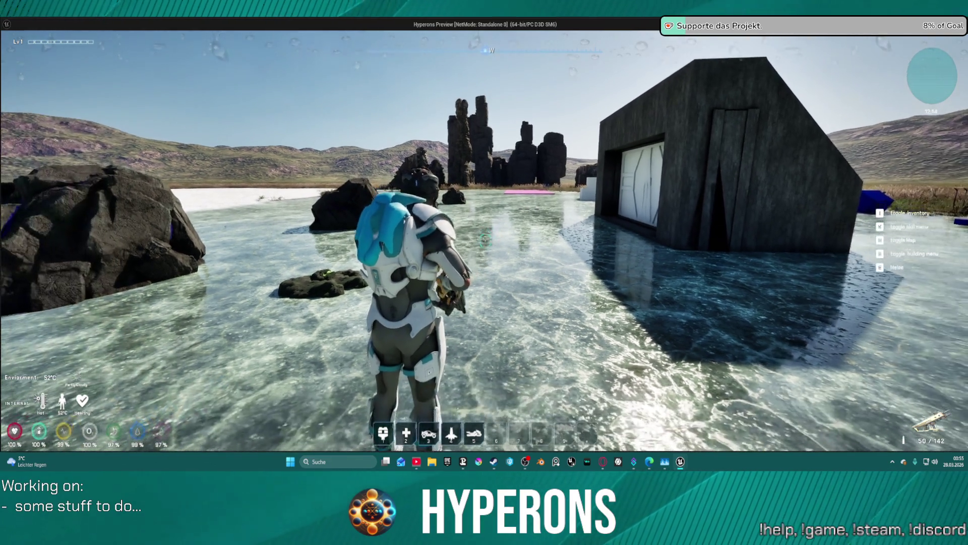
{"action": "key", "text": "i"}
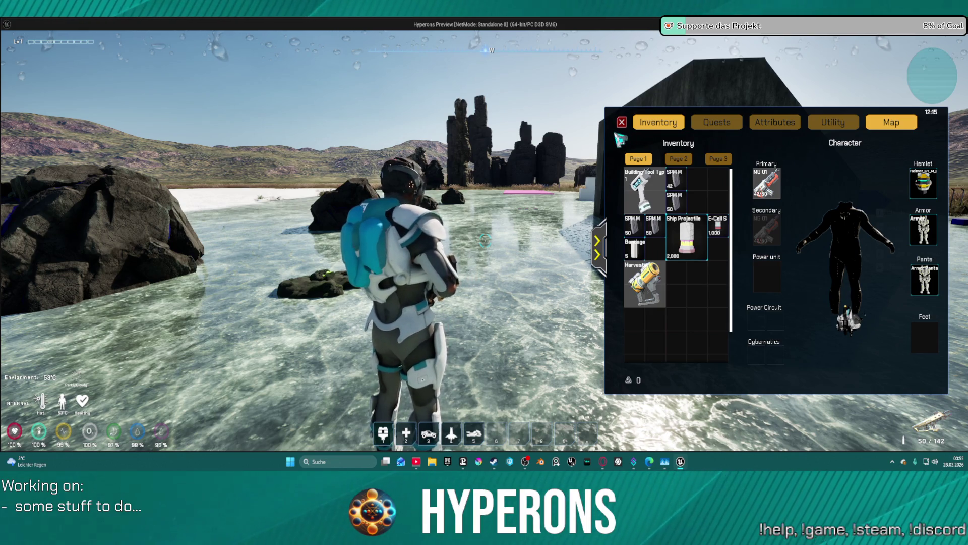
{"action": "key", "text": "i"}
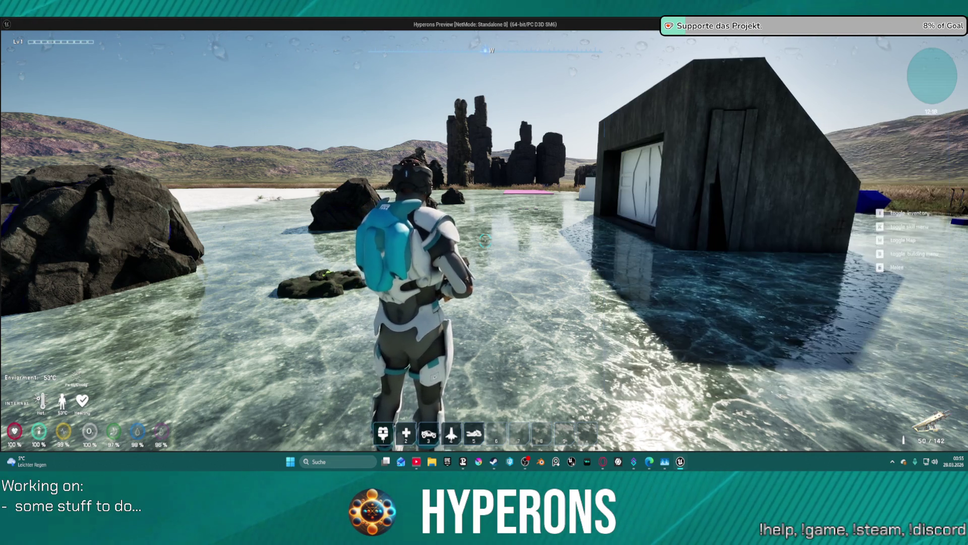
{"action": "key", "text": "i"}
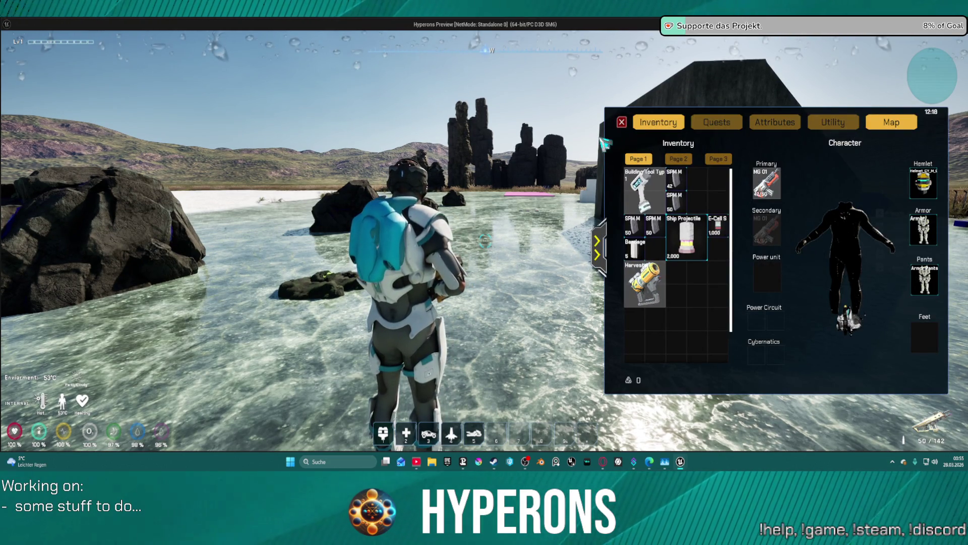
{"action": "key", "text": "i"}
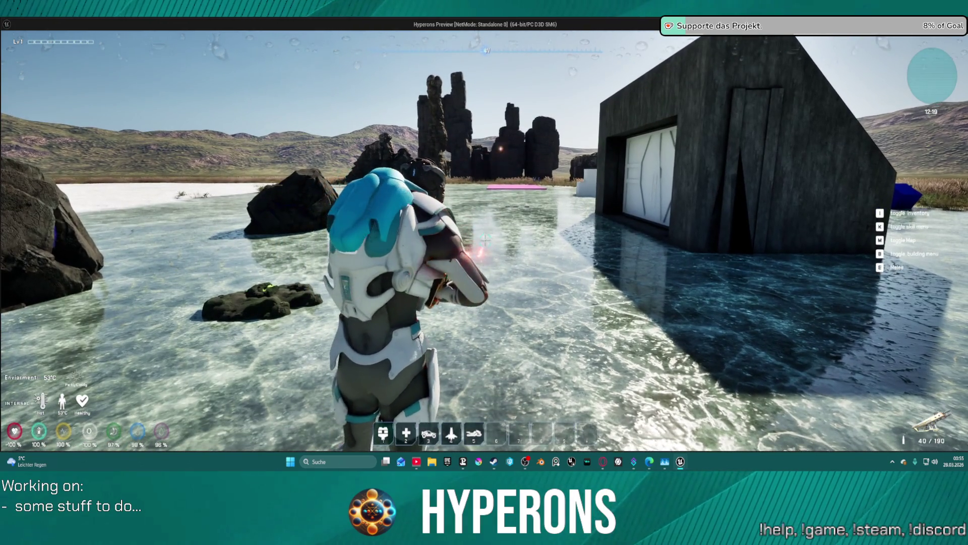
{"action": "left_click", "coordinate": [484, 240]}
{"action": "left_click", "coordinate": [484, 240]}
{"action": "left_click", "coordinate": [484, 241]}
Step: Move MG 01 from Primary into the inventory, stop play, then relaunch with the inventory open
{"action": "key", "text": "i"}
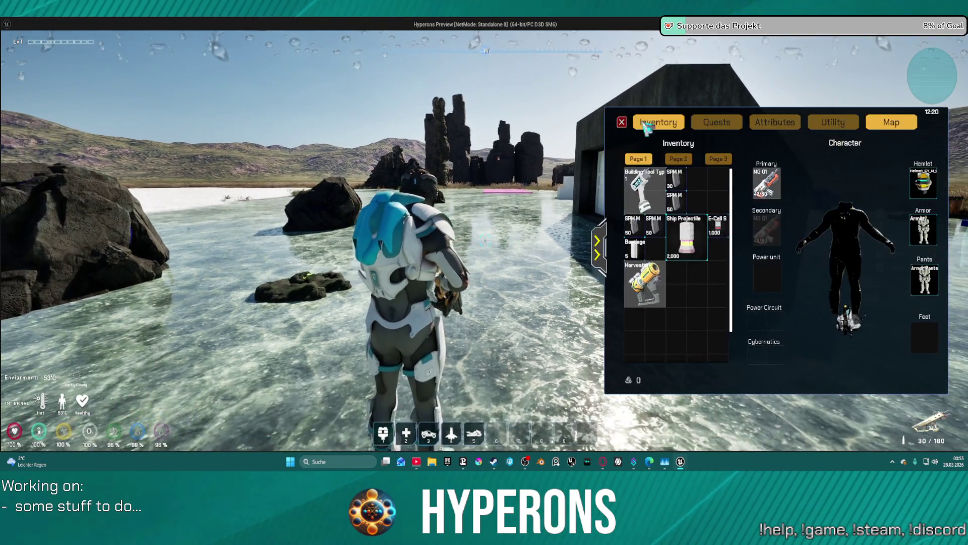
{"action": "left_click_drag", "start_coordinate": [784, 177], "coordinate": [706, 190]}
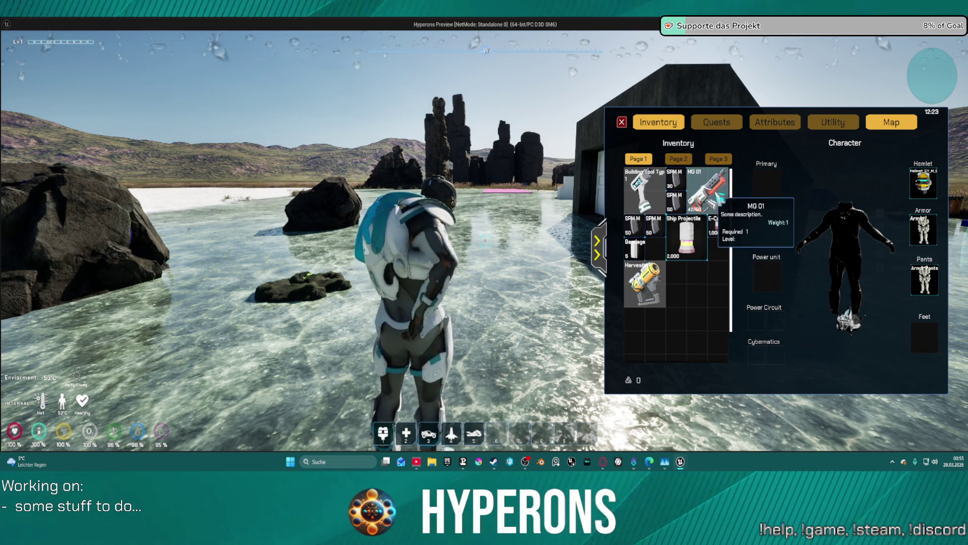
{"action": "key", "text": "Escape"}
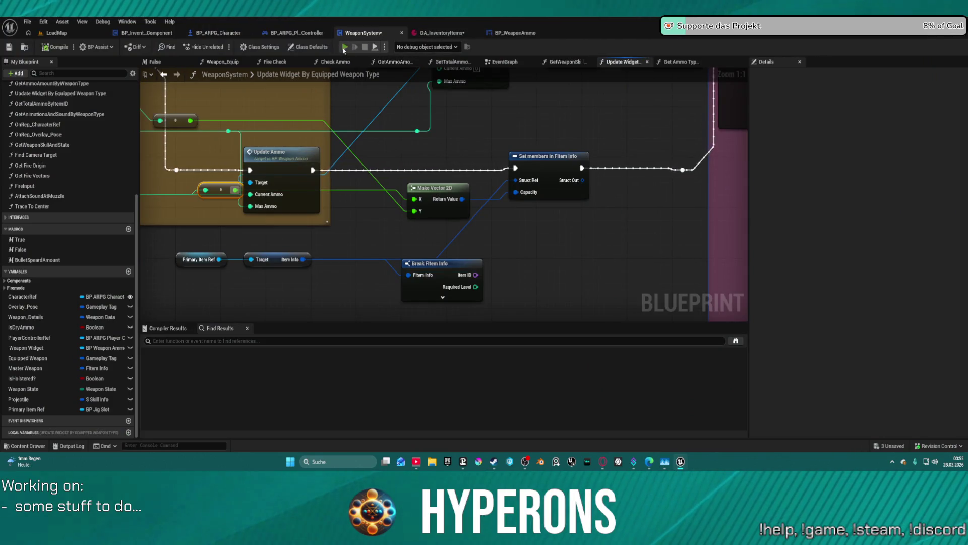
{"action": "left_click", "coordinate": [346, 47]}
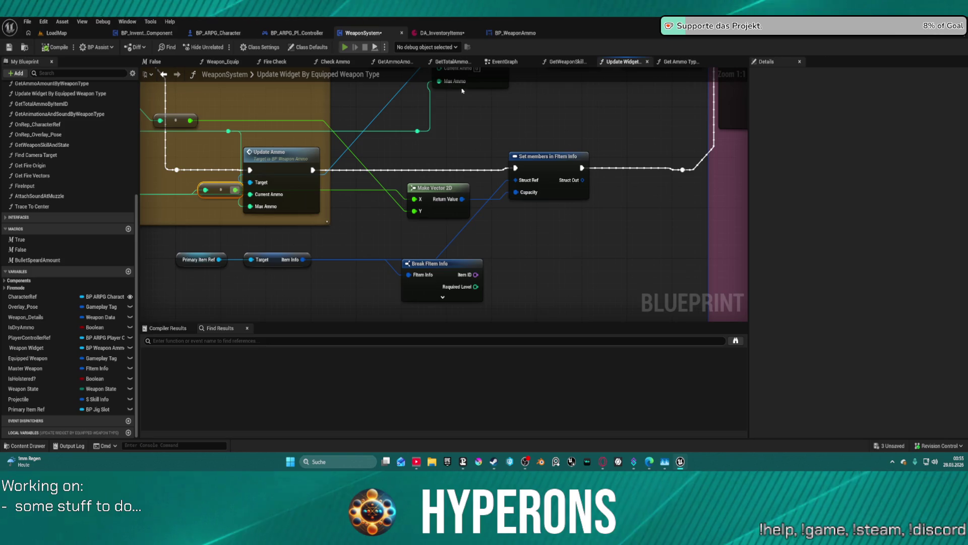
{"action": "key", "text": "i"}
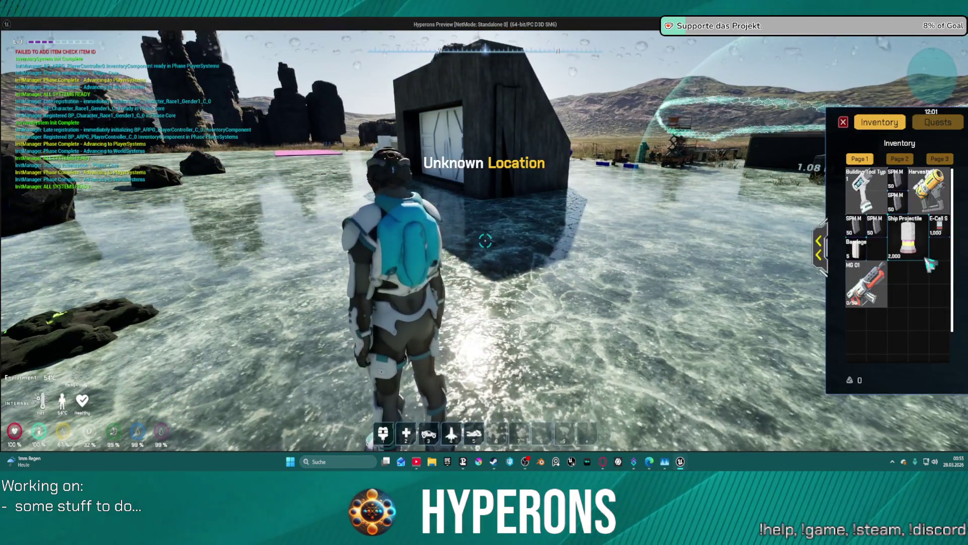
Step: Reload and fire the rifle, bringing the counter to 35 / 185, then reopen the expanded inventory
{"action": "left_click", "coordinate": [843, 123]}
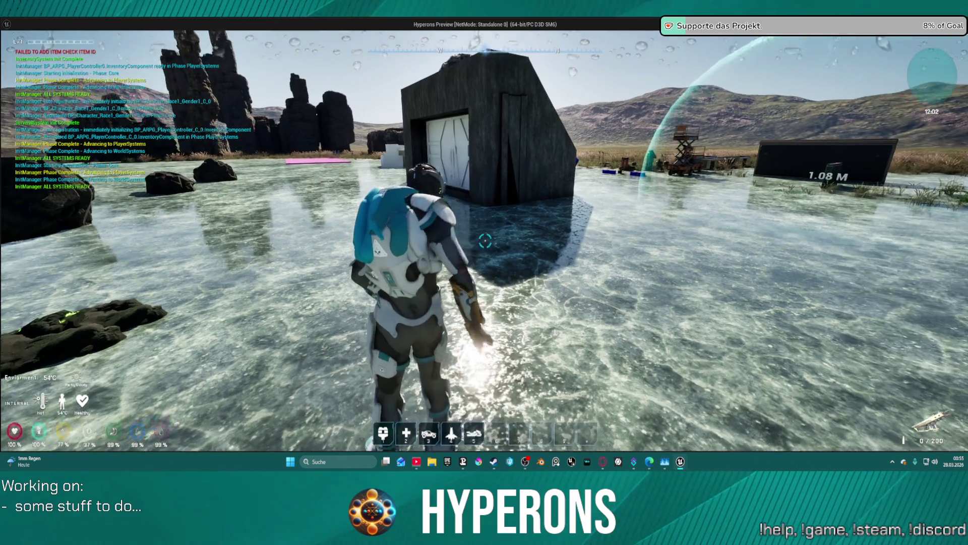
{"action": "key", "text": "r"}
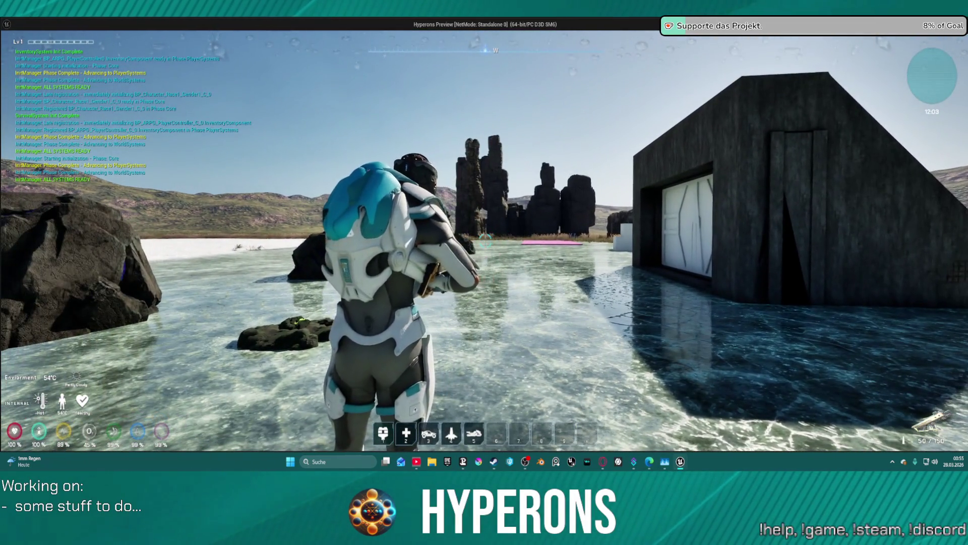
{"action": "left_click", "coordinate": [486, 238]}
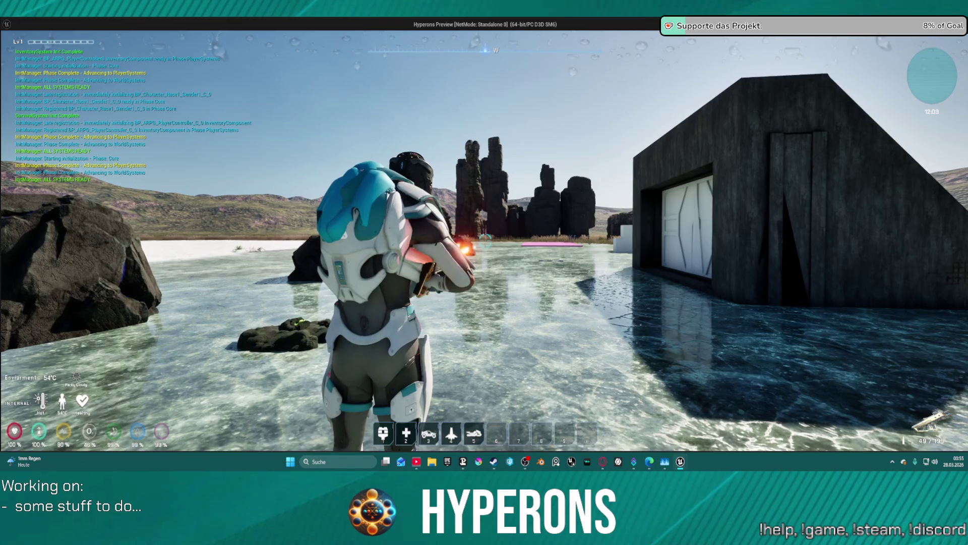
{"action": "left_click", "coordinate": [485, 238]}
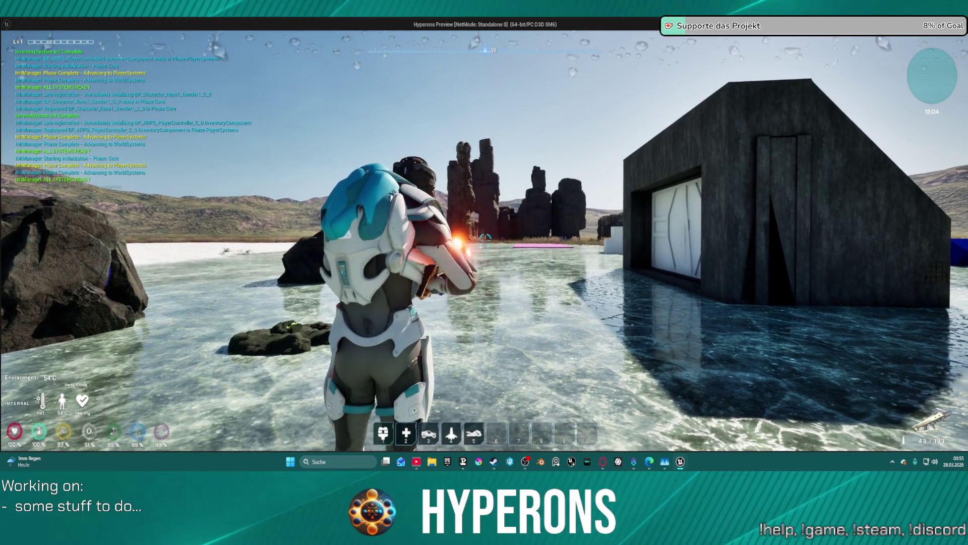
{"action": "left_click", "coordinate": [485, 238]}
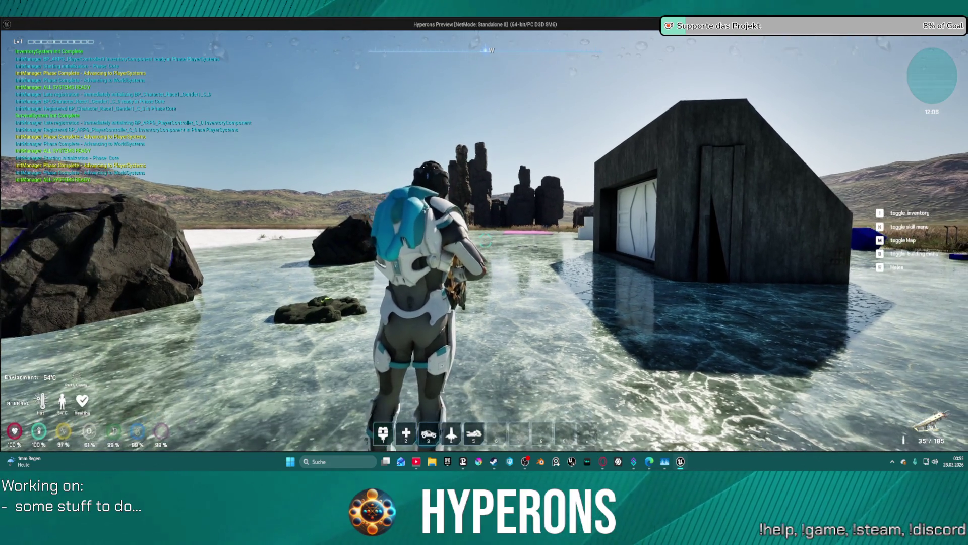
{"action": "key", "text": "i"}
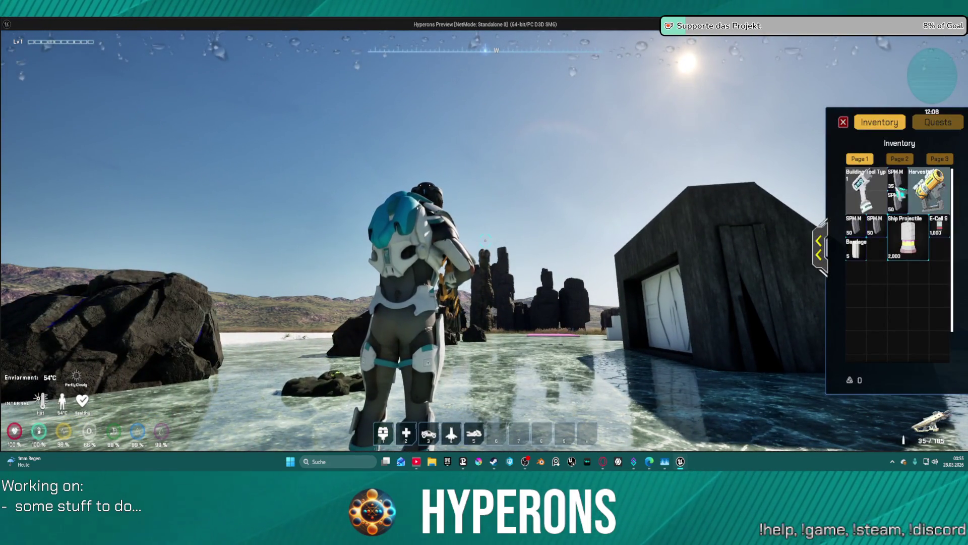
{"action": "left_click", "coordinate": [821, 246]}
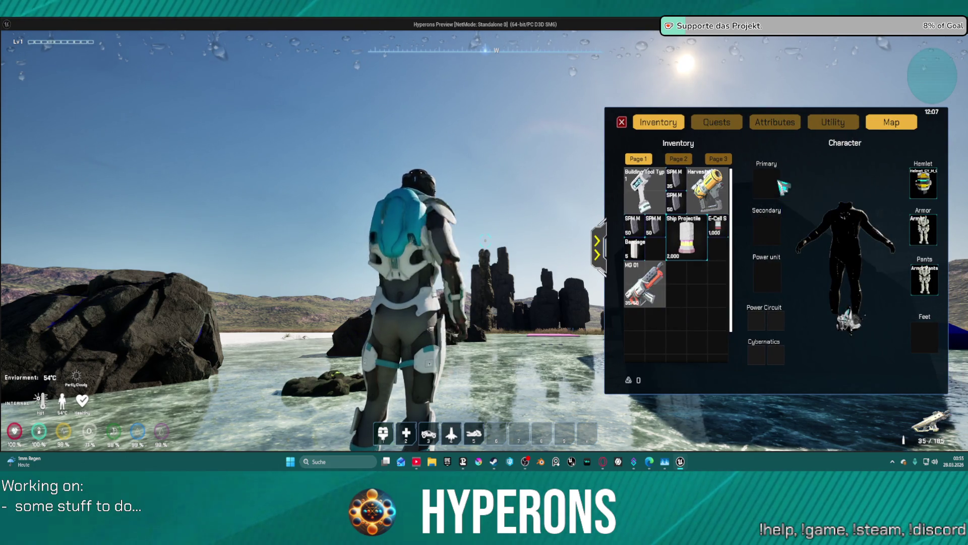
Step: Test equipping MG 01 and the Harvester, leaving MG 01 in the Primary slot, then close the inventory
{"action": "mouse_move", "coordinate": [656, 293]}
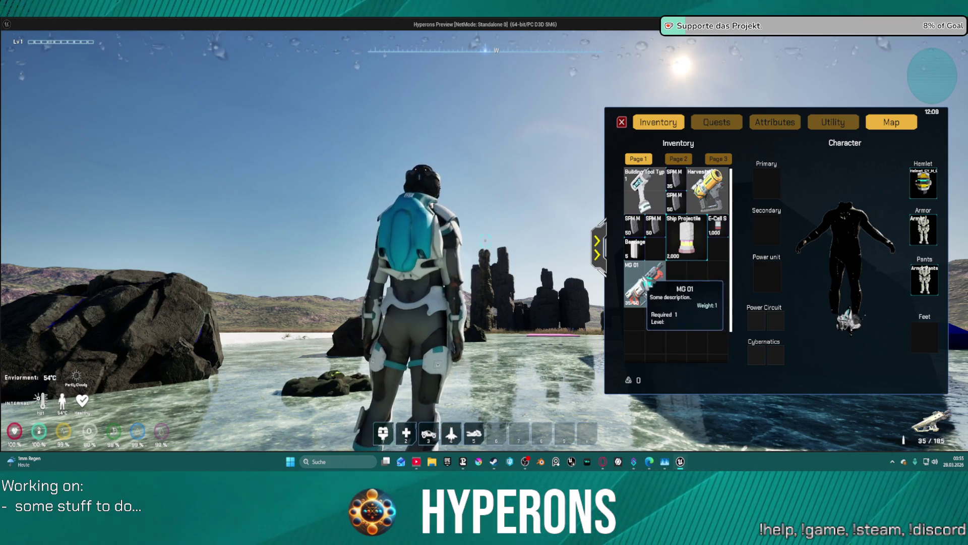
{"action": "right_click", "coordinate": [647, 280]}
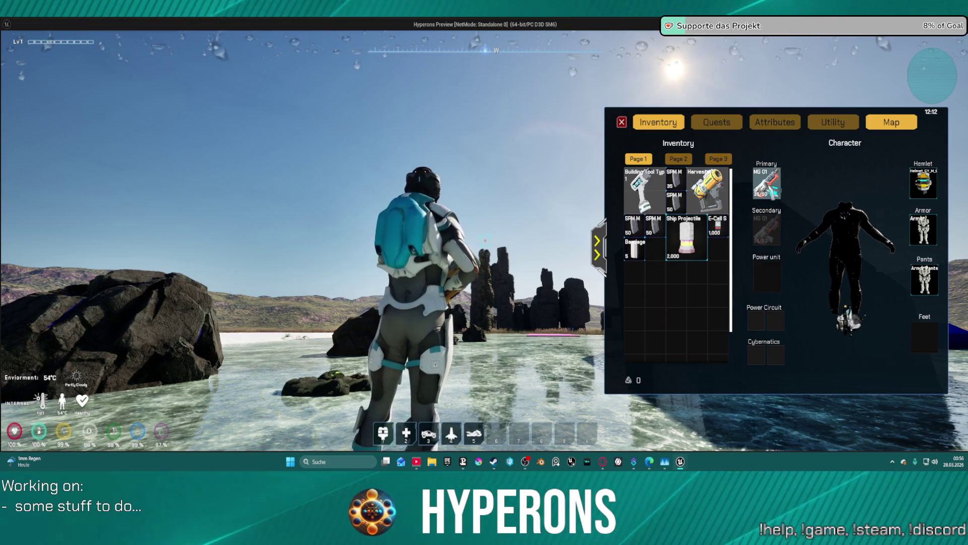
{"action": "right_click", "coordinate": [765, 191]}
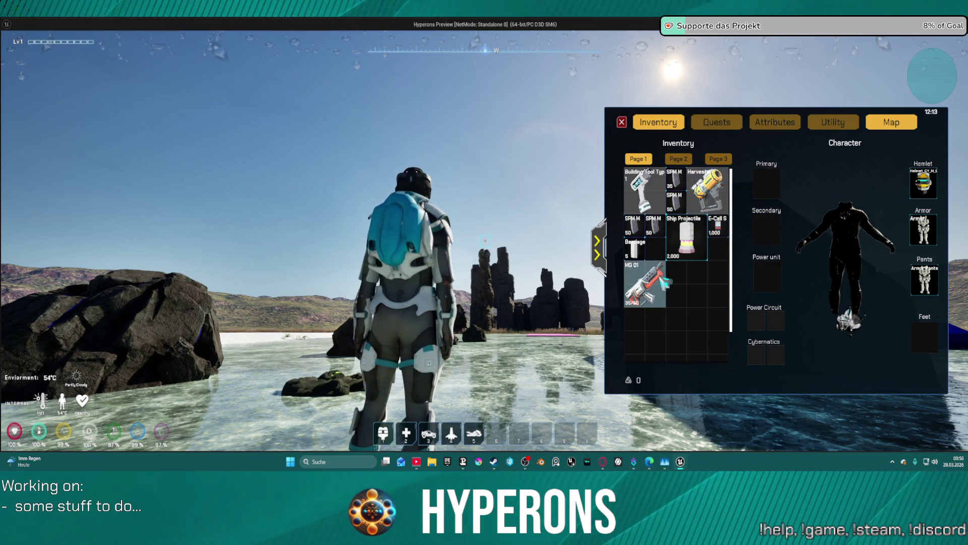
{"action": "right_click", "coordinate": [656, 281]}
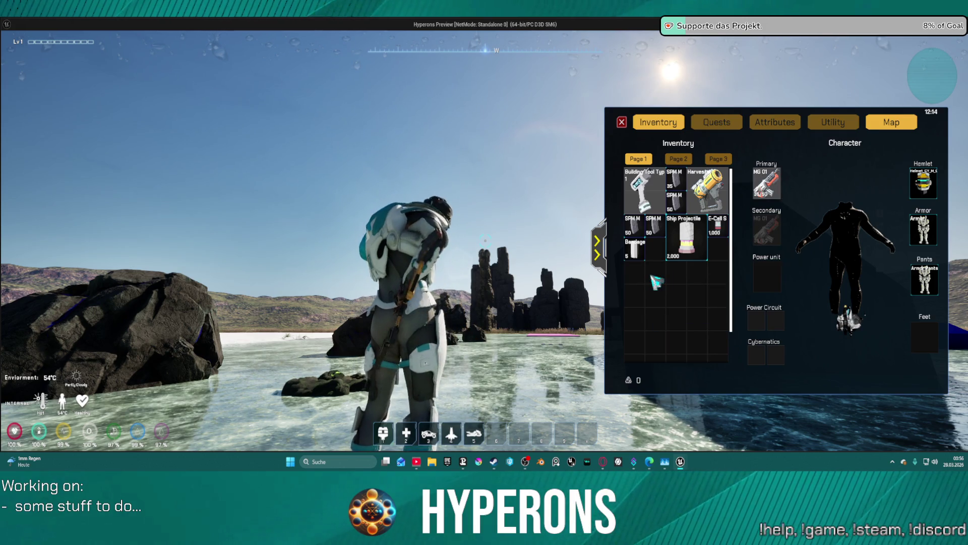
{"action": "right_click", "coordinate": [706, 191]}
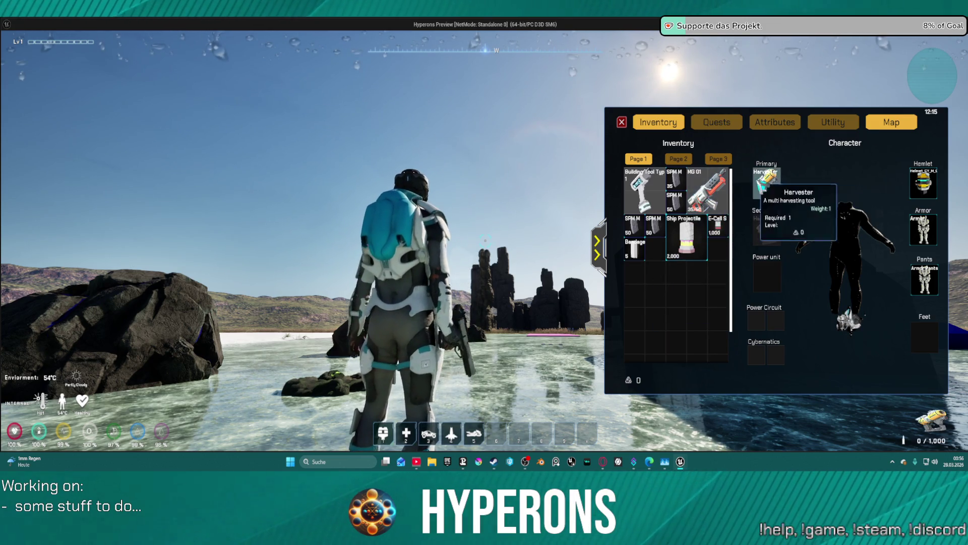
{"action": "right_click", "coordinate": [727, 190]}
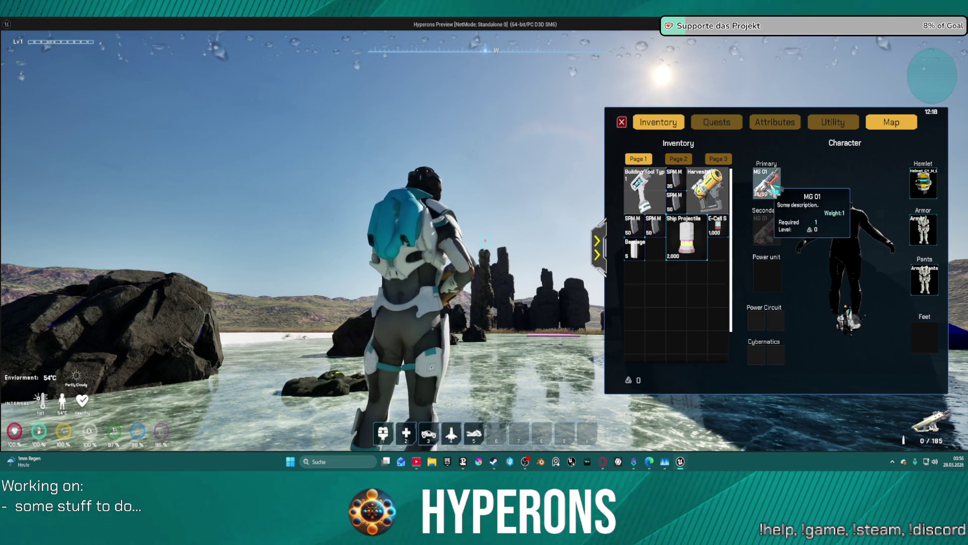
{"action": "left_click", "coordinate": [622, 122]}
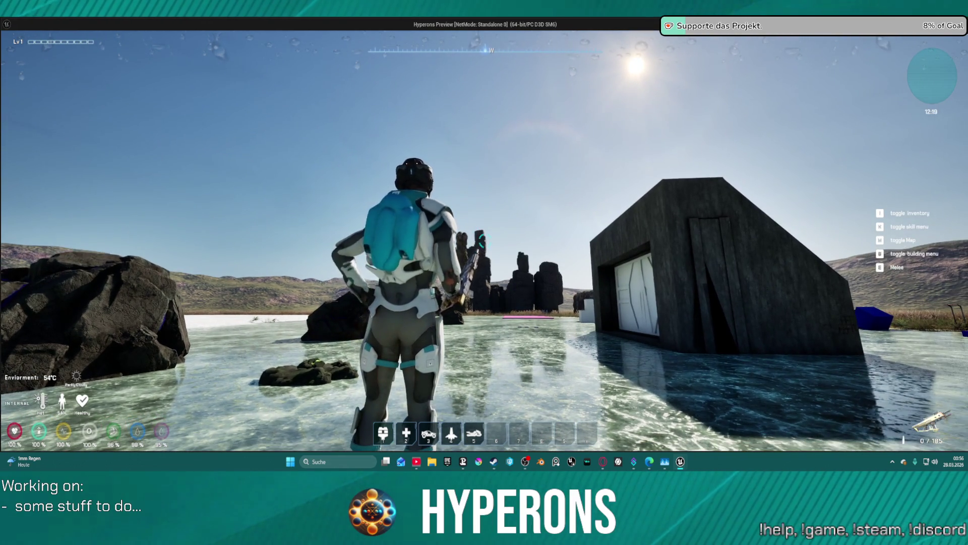
Step: Reload the MG 01, check the inventory, and fire five shots, bringing the counter to 29 / 179
{"action": "key", "text": "r"}
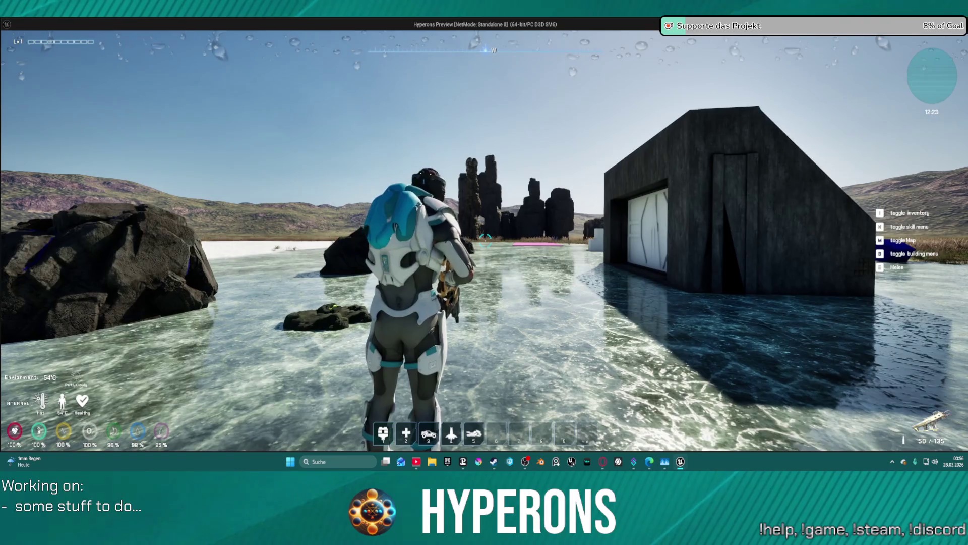
{"action": "key", "text": "i"}
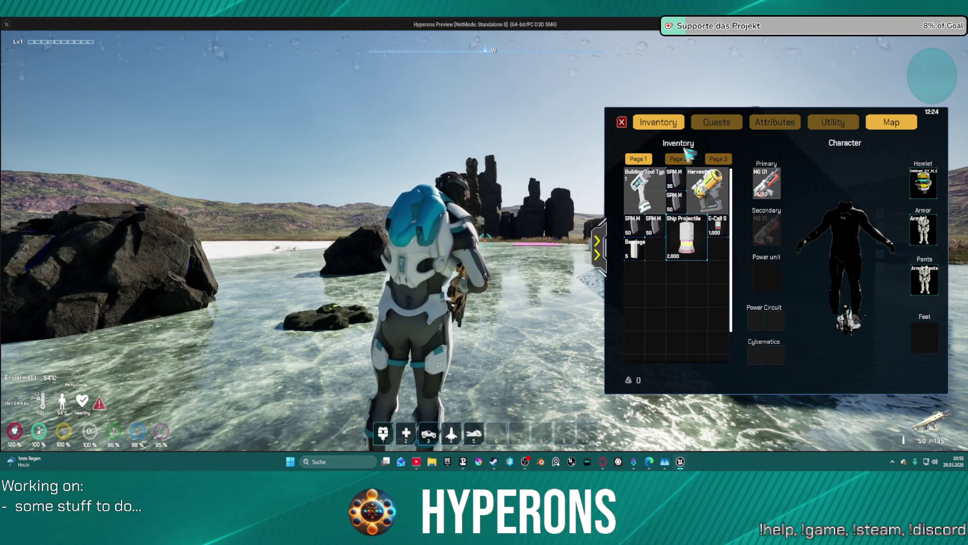
{"action": "mouse_move", "coordinate": [677, 183]}
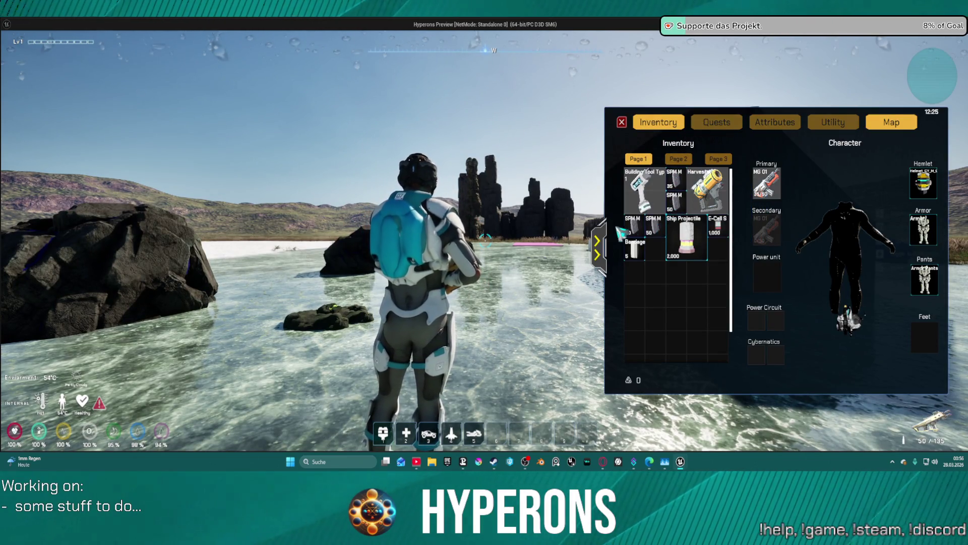
{"action": "key", "text": "i"}
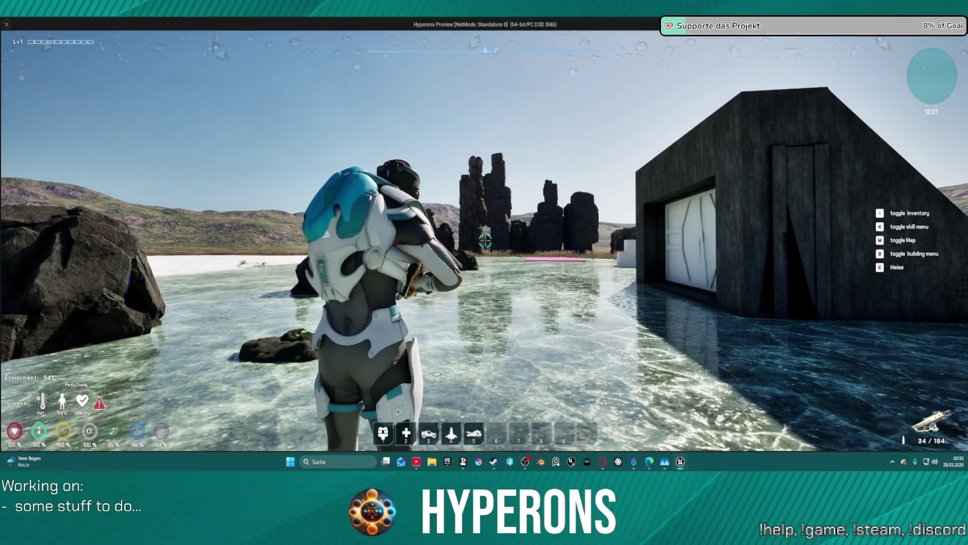
{"action": "left_click", "coordinate": [485, 242]}
{"action": "left_click", "coordinate": [485, 242]}
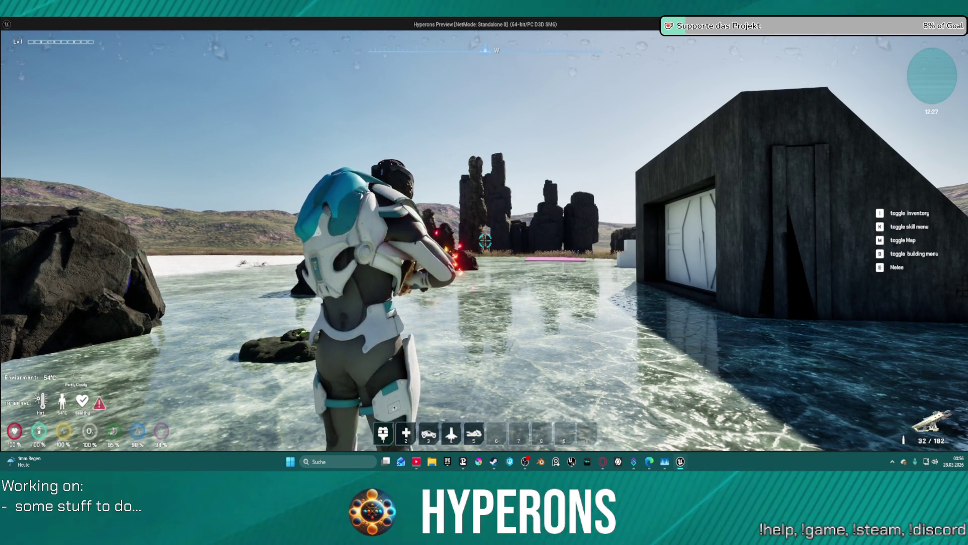
{"action": "left_click", "coordinate": [485, 242]}
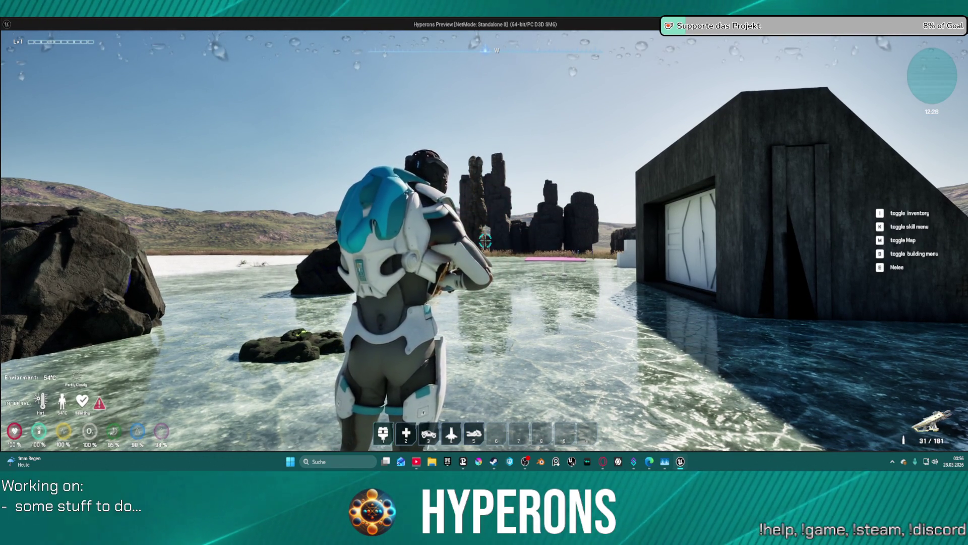
{"action": "left_click", "coordinate": [484, 241]}
{"action": "left_click", "coordinate": [485, 242]}
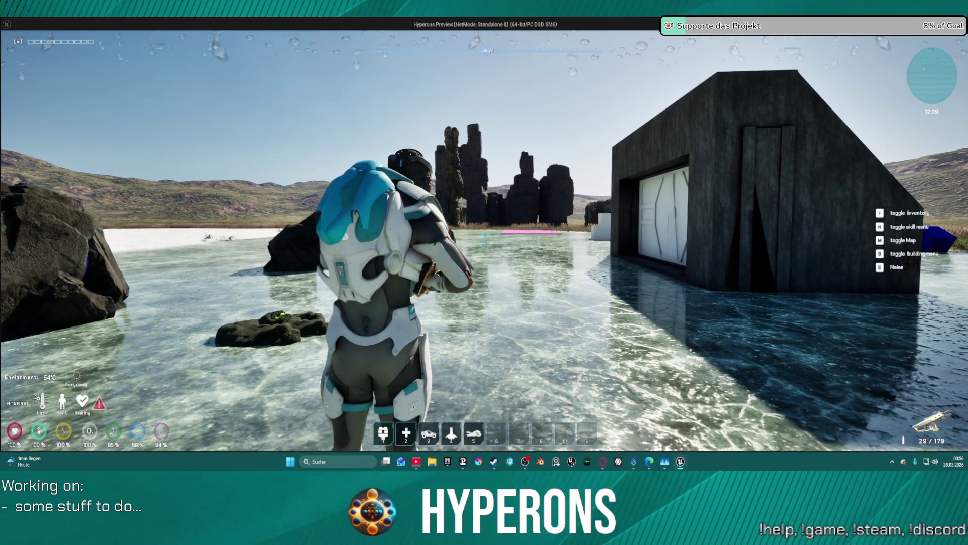
Step: Move MG 01 from Primary into the inventory grid and stop the game preview
{"action": "key", "text": "i"}
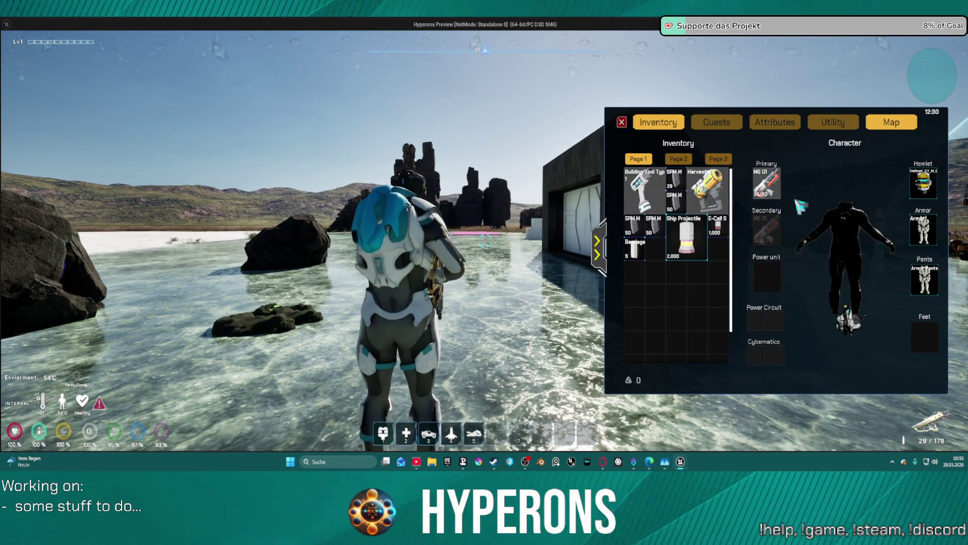
{"action": "mouse_move", "coordinate": [785, 190]}
{"action": "left_mouse_down"}
{"action": "mouse_move", "coordinate": [767, 188]}
{"action": "mouse_move", "coordinate": [693, 264]}
{"action": "mouse_move", "coordinate": [649, 275]}
{"action": "mouse_move", "coordinate": [776, 188]}
{"action": "mouse_move", "coordinate": [643, 303]}
{"action": "left_mouse_up"}
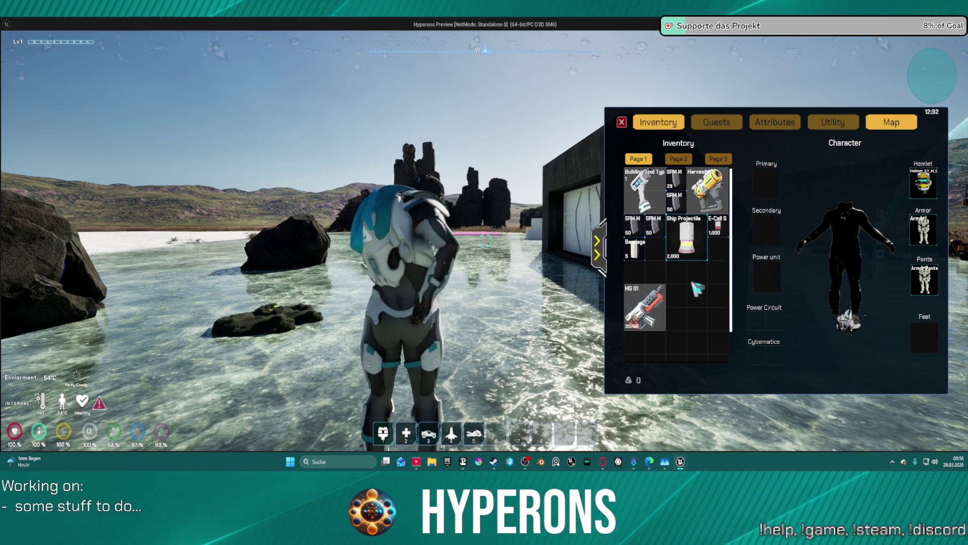
{"action": "key", "text": "Escape"}
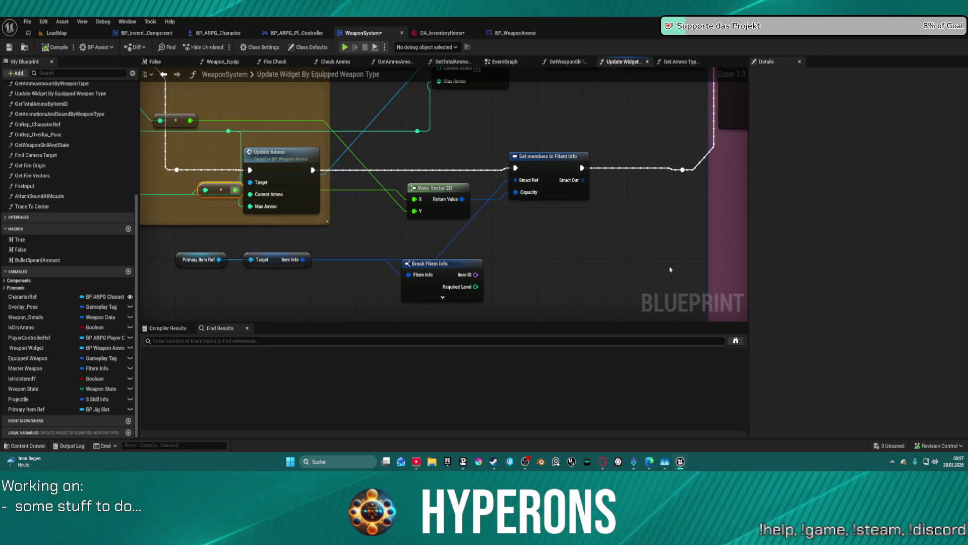
Step: Reposition the reroute node below Update Ammo and pull a new exec wire from Set members in FItem Info
{"action": "mouse_move", "coordinate": [291, 147]}
{"action": "left_mouse_down"}
{"action": "mouse_move", "coordinate": [615, 162]}
{"action": "mouse_move", "coordinate": [546, 164]}
{"action": "left_mouse_up"}
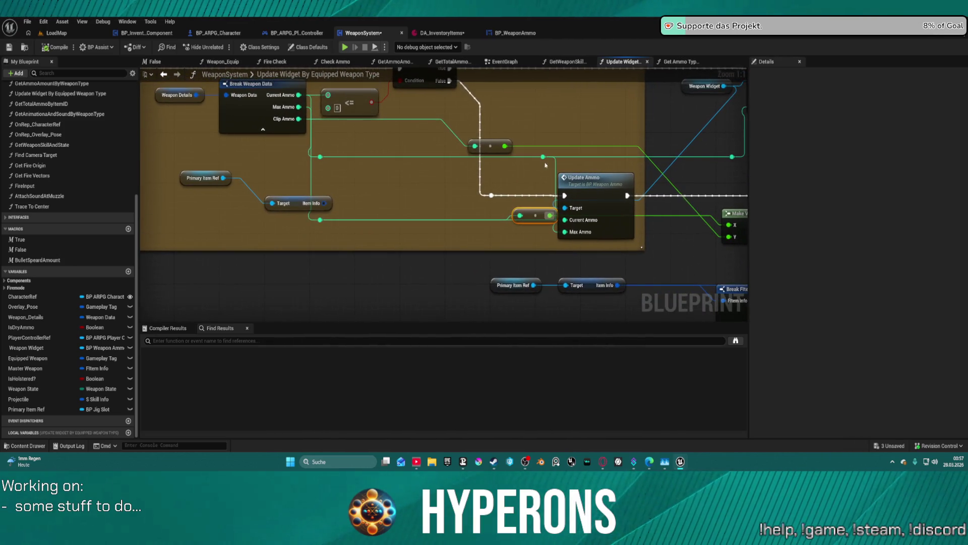
{"action": "left_click", "coordinate": [515, 136]}
{"action": "mouse_move", "coordinate": [544, 210]}
{"action": "left_mouse_down"}
{"action": "mouse_move", "coordinate": [463, 191]}
{"action": "mouse_move", "coordinate": [441, 275]}
{"action": "mouse_move", "coordinate": [398, 271]}
{"action": "mouse_move", "coordinate": [397, 279]}
{"action": "left_mouse_up"}
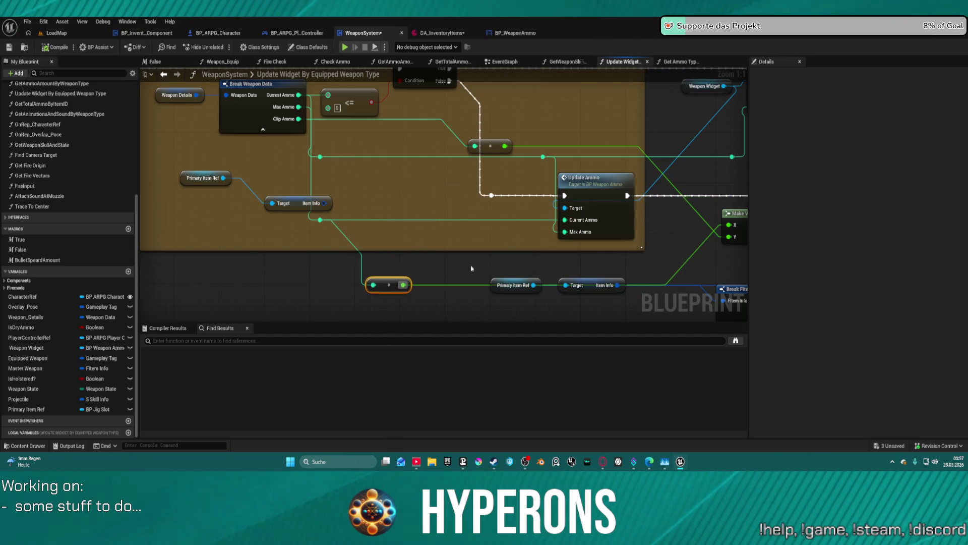
{"action": "mouse_move", "coordinate": [353, 144]}
{"action": "left_mouse_down"}
{"action": "mouse_move", "coordinate": [325, 165]}
{"action": "mouse_move", "coordinate": [265, 259]}
{"action": "mouse_move", "coordinate": [277, 265]}
{"action": "left_mouse_up"}
{"action": "left_click_drag", "start_coordinate": [286, 198], "coordinate": [329, 208]}
{"action": "mouse_move", "coordinate": [444, 254]}
{"action": "left_mouse_down"}
{"action": "mouse_move", "coordinate": [393, 259]}
{"action": "mouse_move", "coordinate": [380, 291]}
{"action": "mouse_move", "coordinate": [387, 285]}
{"action": "left_mouse_up"}
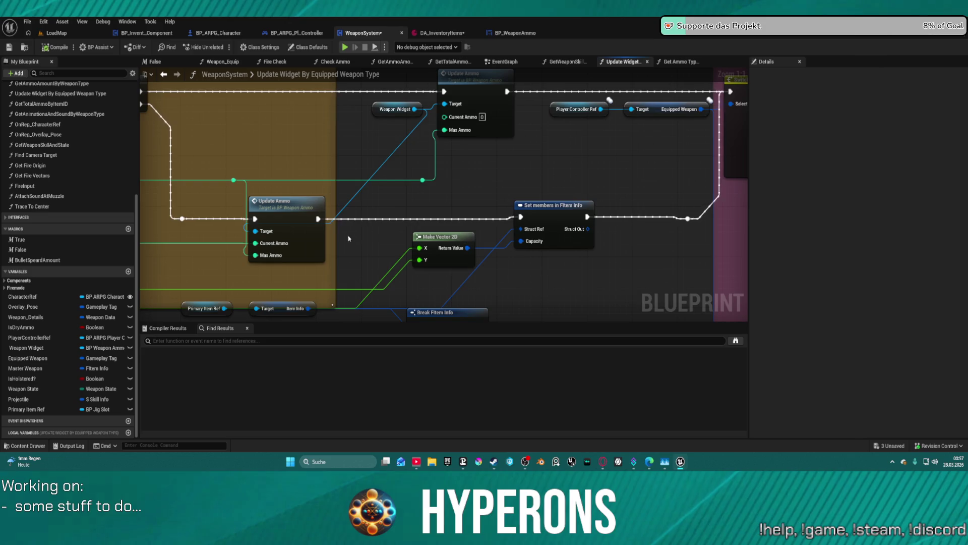
{"action": "mouse_move", "coordinate": [587, 216]}
{"action": "left_mouse_down"}
{"action": "mouse_move", "coordinate": [742, 212]}
{"action": "mouse_move", "coordinate": [415, 209]}
{"action": "mouse_move", "coordinate": [422, 218]}
{"action": "mouse_move", "coordinate": [591, 207]}
{"action": "left_mouse_up"}
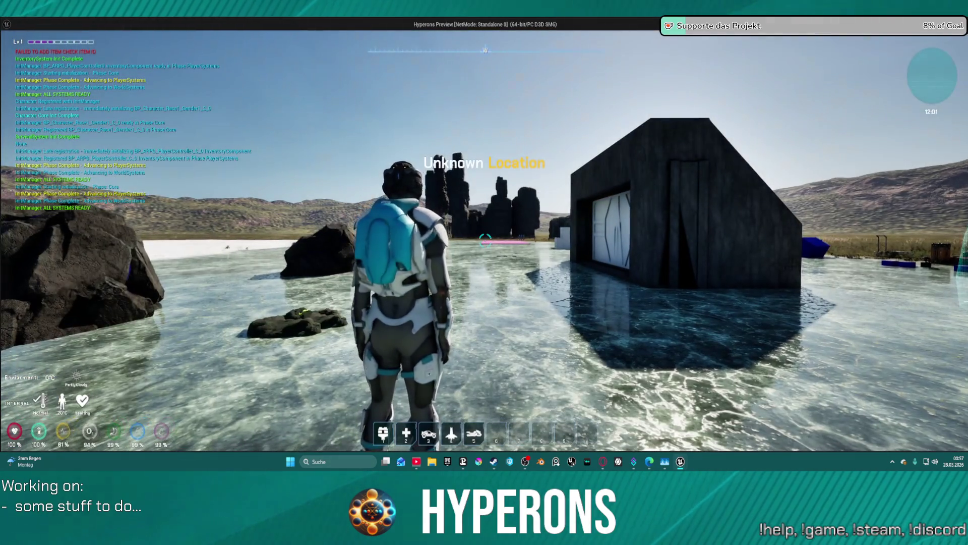
Step: Equip MG 01 from the inventory and close the panel
{"action": "key", "text": "i"}
{"action": "right_click", "coordinate": [872, 295]}
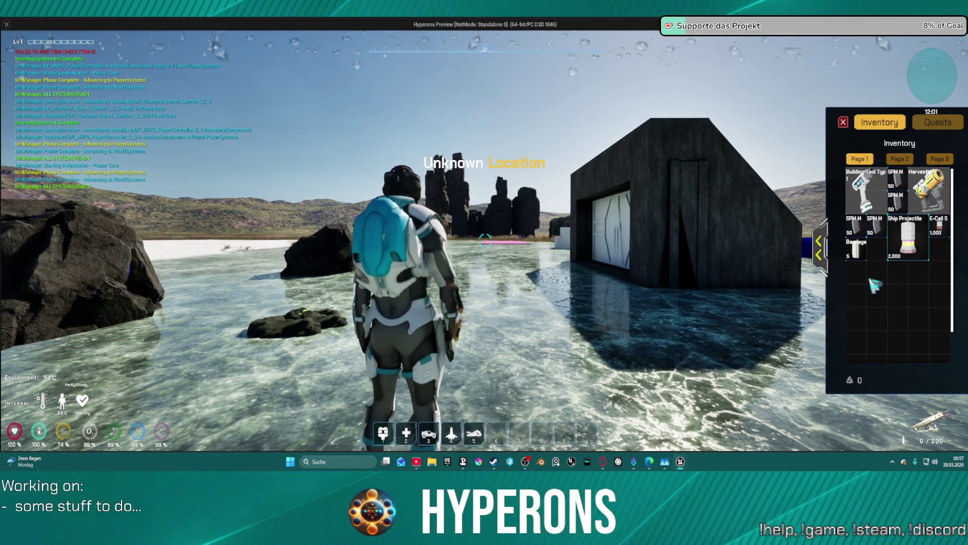
{"action": "left_click", "coordinate": [844, 122]}
Step: Walk toward the building, fire and reload, draining the counter to 33 / 183, then stop play
{"action": "key", "text": "w"}
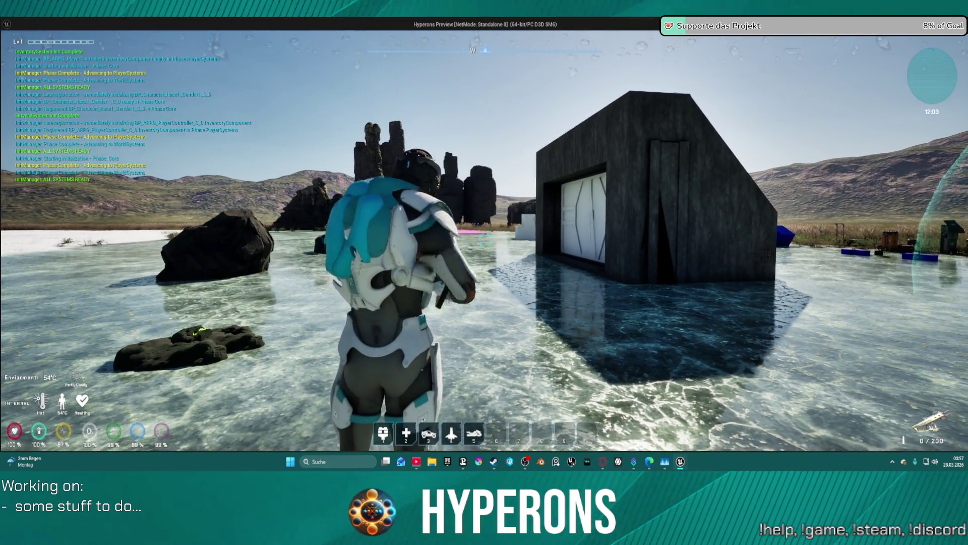
{"action": "left_click", "coordinate": [484, 243]}
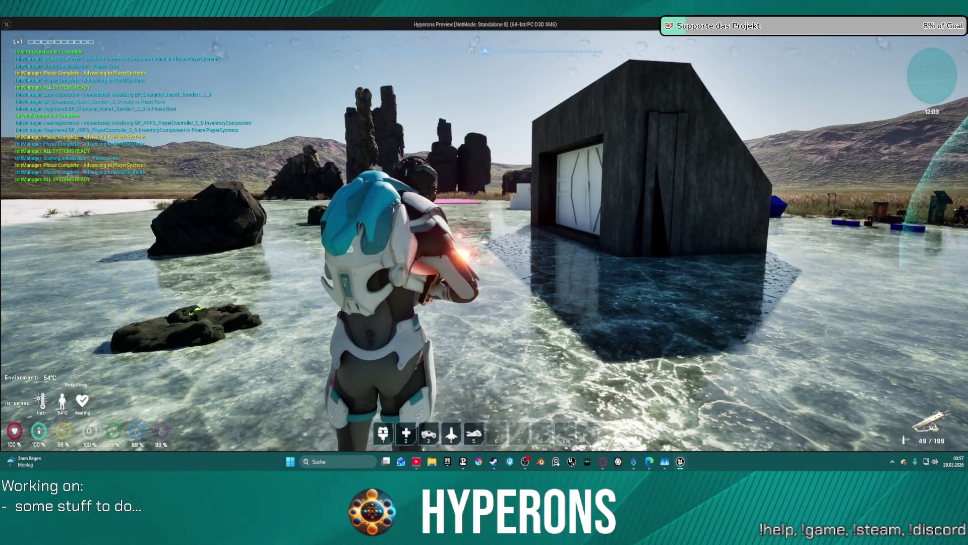
{"action": "left_click", "coordinate": [484, 242]}
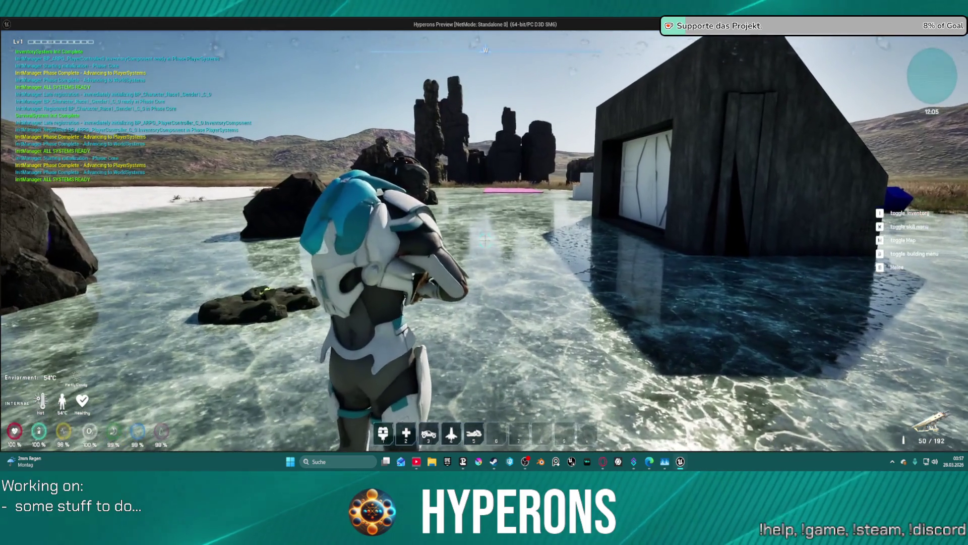
{"action": "left_click", "coordinate": [484, 242]}
{"action": "left_click", "coordinate": [484, 242]}
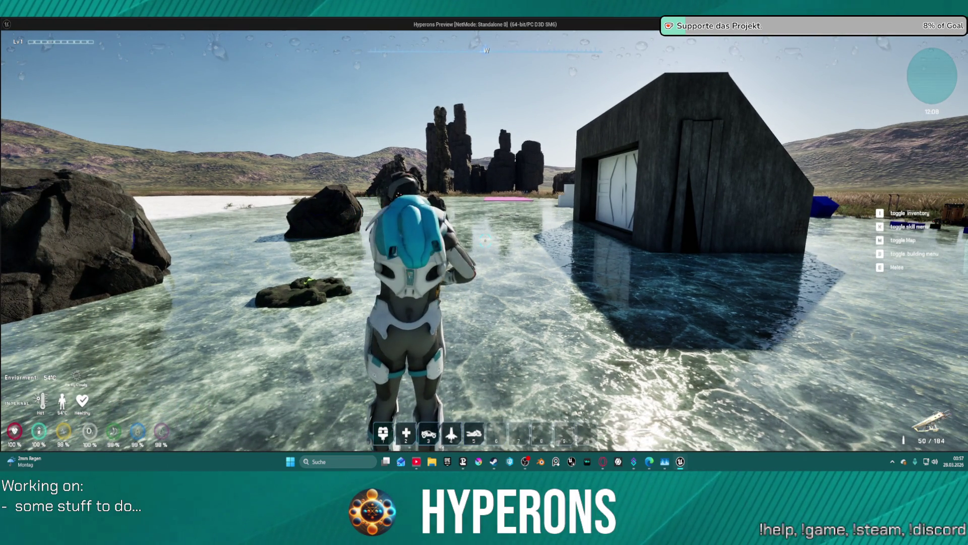
{"action": "left_click", "coordinate": [484, 241]}
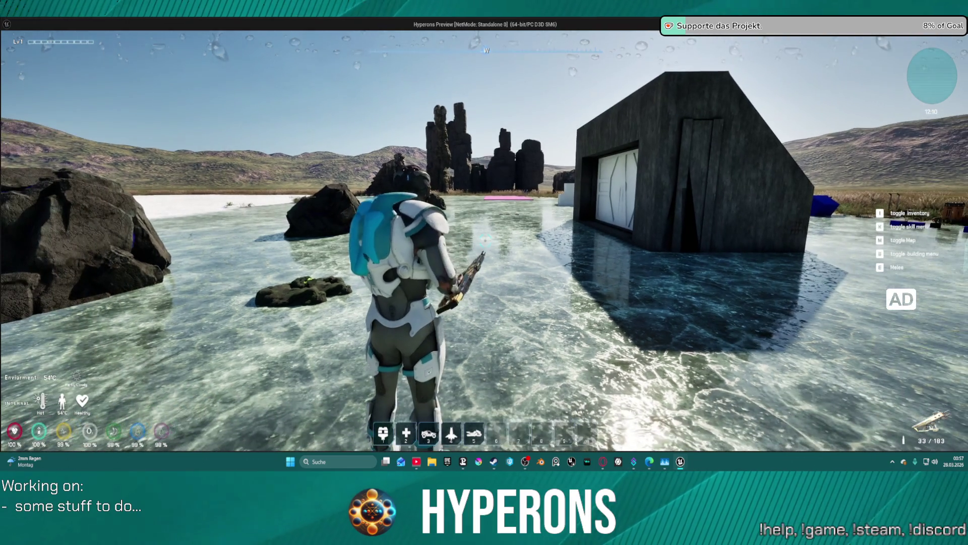
{"action": "key", "text": "Escape"}
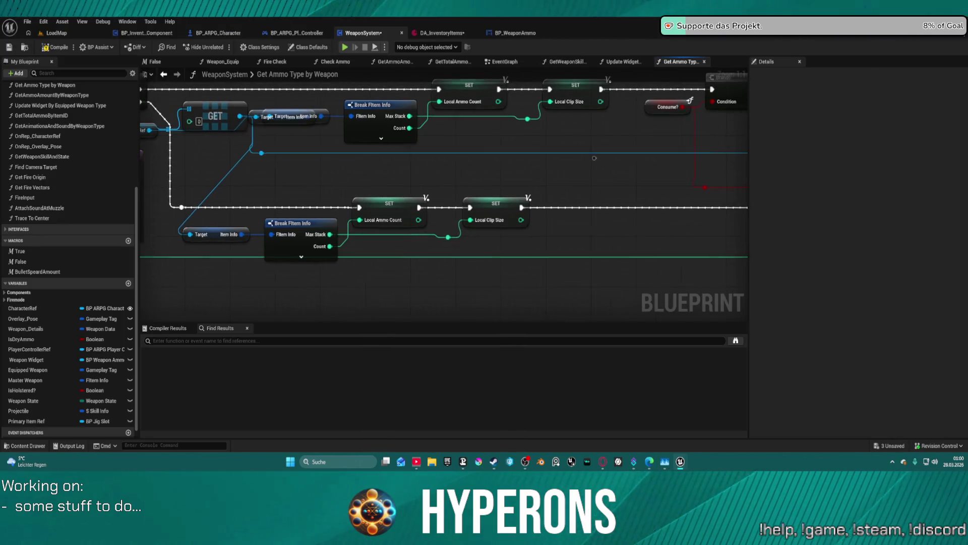
Step: Separate the overlapping Item Info nodes and delete the Primary Item Ref and the unused Item Info getter
{"action": "left_click_drag", "start_coordinate": [303, 114], "coordinate": [303, 182]}
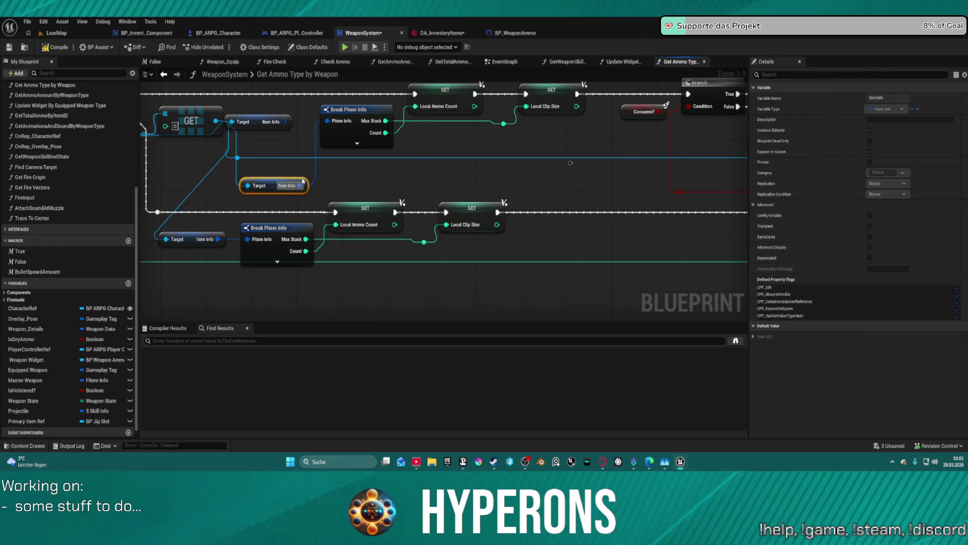
{"action": "mouse_move", "coordinate": [284, 119]}
{"action": "left_mouse_down"}
{"action": "mouse_move", "coordinate": [167, 172]}
{"action": "mouse_move", "coordinate": [427, 125]}
{"action": "mouse_move", "coordinate": [529, 147]}
{"action": "mouse_move", "coordinate": [500, 177]}
{"action": "mouse_move", "coordinate": [561, 149]}
{"action": "mouse_move", "coordinate": [399, 176]}
{"action": "left_mouse_up"}
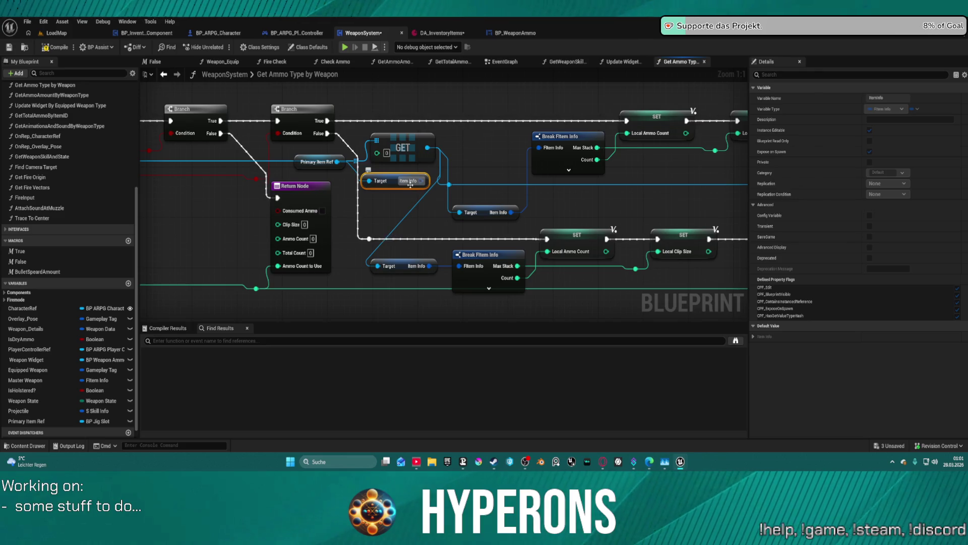
{"action": "left_click", "coordinate": [401, 177]}
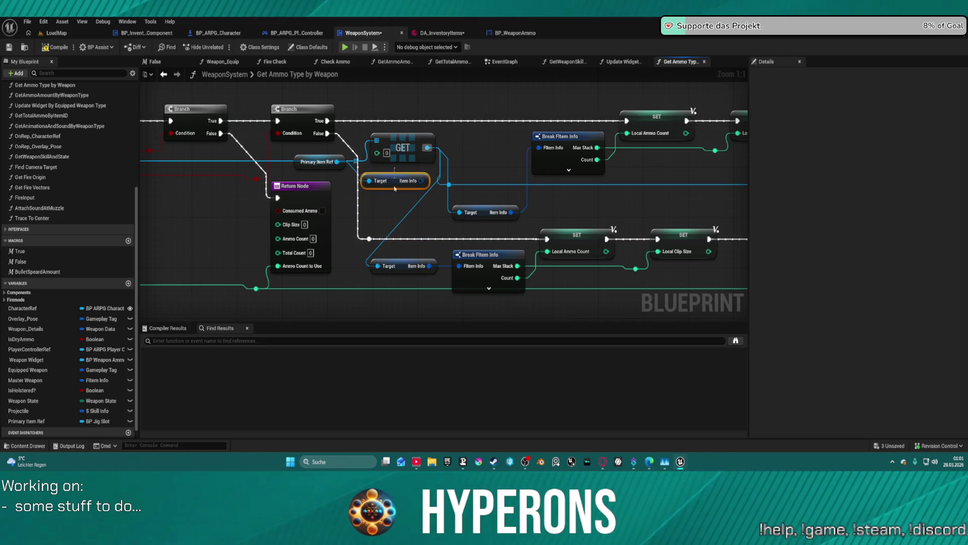
{"action": "mouse_move", "coordinate": [302, 162]}
{"action": "left_mouse_down"}
{"action": "mouse_move", "coordinate": [336, 248]}
{"action": "mouse_move", "coordinate": [308, 282]}
{"action": "left_mouse_up"}
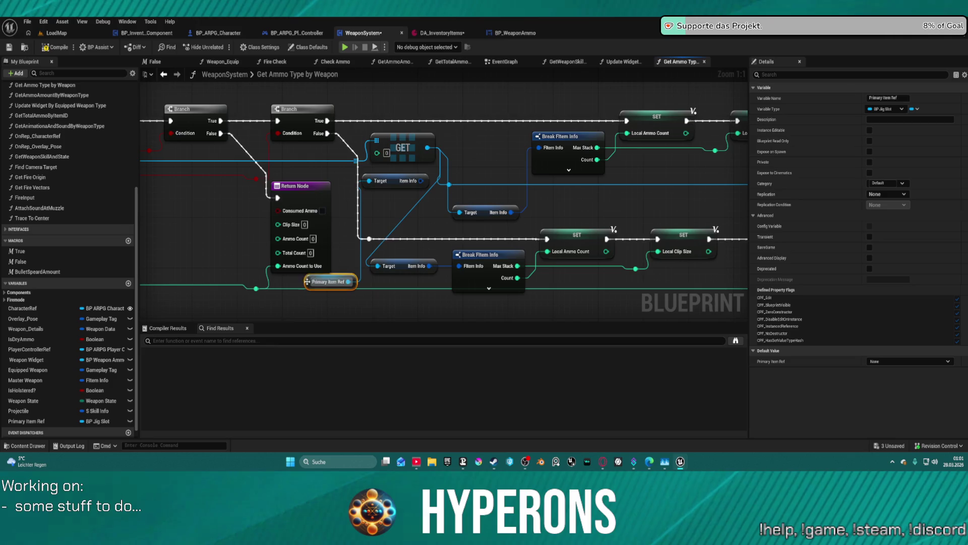
{"action": "key", "text": "Delete"}
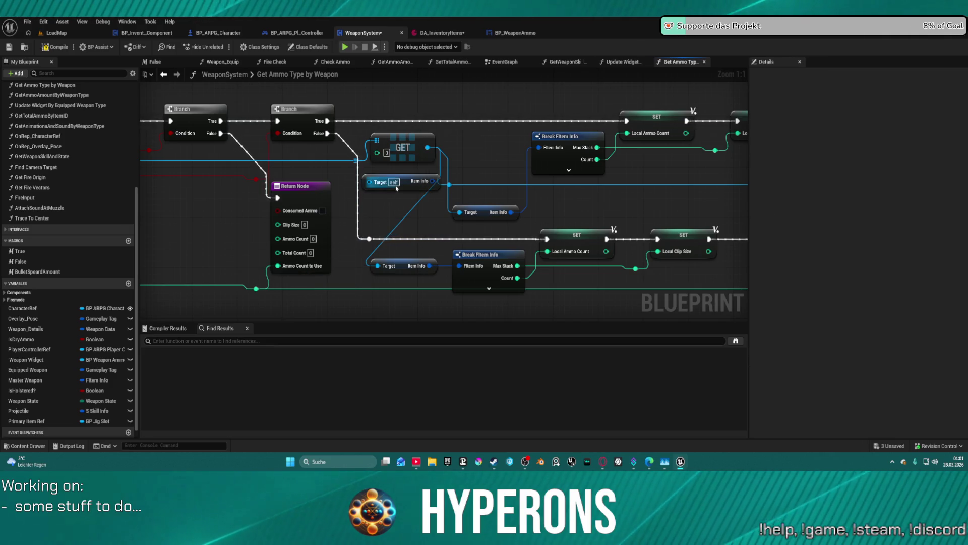
{"action": "left_click", "coordinate": [403, 182]}
{"action": "key", "text": "Delete"}
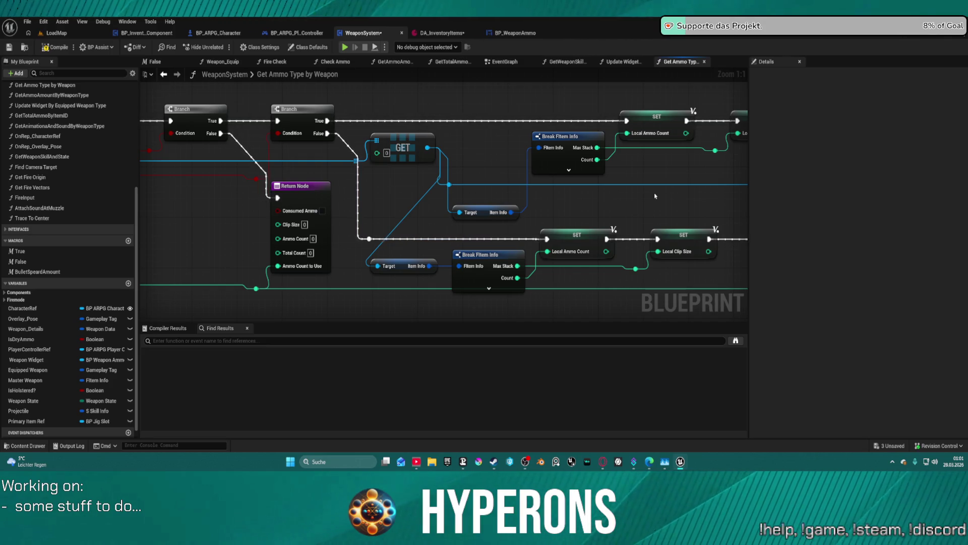
Step: Pan across the graph to review the Server Request Consume Ammo, GET and SET nodes
{"action": "mouse_move", "coordinate": [598, 215]}
{"action": "left_mouse_down"}
{"action": "mouse_move", "coordinate": [518, 209]}
{"action": "mouse_move", "coordinate": [323, 222]}
{"action": "mouse_move", "coordinate": [270, 194]}
{"action": "left_mouse_up"}
{"action": "left_click_drag", "start_coordinate": [151, 216], "coordinate": [511, 205]}
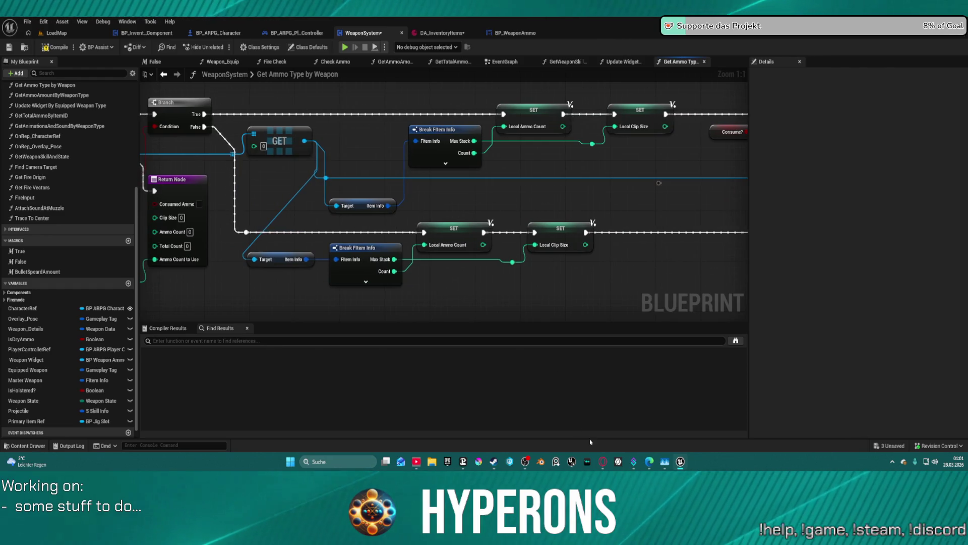
{"action": "mouse_move", "coordinate": [487, 304]}
{"action": "left_mouse_down"}
{"action": "mouse_move", "coordinate": [519, 216]}
{"action": "mouse_move", "coordinate": [618, 209]}
{"action": "mouse_move", "coordinate": [354, 151]}
{"action": "mouse_move", "coordinate": [385, 250]}
{"action": "mouse_move", "coordinate": [427, 274]}
{"action": "mouse_move", "coordinate": [469, 273]}
{"action": "left_mouse_up"}
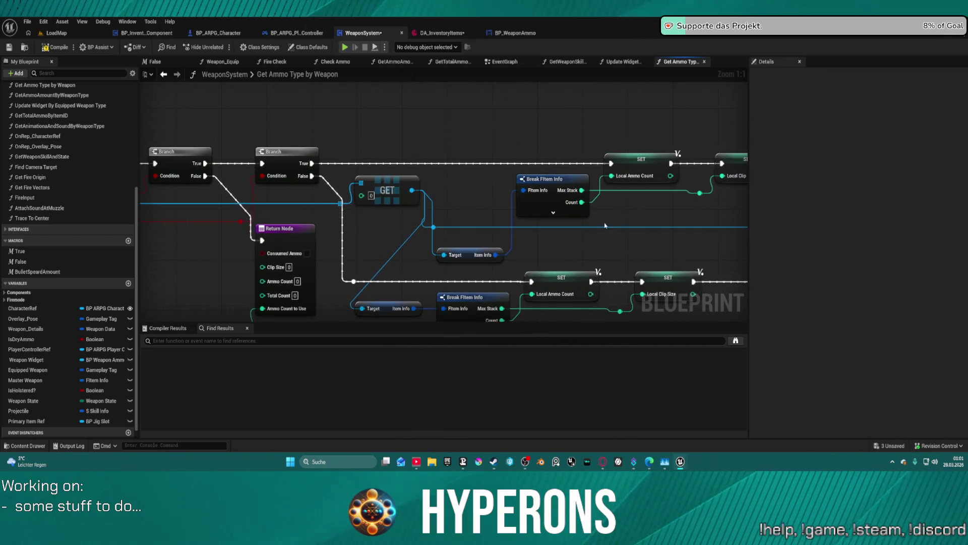
{"action": "mouse_move", "coordinate": [724, 118]}
{"action": "left_mouse_down"}
{"action": "mouse_move", "coordinate": [696, 151]}
{"action": "mouse_move", "coordinate": [196, 167]}
{"action": "mouse_move", "coordinate": [839, 161]}
{"action": "left_mouse_up"}
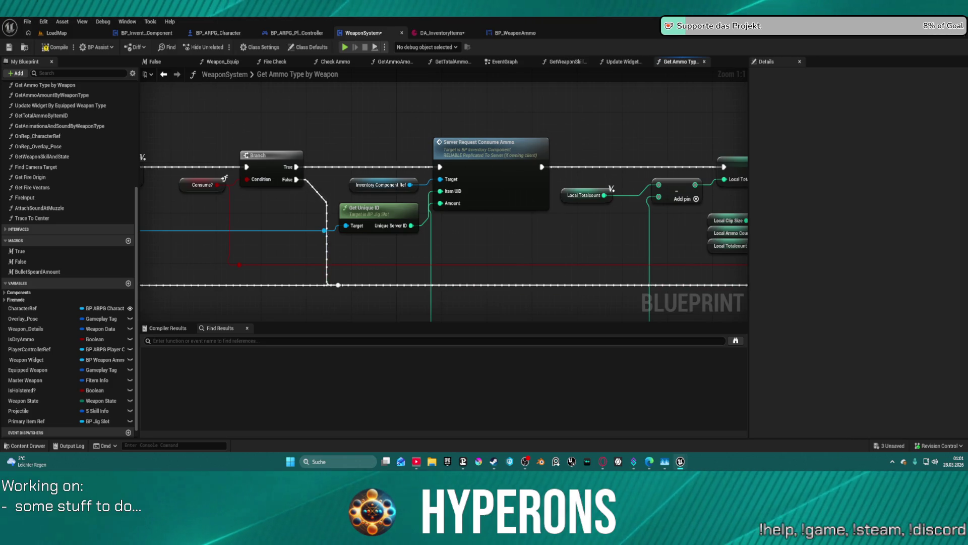
{"action": "left_click_drag", "start_coordinate": [353, 126], "coordinate": [363, 144]}
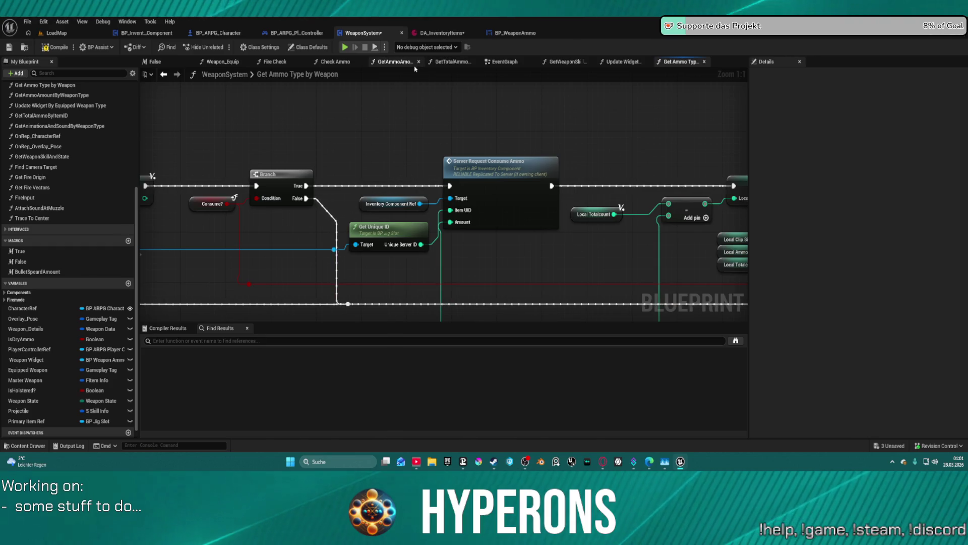
Step: Close the three graphs opened after Fire Check and move Fire Check's second Branch node lower
{"action": "middle_click", "coordinate": [345, 65]}
{"action": "middle_click", "coordinate": [345, 65]}
{"action": "middle_click", "coordinate": [345, 65]}
{"action": "middle_click", "coordinate": [345, 65]}
{"action": "middle_click", "coordinate": [345, 64]}
{"action": "middle_click", "coordinate": [345, 65]}
{"action": "middle_click", "coordinate": [345, 65]}
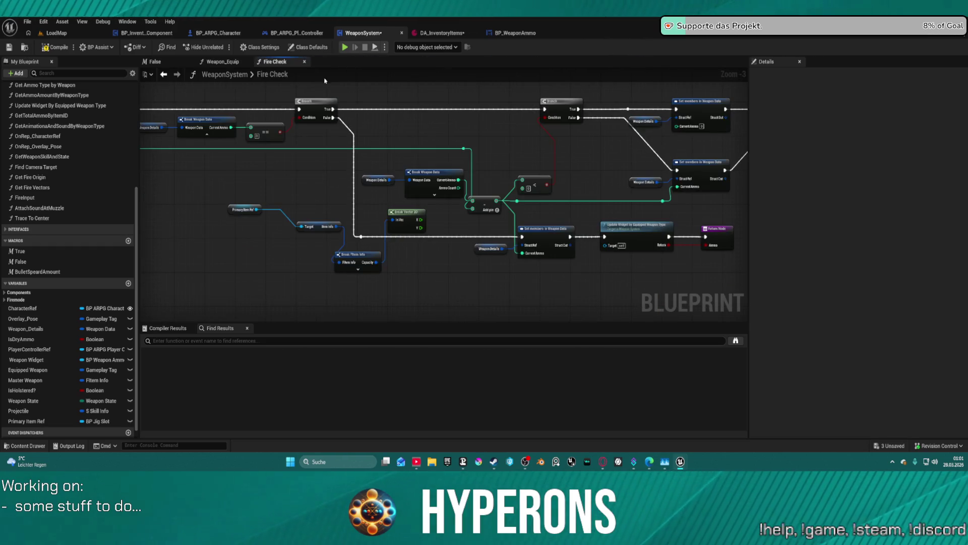
{"action": "mouse_move", "coordinate": [381, 101]}
{"action": "left_mouse_down"}
{"action": "mouse_move", "coordinate": [521, 180]}
{"action": "mouse_move", "coordinate": [482, 165]}
{"action": "left_mouse_up"}
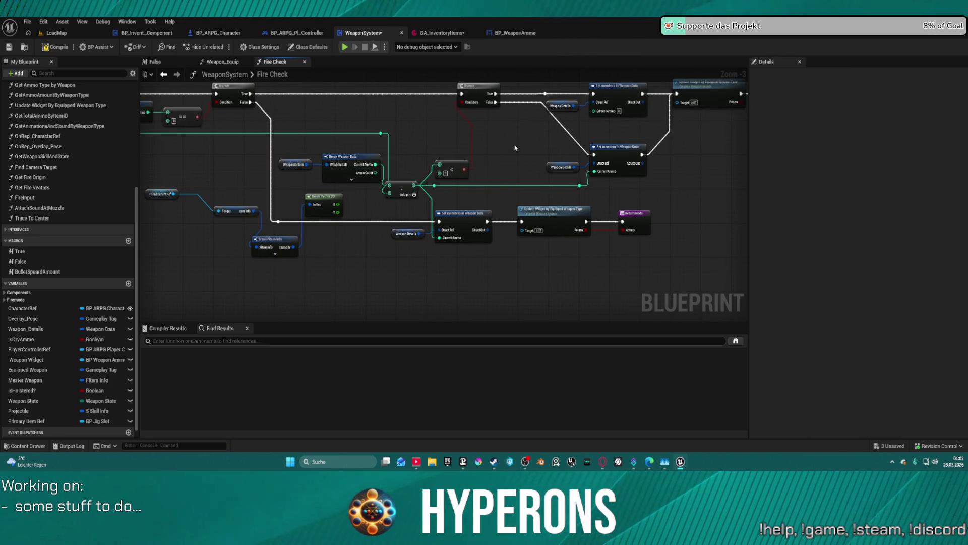
{"action": "left_click_drag", "start_coordinate": [247, 90], "coordinate": [544, 95]}
{"action": "mouse_move", "coordinate": [470, 96]}
{"action": "left_mouse_down"}
{"action": "mouse_move", "coordinate": [474, 131]}
{"action": "mouse_move", "coordinate": [683, 141]}
{"action": "mouse_move", "coordinate": [399, 140]}
{"action": "left_mouse_up"}
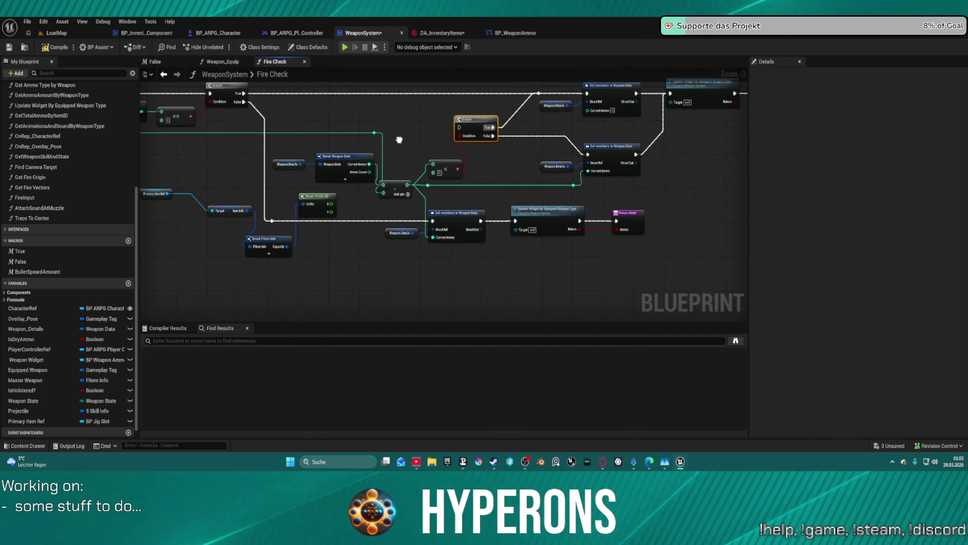
Step: Look over the Weapon_Equip attach nodes, close that graph, and return to the False macro
{"action": "left_click", "coordinate": [222, 62]}
{"action": "mouse_move", "coordinate": [499, 134]}
{"action": "left_mouse_down"}
{"action": "mouse_move", "coordinate": [206, 156]}
{"action": "mouse_move", "coordinate": [318, 152]}
{"action": "left_mouse_up"}
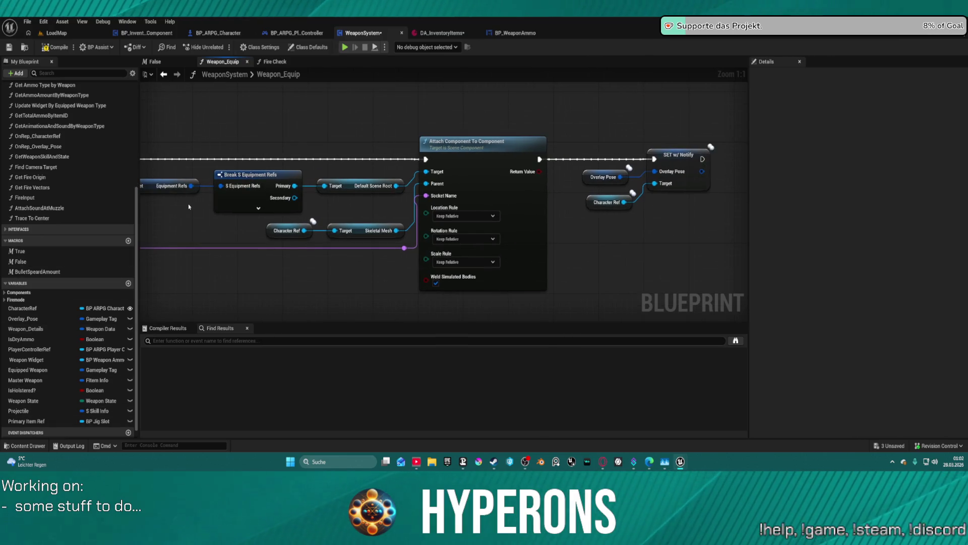
{"action": "middle_click", "coordinate": [217, 62]}
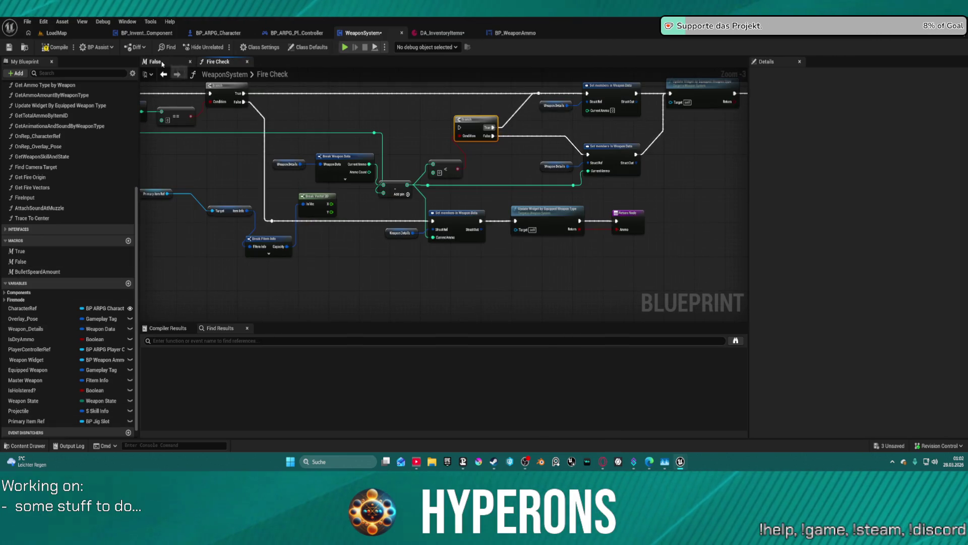
{"action": "left_click", "coordinate": [163, 62]}
Step: Pan and zoom around the False macro to review its Set members nodes and output
{"action": "scroll", "coordinate": [569, 219], "scroll_direction": "up", "scroll_amount": 2}
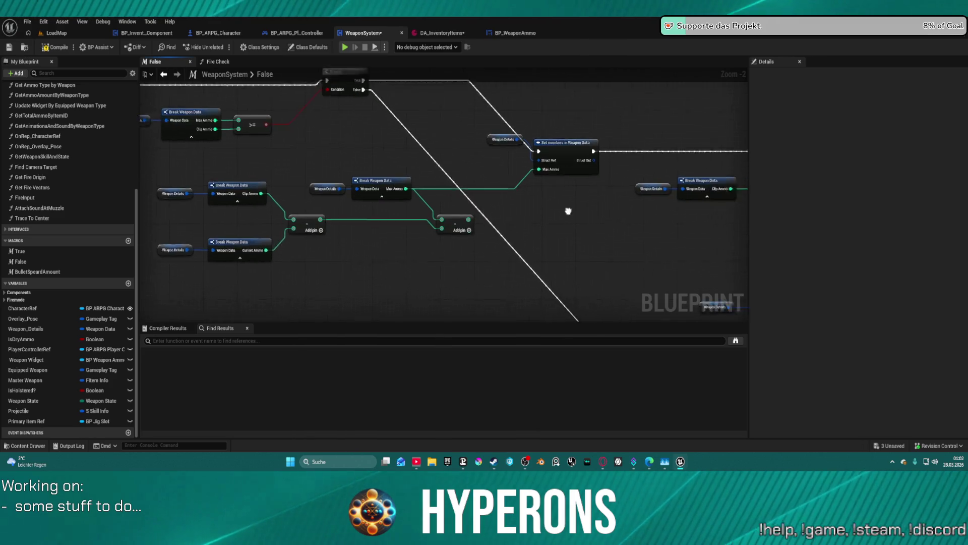
{"action": "left_click_drag", "start_coordinate": [542, 205], "coordinate": [532, 192]}
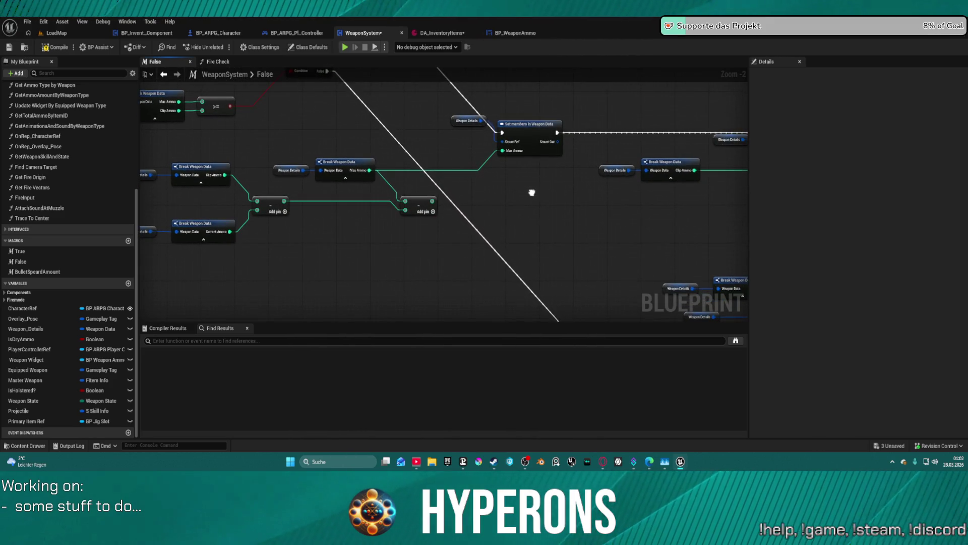
{"action": "mouse_move", "coordinate": [532, 192]}
{"action": "left_mouse_down"}
{"action": "mouse_move", "coordinate": [177, 180]}
{"action": "mouse_move", "coordinate": [272, 100]}
{"action": "mouse_move", "coordinate": [248, 60]}
{"action": "left_mouse_up"}
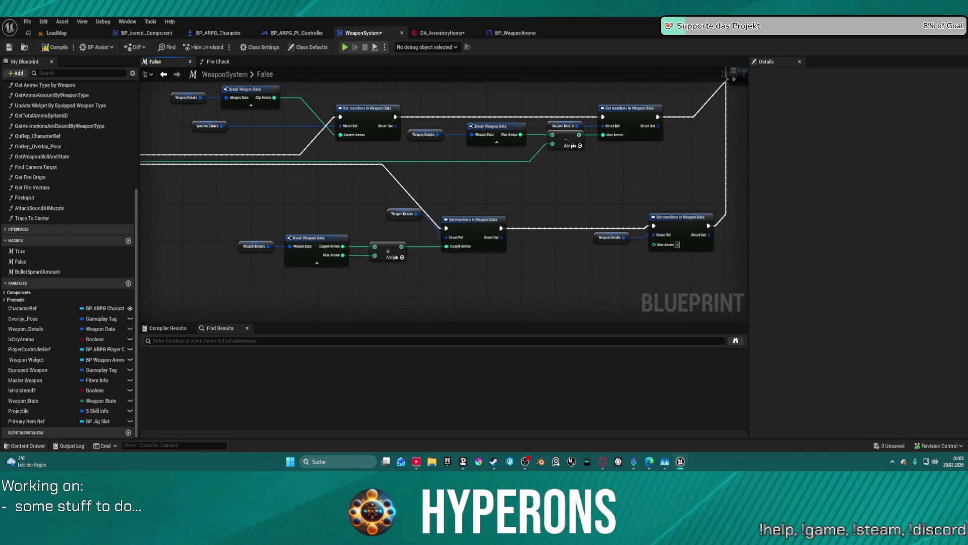
{"action": "left_click_drag", "start_coordinate": [444, 191], "coordinate": [385, 234]}
{"action": "scroll", "coordinate": [630, 151], "scroll_direction": "down", "scroll_amount": 3}
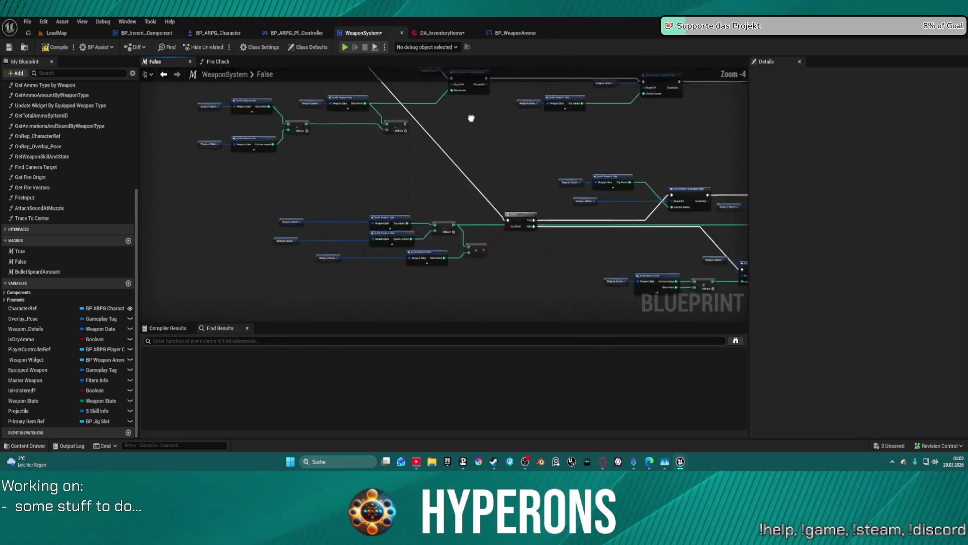
{"action": "left_click_drag", "start_coordinate": [631, 153], "coordinate": [480, 156]}
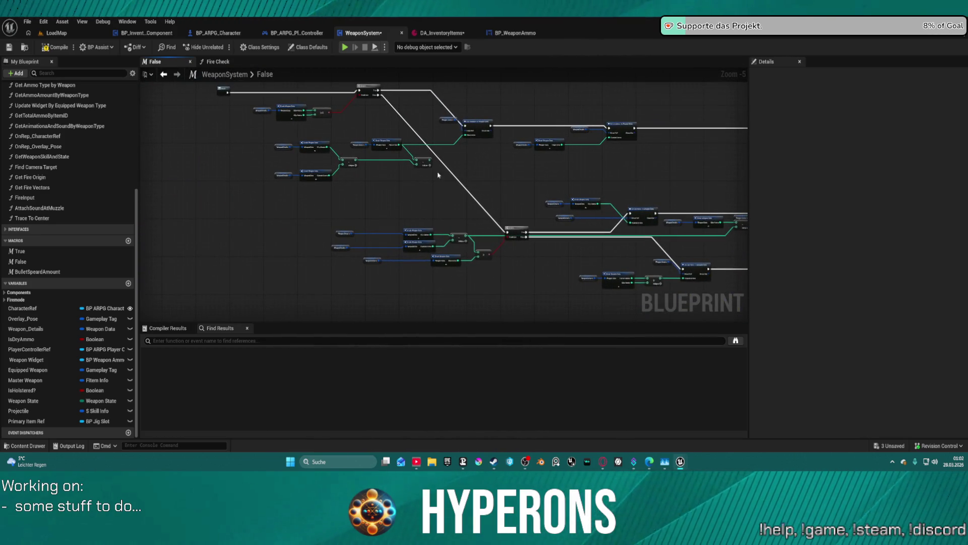
Step: Open the True macro and EventGraph, placing EventGraph first and False right after Fire Check
{"action": "double_click", "coordinate": [19, 251]}
{"action": "left_click_drag", "start_coordinate": [153, 62], "coordinate": [216, 63]}
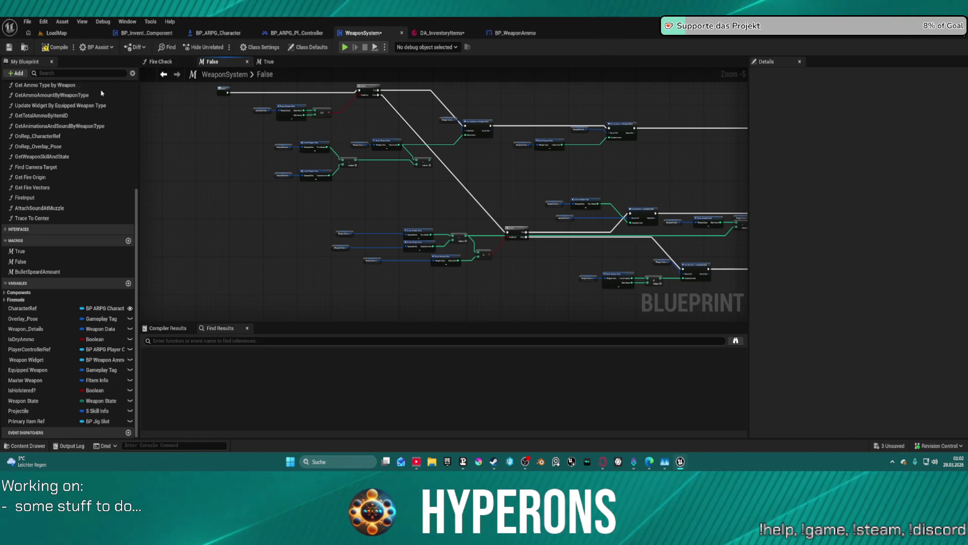
{"action": "scroll", "coordinate": [49, 107], "scroll_direction": "up", "scroll_amount": 6}
{"action": "double_click", "coordinate": [35, 97]}
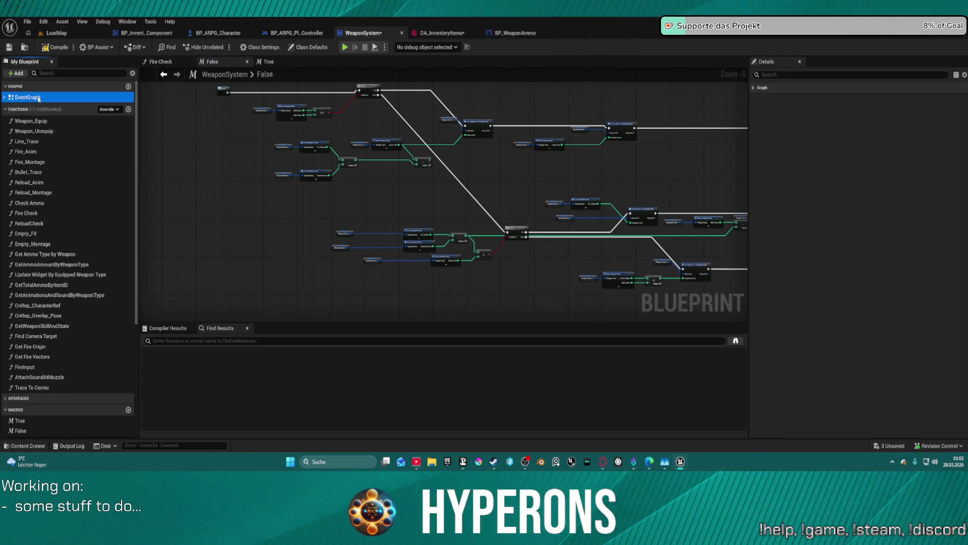
{"action": "left_click_drag", "start_coordinate": [198, 66], "coordinate": [161, 62]}
{"action": "scroll", "coordinate": [30, 364], "scroll_direction": "down", "scroll_amount": 3}
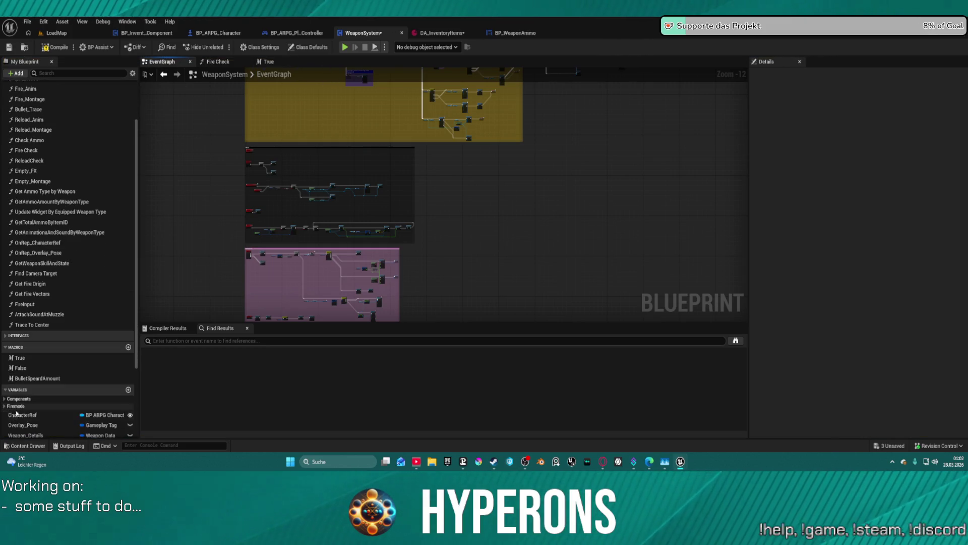
Step: Reopen the False macro in a new tab and frame its Branch and Set nodes
{"action": "right_click", "coordinate": [22, 369]}
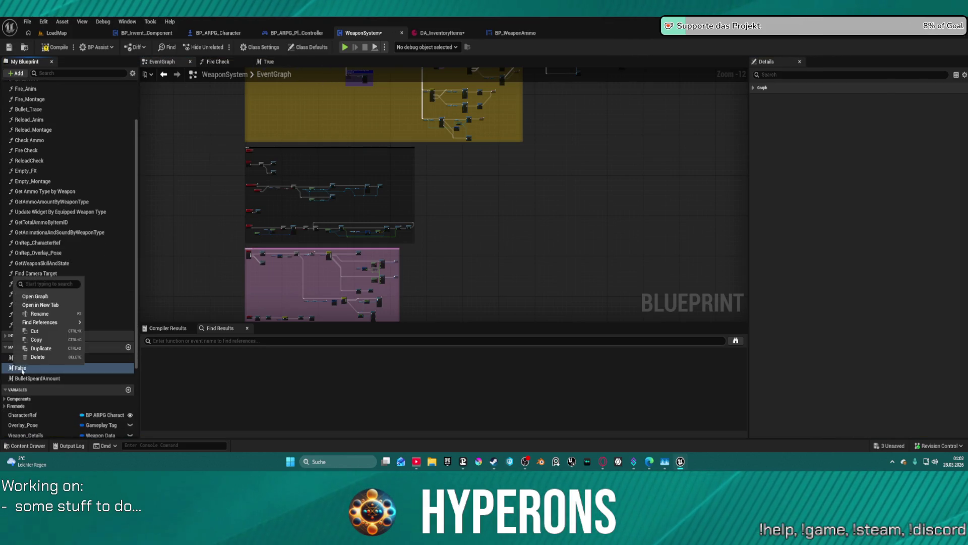
{"action": "left_click", "coordinate": [59, 305]}
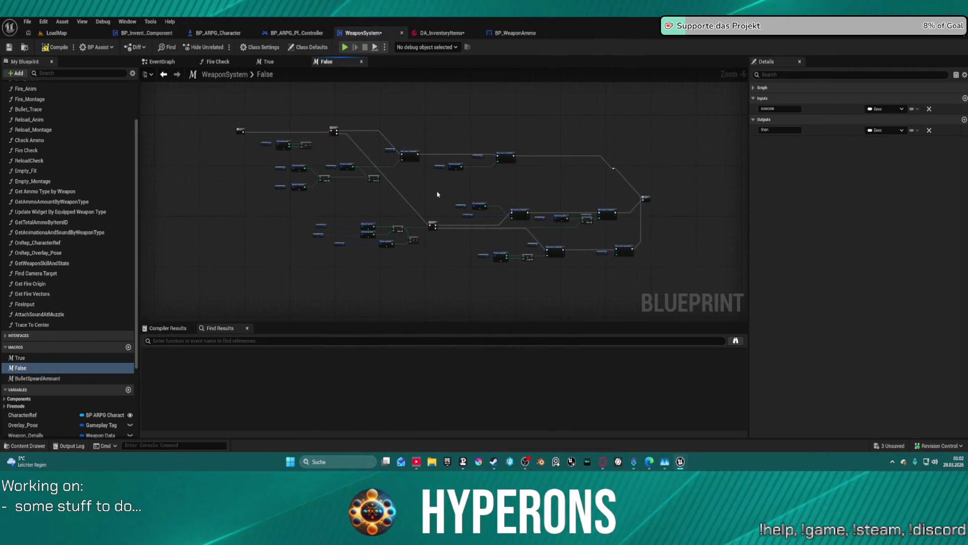
{"action": "scroll", "coordinate": [404, 186], "scroll_direction": "up", "scroll_amount": 4}
{"action": "mouse_move", "coordinate": [319, 195]}
{"action": "left_mouse_down"}
{"action": "mouse_move", "coordinate": [473, 195]}
{"action": "mouse_move", "coordinate": [454, 199]}
{"action": "mouse_move", "coordinate": [472, 236]}
{"action": "mouse_move", "coordinate": [558, 276]}
{"action": "left_mouse_up"}
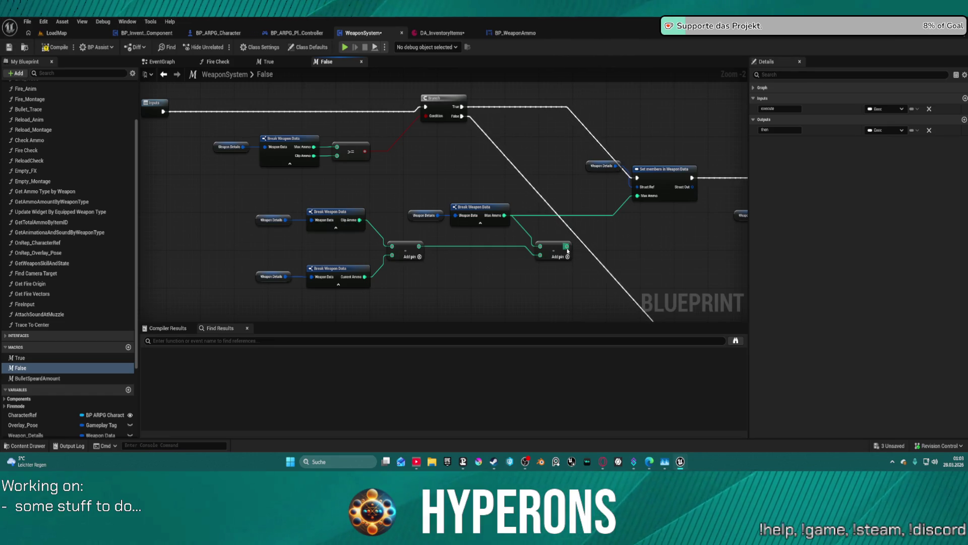
Step: Wire the subtract node's output into the Max Ammo pin of Set members in Weapon Data
{"action": "left_click_drag", "start_coordinate": [567, 247], "coordinate": [650, 202]}
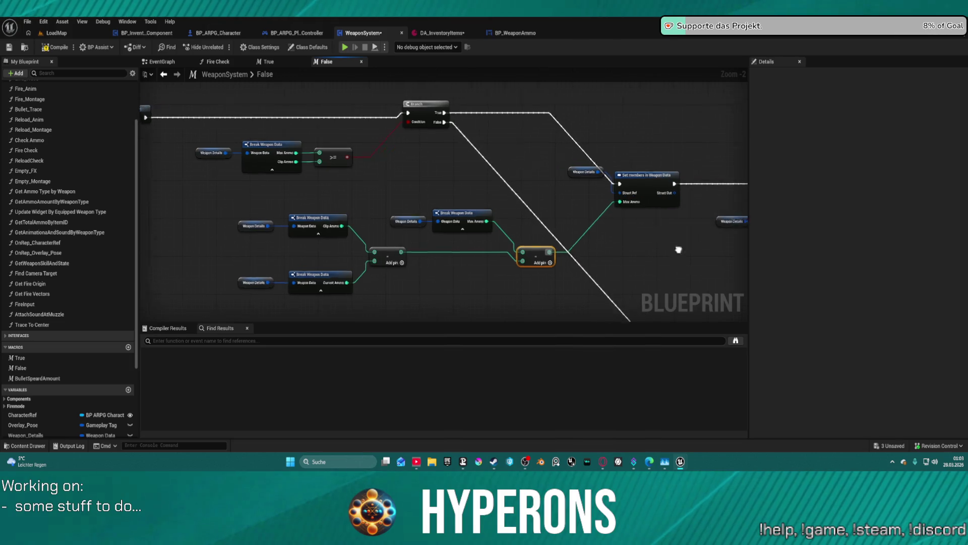
{"action": "scroll", "coordinate": [677, 246], "scroll_direction": "down", "scroll_amount": 3}
{"action": "left_click_drag", "start_coordinate": [507, 194], "coordinate": [505, 167]}
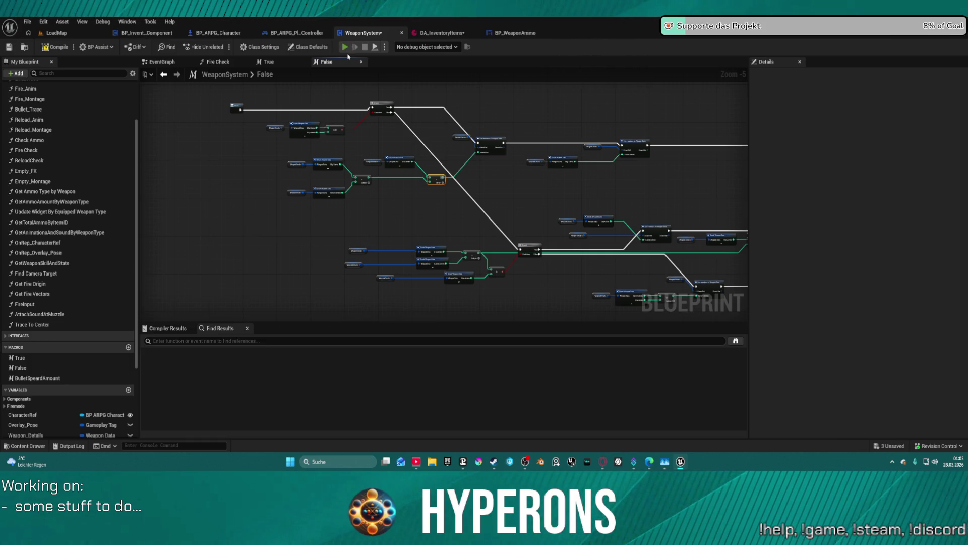
Step: In play mode, equip MG 01 from the inventory, reload and move toward the building
{"action": "key", "text": "i"}
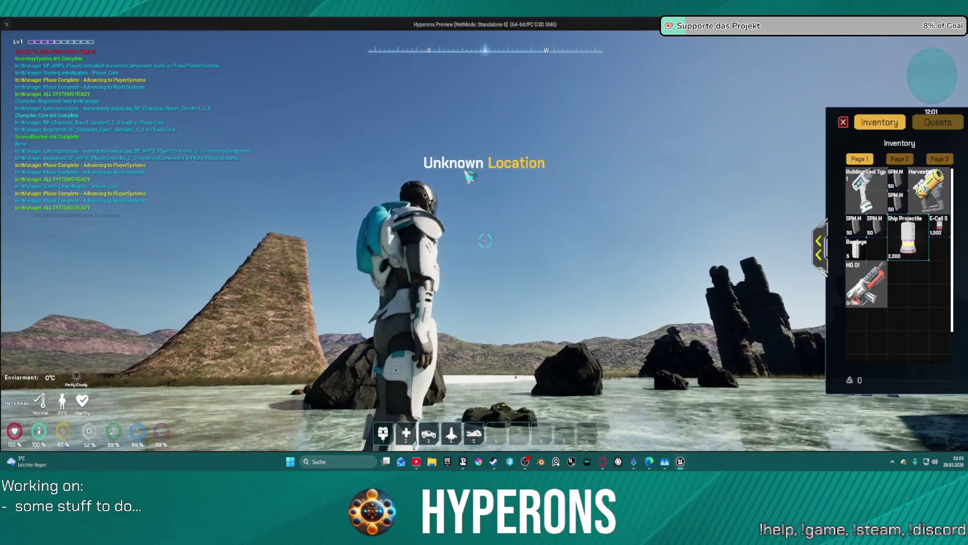
{"action": "double_click", "coordinate": [848, 283]}
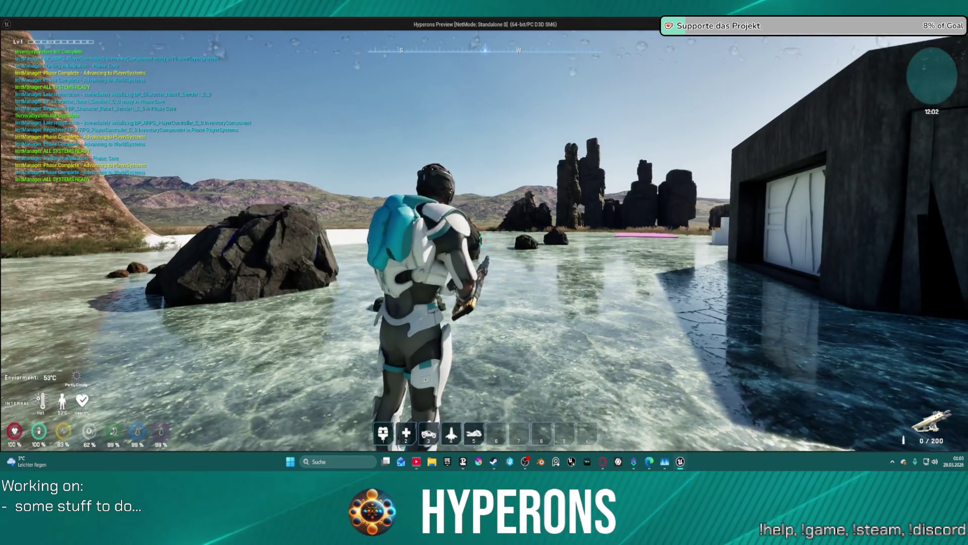
{"action": "key", "text": "w"}
{"action": "key", "text": "r"}
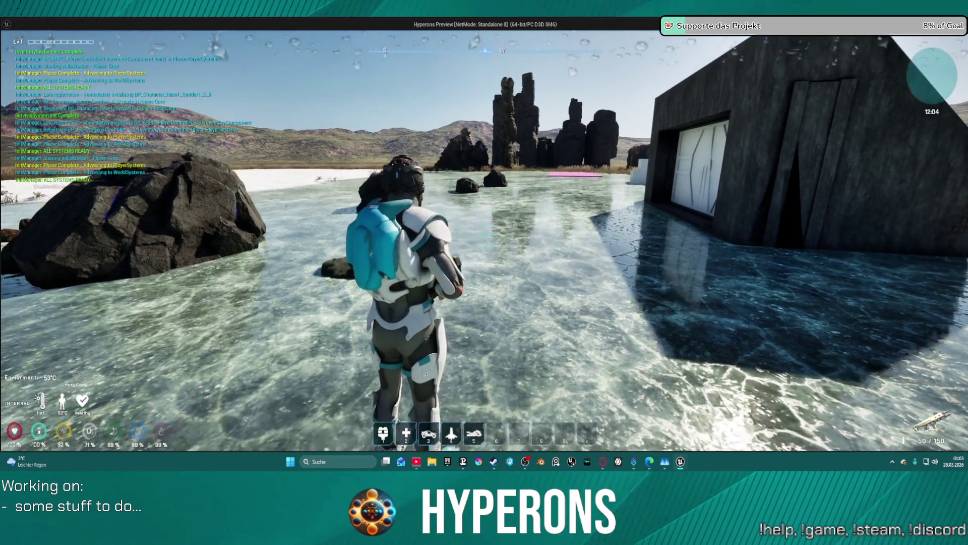
{"action": "key", "text": "h"}
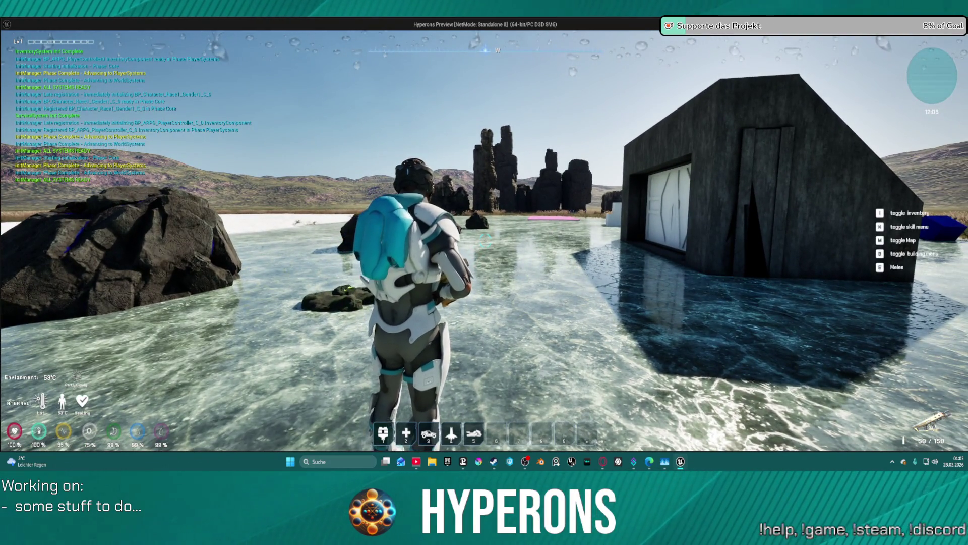
{"action": "key", "text": "w"}
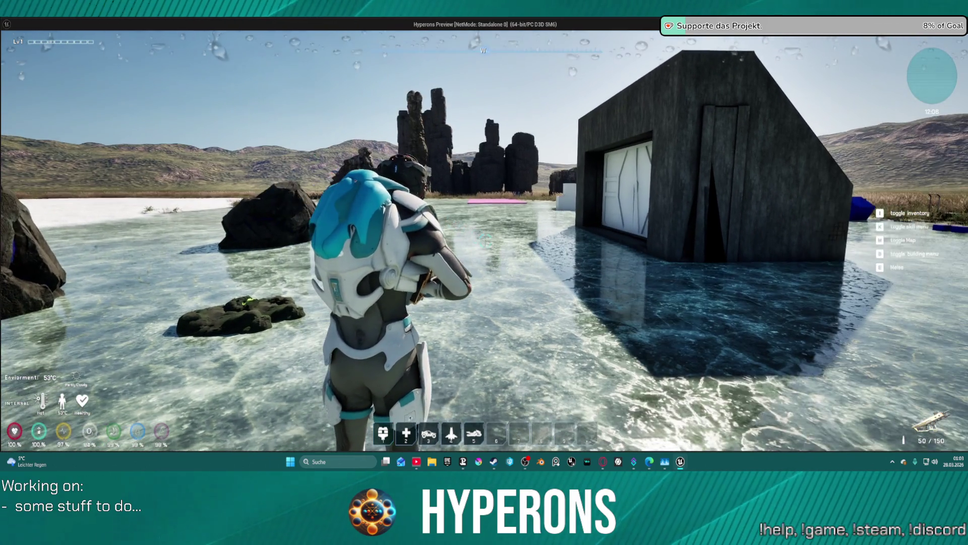
Step: Fire a series of MG 01 shots to check the ammo counter updates
{"action": "left_click", "coordinate": [484, 241]}
{"action": "left_click", "coordinate": [484, 240]}
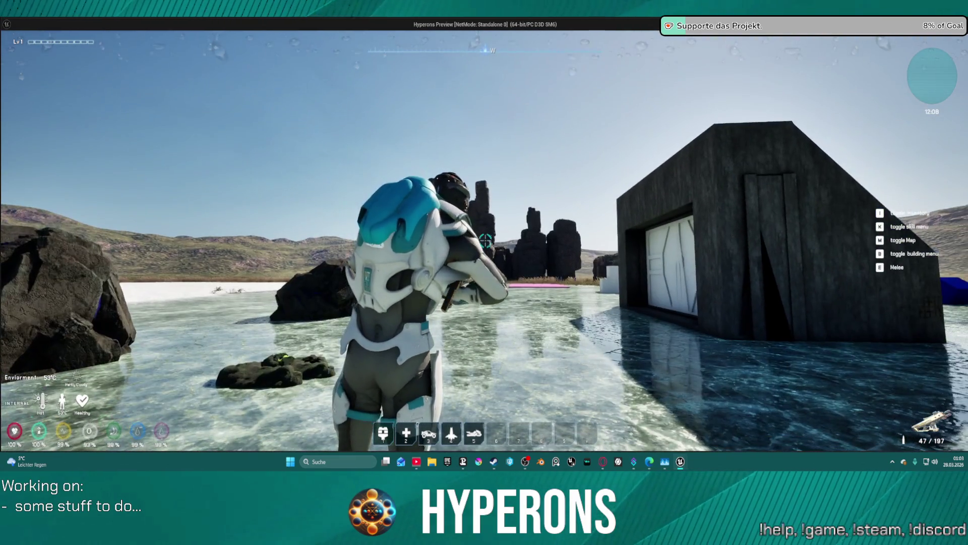
{"action": "left_click", "coordinate": [484, 241]}
{"action": "left_click", "coordinate": [484, 240]}
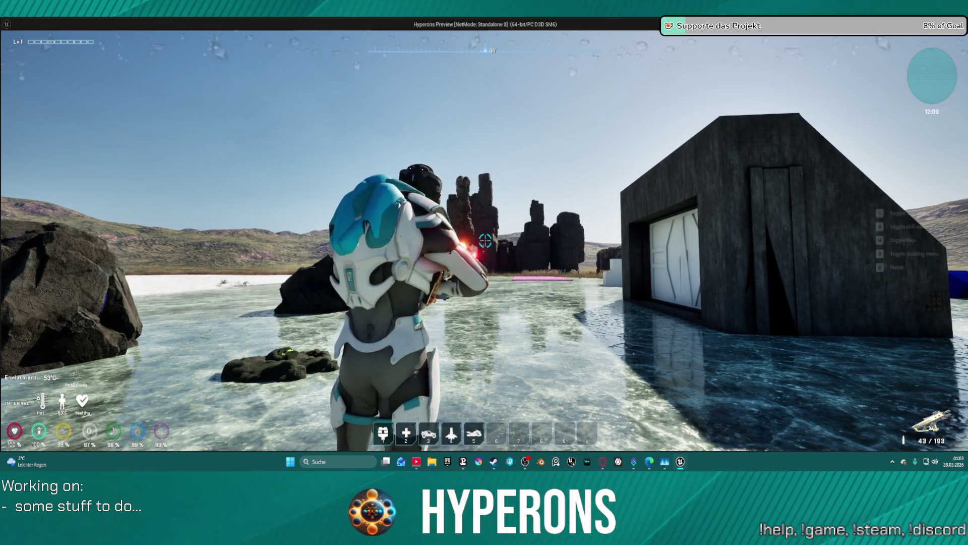
{"action": "left_click", "coordinate": [485, 241]}
{"action": "left_click", "coordinate": [485, 240]}
{"action": "left_click", "coordinate": [485, 241]}
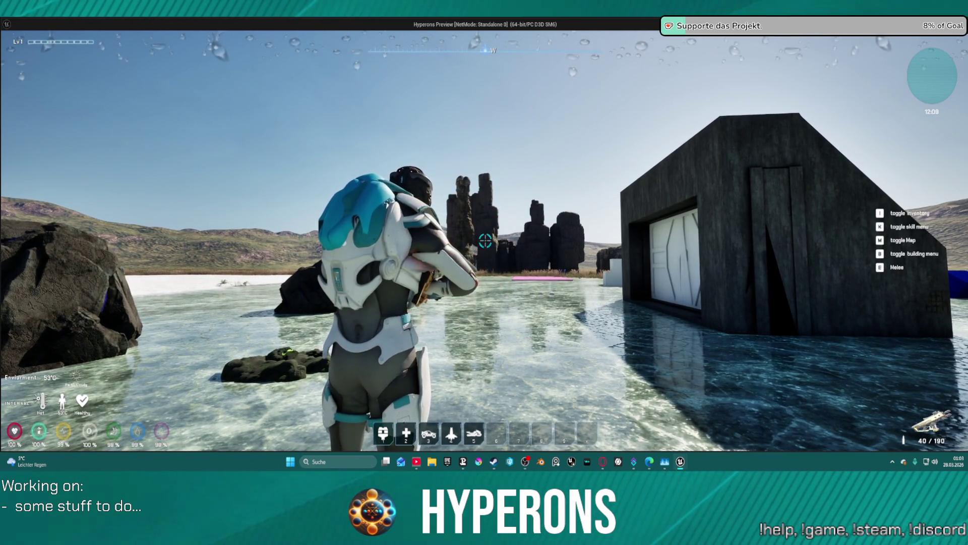
Step: Advance toward the house firing at the central rock, then stop play mode
{"action": "key", "text": "w"}
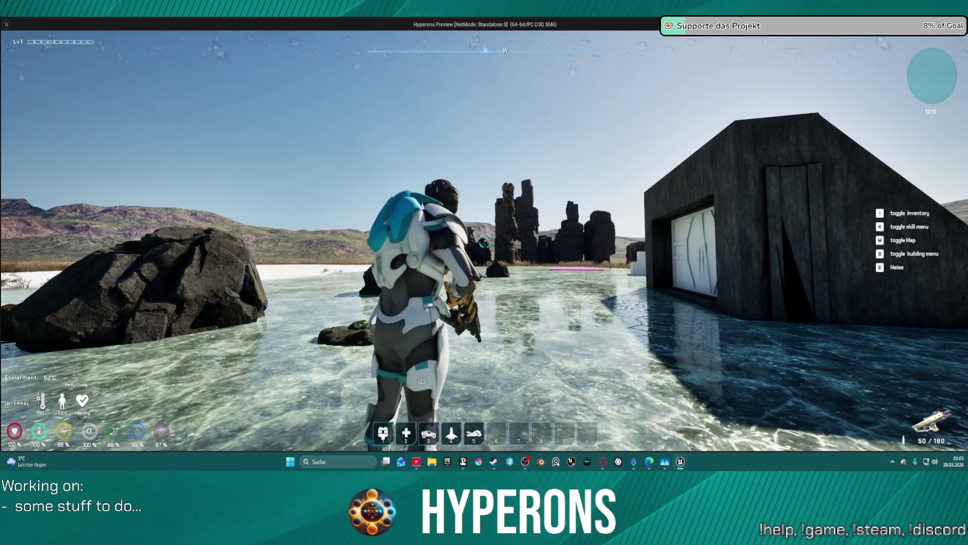
{"action": "key", "text": "w"}
{"action": "left_click", "coordinate": [484, 240]}
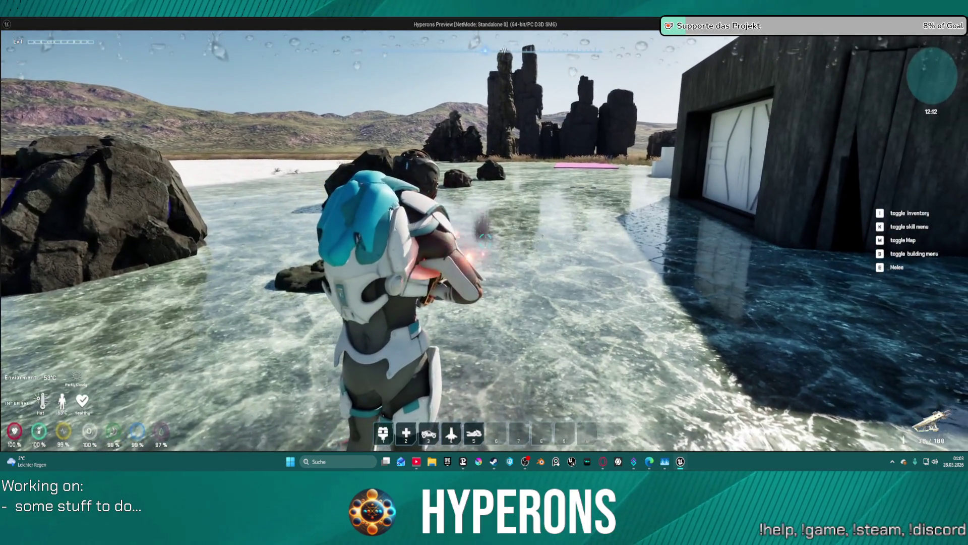
{"action": "key", "text": "w"}
{"action": "left_click", "coordinate": [486, 241]}
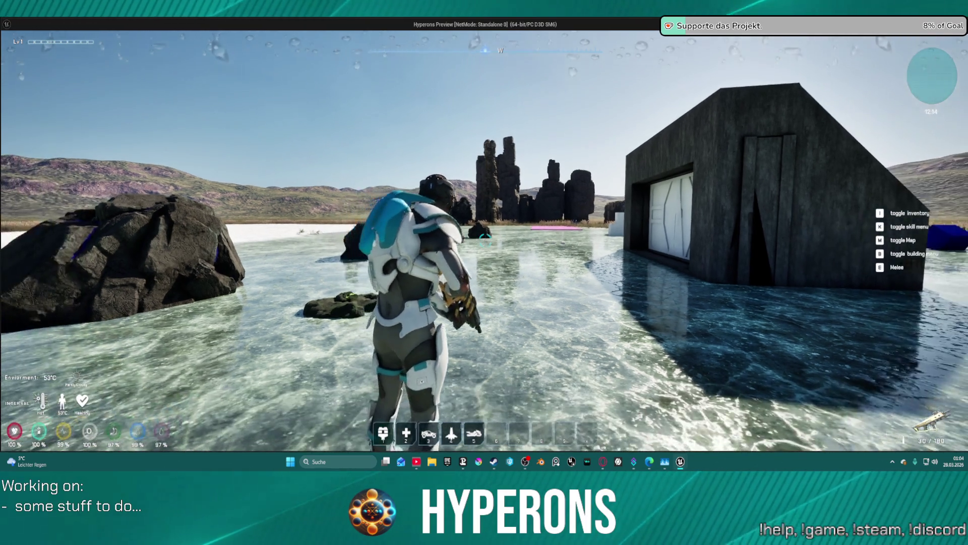
{"action": "key", "text": "Escape"}
{"action": "scroll", "coordinate": [522, 288], "scroll_direction": "up", "scroll_amount": 4}
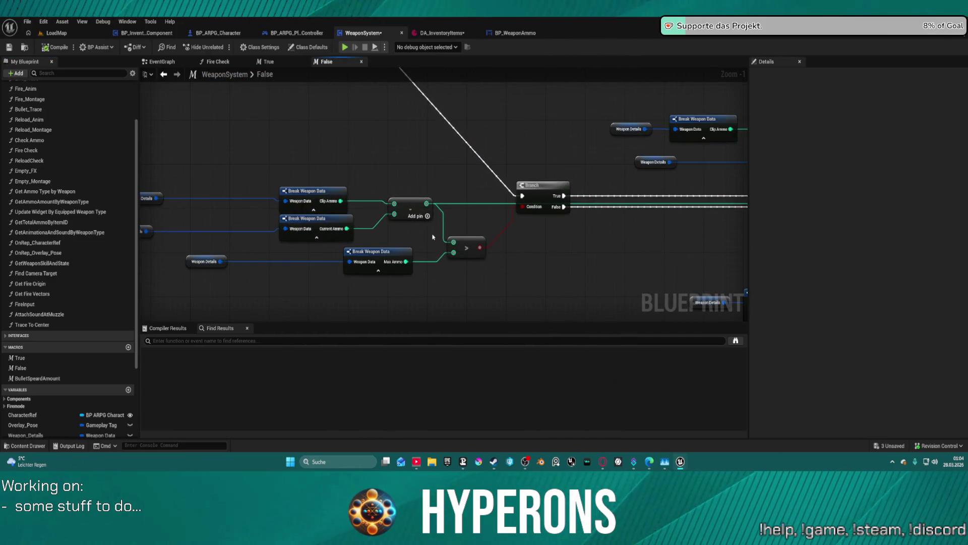
Step: Move the subtract node up and right beside the Set members in Weapon Data node
{"action": "mouse_move", "coordinate": [432, 239]}
{"action": "left_mouse_down"}
{"action": "mouse_move", "coordinate": [398, 138]}
{"action": "mouse_move", "coordinate": [255, 151]}
{"action": "left_mouse_up"}
{"action": "scroll", "coordinate": [439, 187], "scroll_direction": "up", "scroll_amount": 1}
{"action": "mouse_move", "coordinate": [439, 186]}
{"action": "left_mouse_down"}
{"action": "mouse_move", "coordinate": [514, 252]}
{"action": "mouse_move", "coordinate": [577, 281]}
{"action": "mouse_move", "coordinate": [695, 270]}
{"action": "mouse_move", "coordinate": [650, 277]}
{"action": "left_mouse_up"}
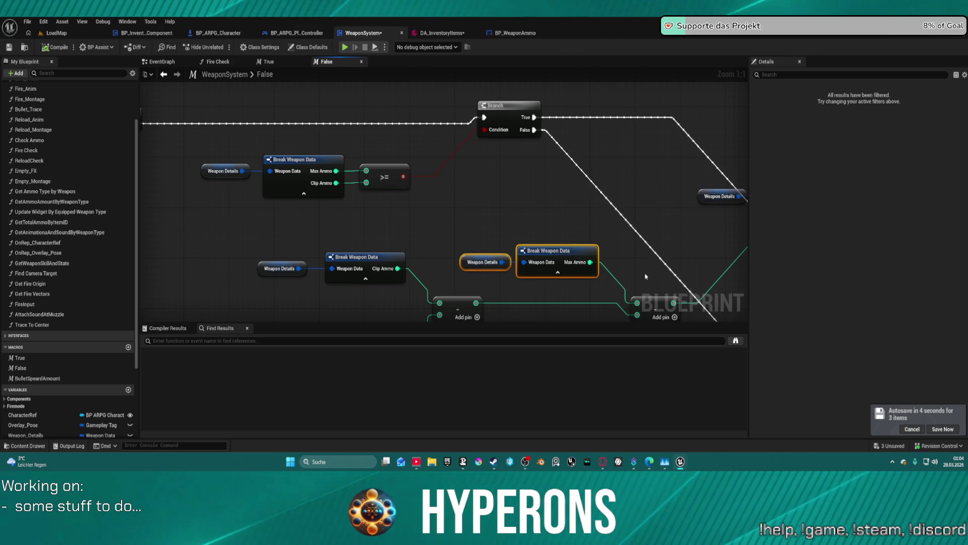
{"action": "mouse_move", "coordinate": [645, 276]}
{"action": "left_mouse_down"}
{"action": "mouse_move", "coordinate": [536, 113]}
{"action": "mouse_move", "coordinate": [541, 129]}
{"action": "left_mouse_up"}
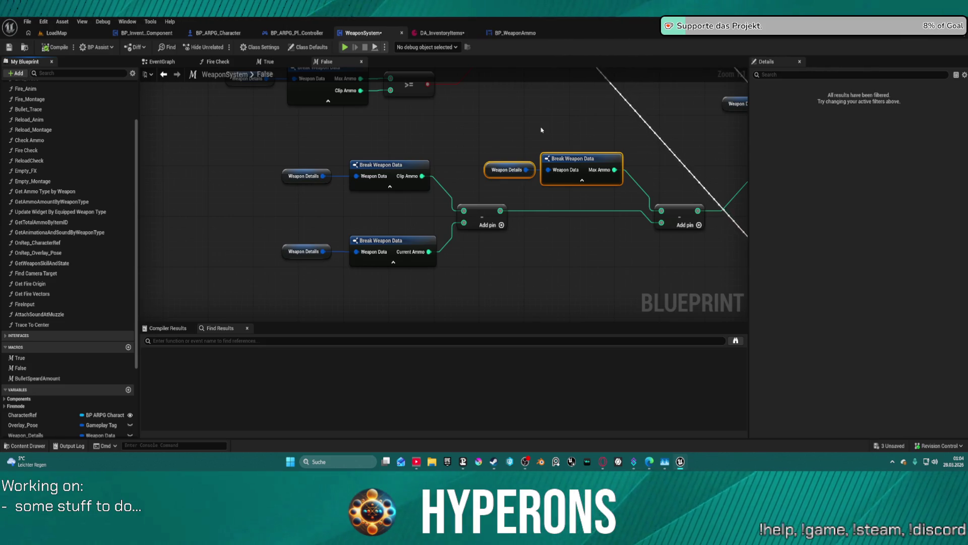
{"action": "mouse_move", "coordinate": [697, 218]}
{"action": "left_mouse_down"}
{"action": "mouse_move", "coordinate": [590, 158]}
{"action": "mouse_move", "coordinate": [401, 258]}
{"action": "left_mouse_up"}
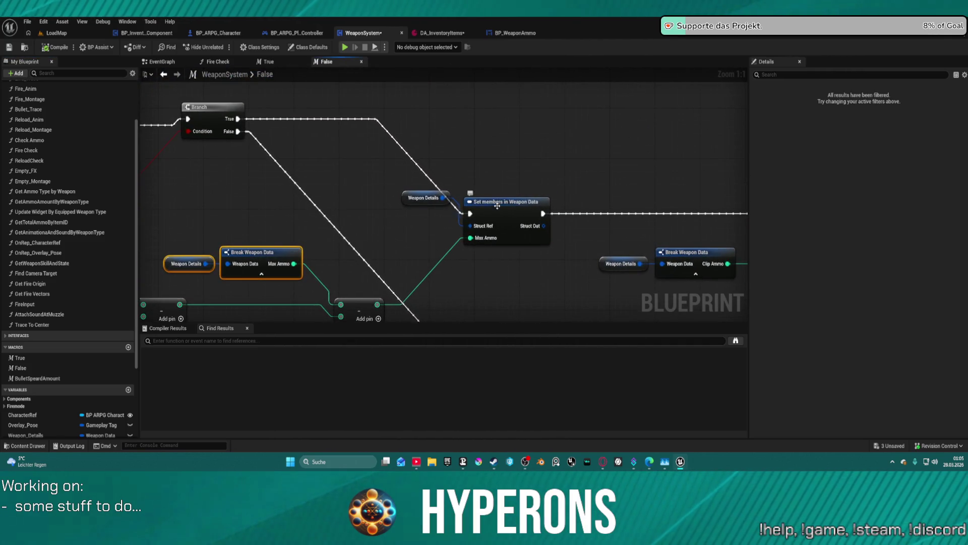
{"action": "mouse_move", "coordinate": [468, 261]}
{"action": "left_mouse_down"}
{"action": "mouse_move", "coordinate": [448, 208]}
{"action": "mouse_move", "coordinate": [543, 182]}
{"action": "mouse_move", "coordinate": [522, 155]}
{"action": "mouse_move", "coordinate": [513, 160]}
{"action": "left_mouse_up"}
{"action": "mouse_move", "coordinate": [436, 174]}
{"action": "left_mouse_down"}
{"action": "mouse_move", "coordinate": [492, 150]}
{"action": "mouse_move", "coordinate": [569, 164]}
{"action": "left_mouse_up"}
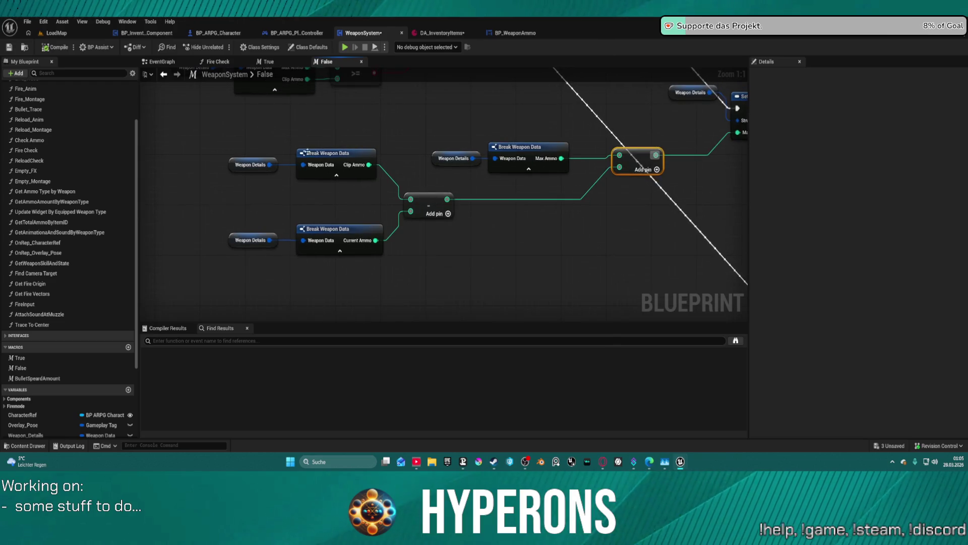
{"action": "mouse_move", "coordinate": [266, 160]}
{"action": "left_mouse_down"}
{"action": "mouse_move", "coordinate": [372, 164]}
{"action": "mouse_move", "coordinate": [429, 302]}
{"action": "mouse_move", "coordinate": [620, 302]}
{"action": "mouse_move", "coordinate": [615, 269]}
{"action": "mouse_move", "coordinate": [666, 128]}
{"action": "mouse_move", "coordinate": [518, 141]}
{"action": "mouse_move", "coordinate": [474, 159]}
{"action": "left_mouse_up"}
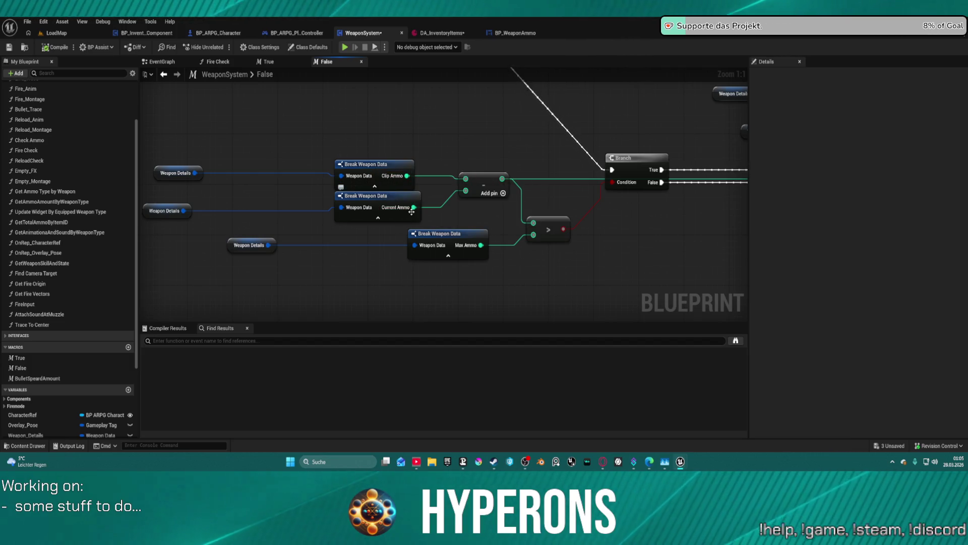
Step: Nudge the Current Ammo Break Weapon Data node into place near the addition chain
{"action": "left_click_drag", "start_coordinate": [372, 196], "coordinate": [367, 202]}
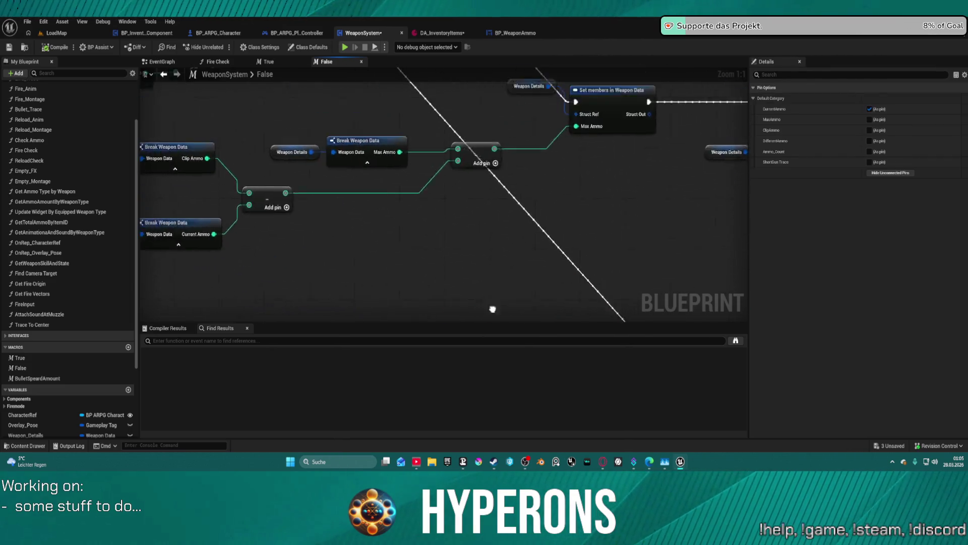
{"action": "scroll", "coordinate": [227, 94], "scroll_direction": "down", "scroll_amount": 1}
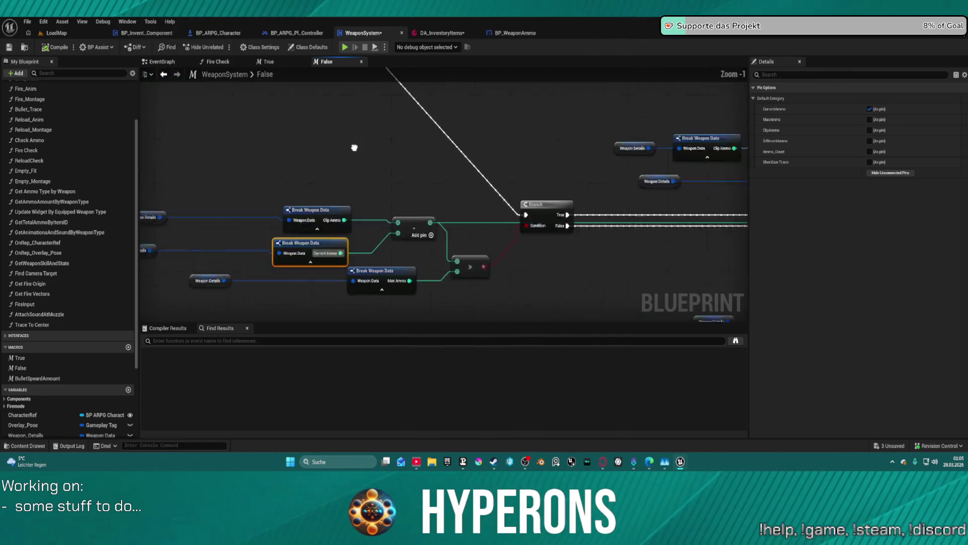
{"action": "left_click_drag", "start_coordinate": [227, 94], "coordinate": [107, 95]}
{"action": "mouse_move", "coordinate": [555, 151]}
{"action": "left_mouse_down"}
{"action": "mouse_move", "coordinate": [243, 164]}
{"action": "mouse_move", "coordinate": [222, 170]}
{"action": "mouse_move", "coordinate": [219, 239]}
{"action": "mouse_move", "coordinate": [359, 247]}
{"action": "mouse_move", "coordinate": [366, 115]}
{"action": "mouse_move", "coordinate": [354, 102]}
{"action": "mouse_move", "coordinate": [367, 106]}
{"action": "left_mouse_up"}
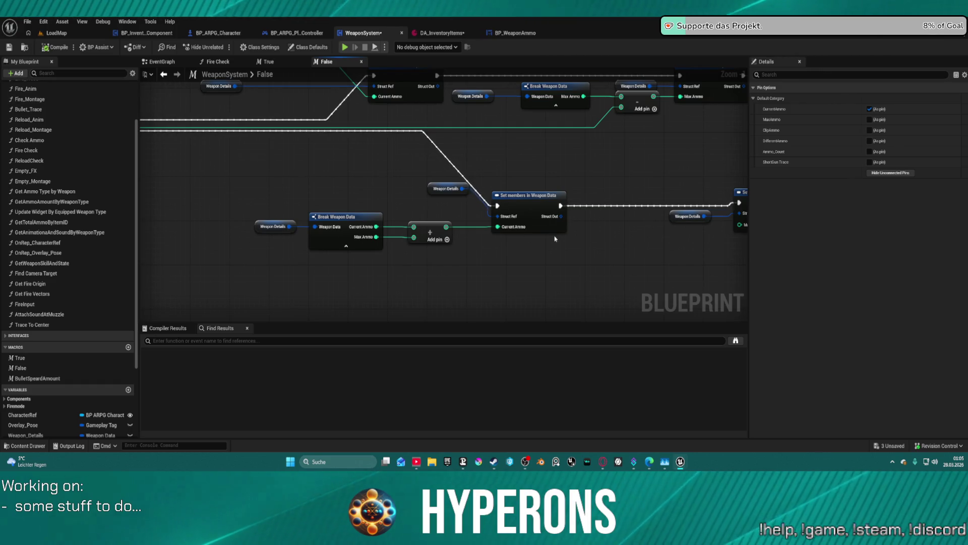
{"action": "mouse_move", "coordinate": [646, 245]}
{"action": "left_mouse_down"}
{"action": "mouse_move", "coordinate": [339, 278]}
{"action": "mouse_move", "coordinate": [324, 297]}
{"action": "mouse_move", "coordinate": [319, 285]}
{"action": "mouse_move", "coordinate": [319, 277]}
{"action": "mouse_move", "coordinate": [525, 268]}
{"action": "mouse_move", "coordinate": [473, 271]}
{"action": "left_mouse_up"}
Step: Reposition the Set members node with its Weapon Details alongside the Clip Ammo chain
{"action": "mouse_move", "coordinate": [497, 190]}
{"action": "left_mouse_down"}
{"action": "mouse_move", "coordinate": [566, 255]}
{"action": "mouse_move", "coordinate": [646, 263]}
{"action": "left_mouse_up"}
{"action": "mouse_move", "coordinate": [202, 212]}
{"action": "left_mouse_down"}
{"action": "mouse_move", "coordinate": [661, 264]}
{"action": "mouse_move", "coordinate": [724, 246]}
{"action": "left_mouse_up"}
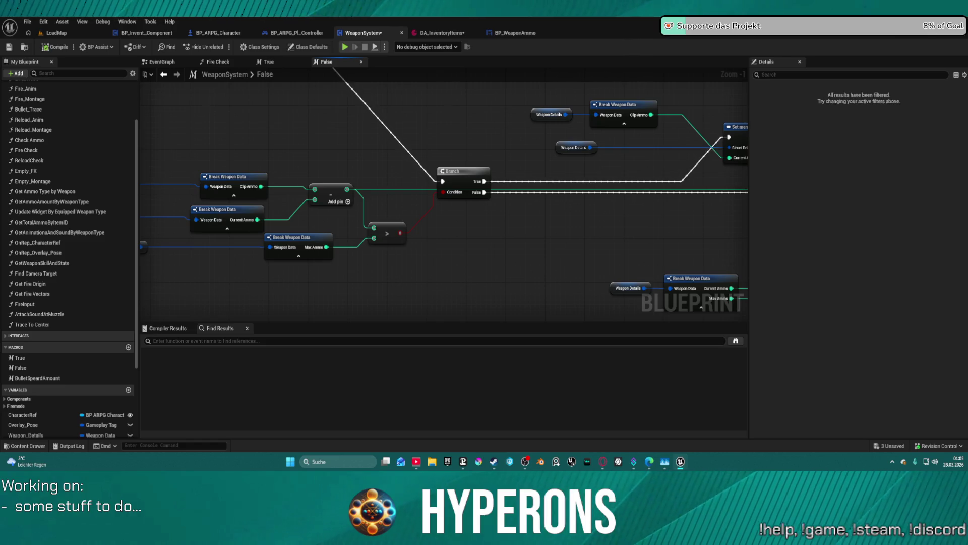
{"action": "left_click_drag", "start_coordinate": [678, 204], "coordinate": [217, 281]}
{"action": "mouse_move", "coordinate": [252, 227]}
{"action": "left_mouse_down"}
{"action": "mouse_move", "coordinate": [481, 218]}
{"action": "mouse_move", "coordinate": [568, 157]}
{"action": "left_mouse_up"}
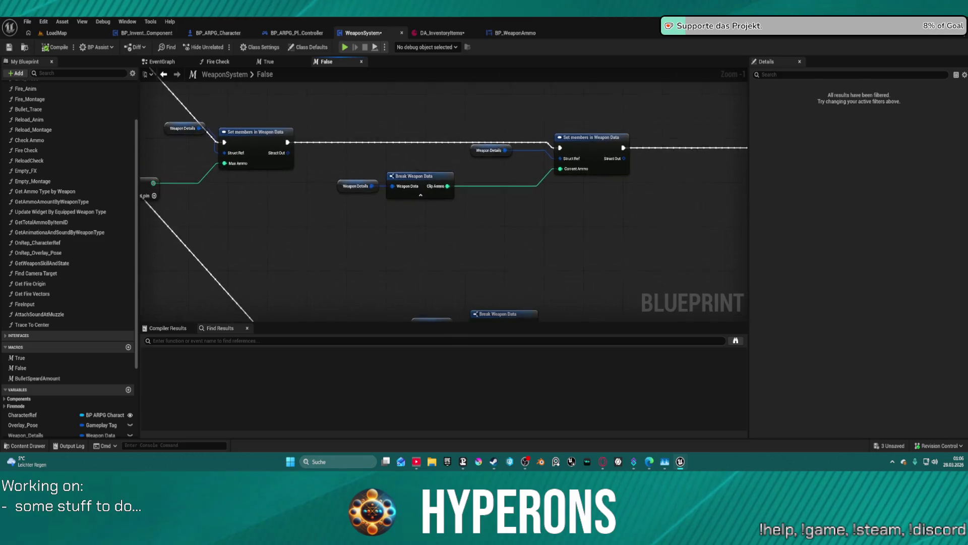
{"action": "mouse_move", "coordinate": [335, 164]}
{"action": "left_mouse_down"}
{"action": "mouse_move", "coordinate": [404, 134]}
{"action": "mouse_move", "coordinate": [454, 218]}
{"action": "mouse_move", "coordinate": [523, 209]}
{"action": "mouse_move", "coordinate": [523, 190]}
{"action": "mouse_move", "coordinate": [696, 166]}
{"action": "mouse_move", "coordinate": [195, 151]}
{"action": "mouse_move", "coordinate": [838, 144]}
{"action": "mouse_move", "coordinate": [499, 139]}
{"action": "mouse_move", "coordinate": [337, 126]}
{"action": "left_mouse_up"}
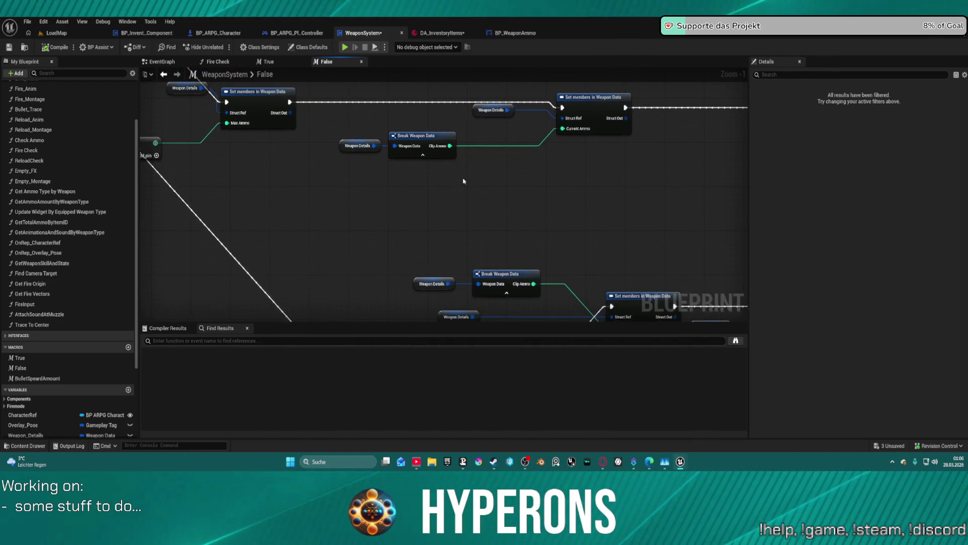
{"action": "mouse_move", "coordinate": [422, 131]}
{"action": "left_mouse_down"}
{"action": "mouse_move", "coordinate": [360, 78]}
{"action": "mouse_move", "coordinate": [342, 42]}
{"action": "left_mouse_up"}
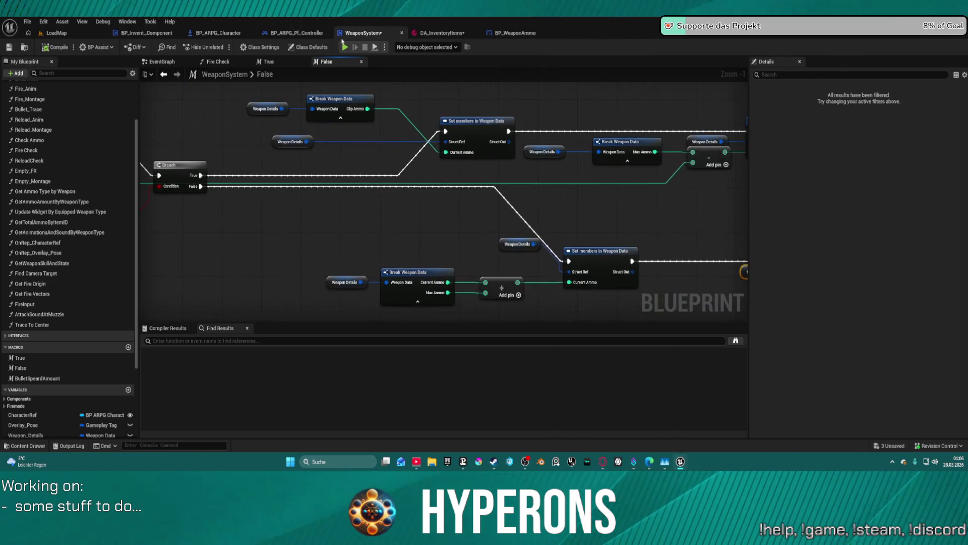
{"action": "left_click", "coordinate": [268, 61]}
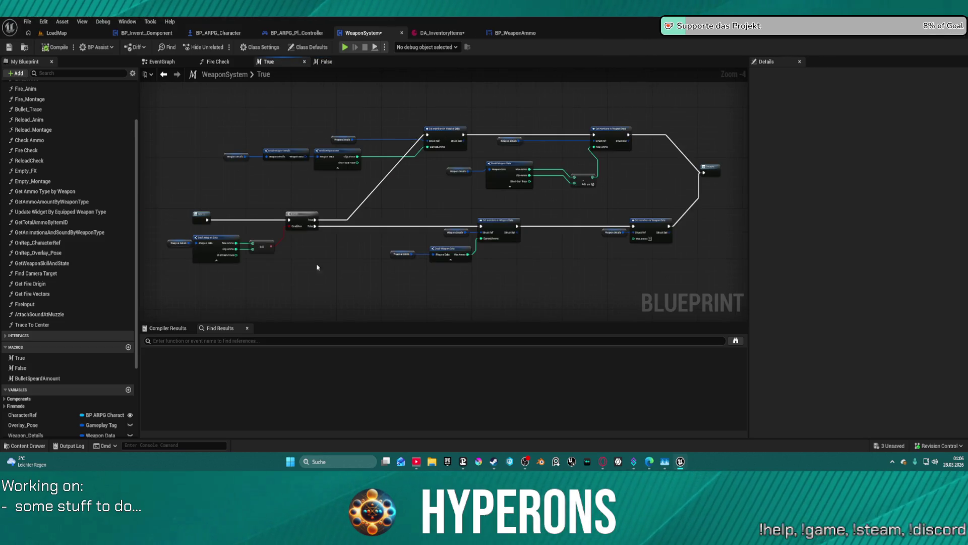
Step: Straighten the nodes connected to the True macro's Branch
{"action": "scroll", "coordinate": [491, 199], "scroll_direction": "up", "scroll_amount": 3}
{"action": "mouse_move", "coordinate": [421, 197]}
{"action": "left_mouse_down"}
{"action": "mouse_move", "coordinate": [350, 206]}
{"action": "mouse_move", "coordinate": [401, 128]}
{"action": "mouse_move", "coordinate": [423, 121]}
{"action": "mouse_move", "coordinate": [421, 136]}
{"action": "left_mouse_up"}
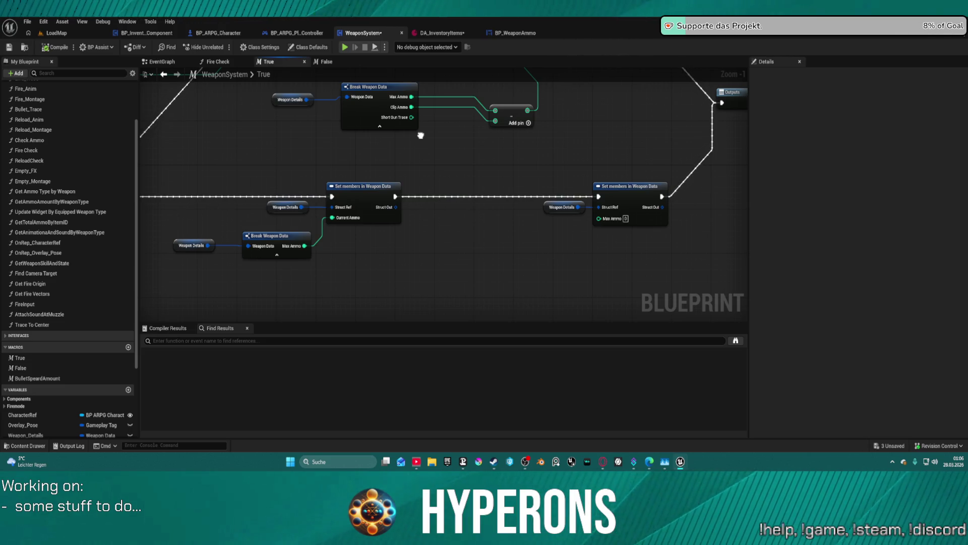
{"action": "mouse_move", "coordinate": [421, 135]}
{"action": "left_mouse_down"}
{"action": "mouse_move", "coordinate": [828, 149]}
{"action": "mouse_move", "coordinate": [819, 145]}
{"action": "left_mouse_up"}
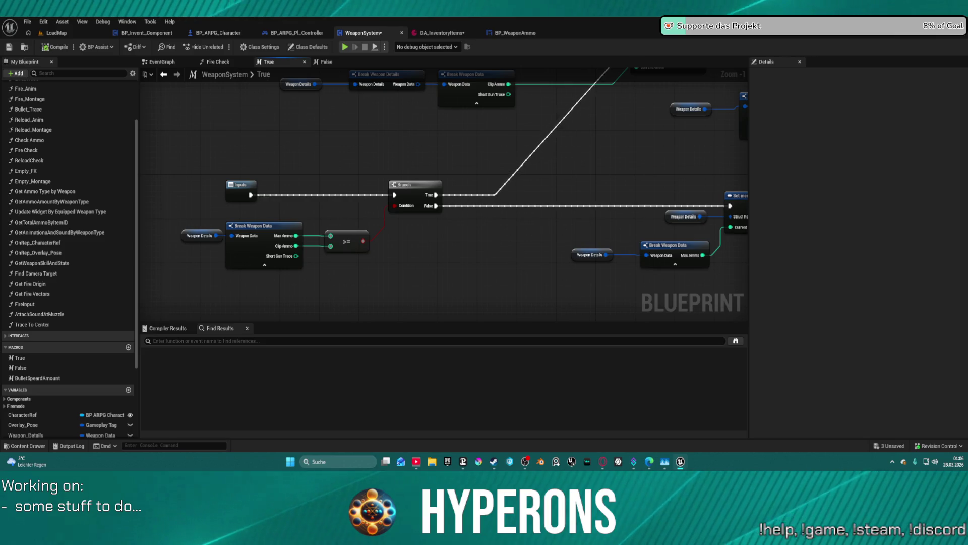
{"action": "mouse_move", "coordinate": [819, 145]}
{"action": "left_mouse_down"}
{"action": "mouse_move", "coordinate": [758, 263]}
{"action": "mouse_move", "coordinate": [739, 248]}
{"action": "mouse_move", "coordinate": [740, 183]}
{"action": "mouse_move", "coordinate": [621, 171]}
{"action": "mouse_move", "coordinate": [719, 198]}
{"action": "left_mouse_up"}
{"action": "scroll", "coordinate": [621, 171], "scroll_direction": "down", "scroll_amount": 1}
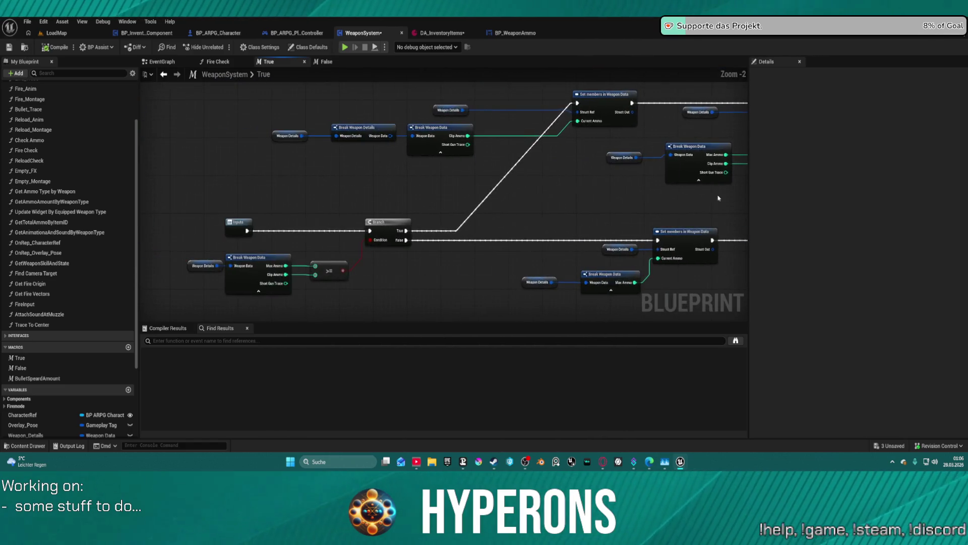
{"action": "left_click", "coordinate": [374, 224]}
{"action": "key", "text": "f"}
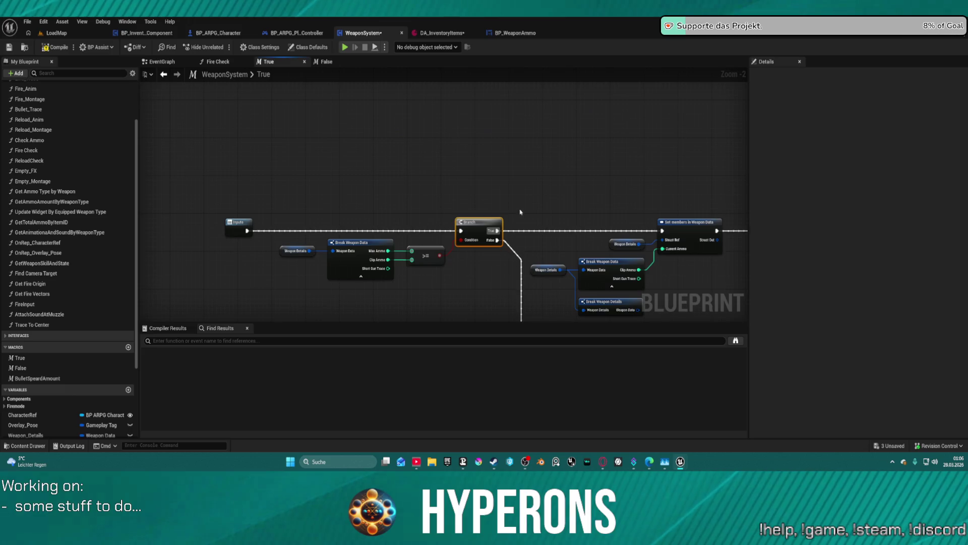
{"action": "mouse_move", "coordinate": [318, 101]}
{"action": "left_mouse_down"}
{"action": "mouse_move", "coordinate": [132, 50]}
{"action": "mouse_move", "coordinate": [271, 76]}
{"action": "mouse_move", "coordinate": [324, 115]}
{"action": "left_mouse_up"}
Step: In the False macro, select the Branch and Weapon Details nodes
{"action": "left_click", "coordinate": [327, 62]}
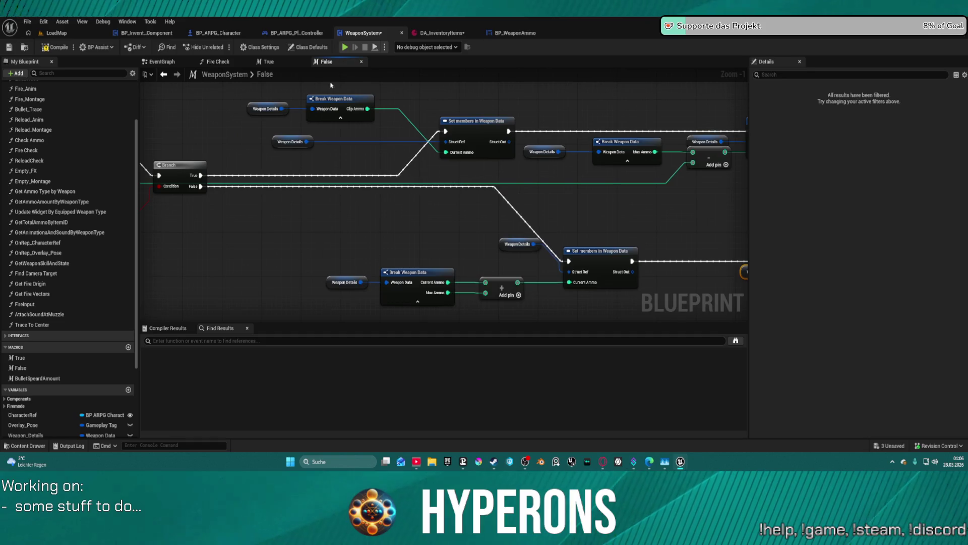
{"action": "left_click", "coordinate": [167, 176]}
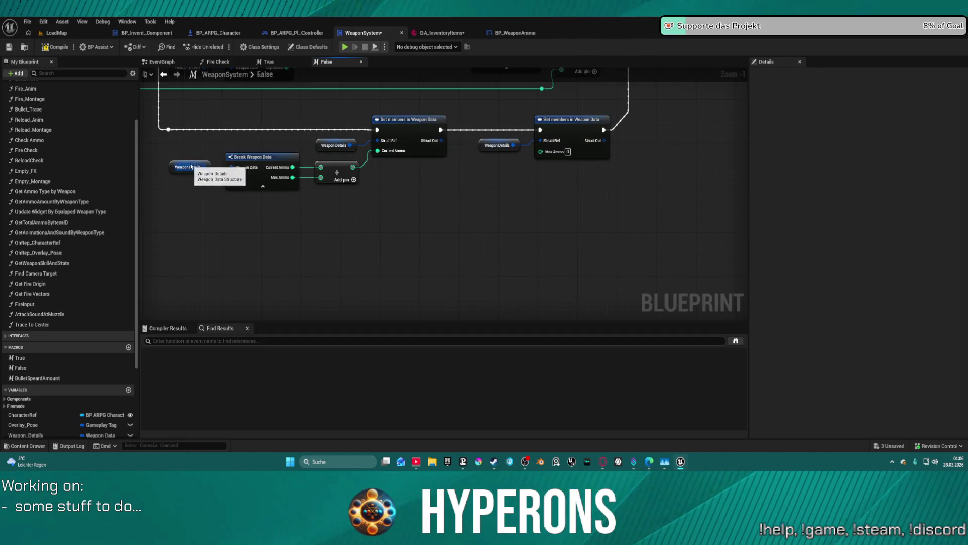
{"action": "left_click", "coordinate": [345, 146]}
{"action": "scroll", "coordinate": [345, 145], "scroll_direction": "down", "scroll_amount": 4}
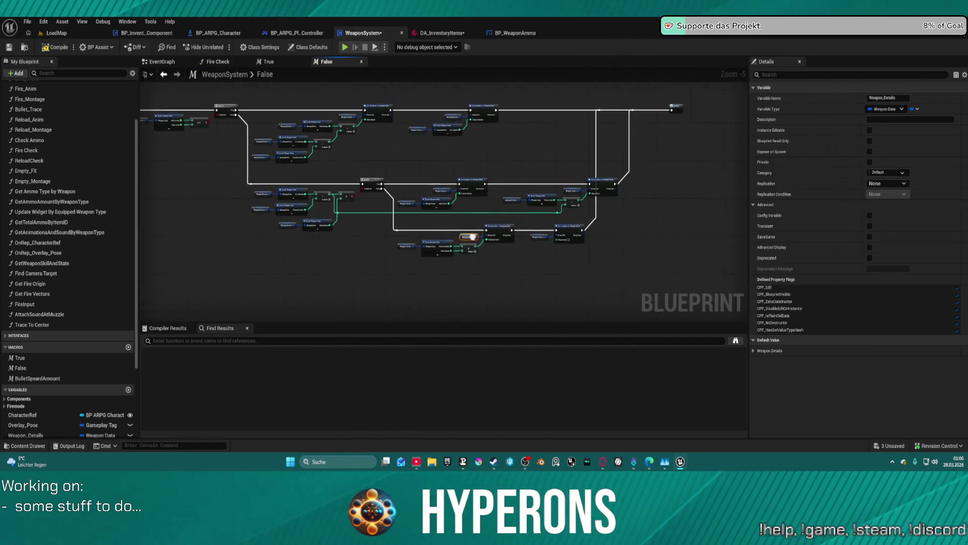
{"action": "scroll", "coordinate": [479, 180], "scroll_direction": "up", "scroll_amount": 3}
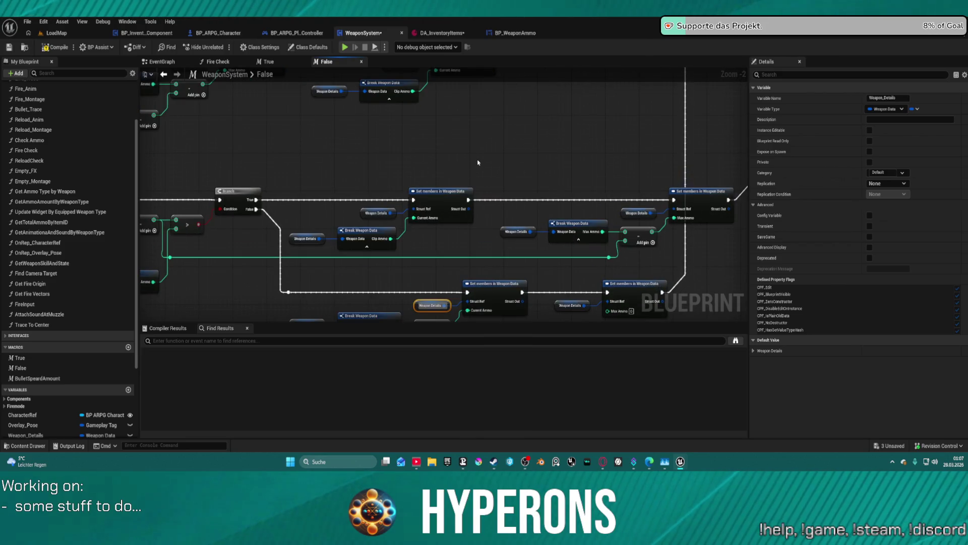
Step: In Fire Check, run the second Branch from the first Branch's True output and align it
{"action": "left_click", "coordinate": [218, 61]}
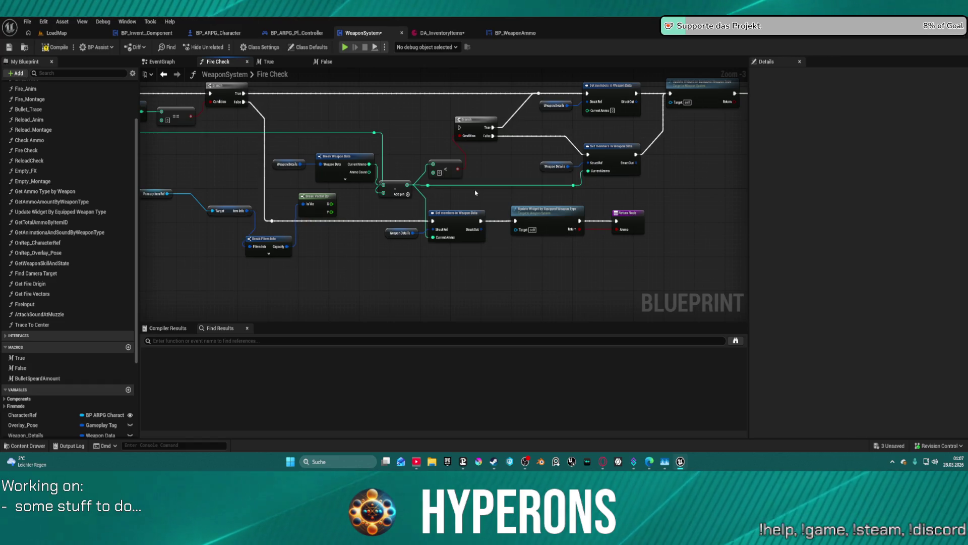
{"action": "left_click_drag", "start_coordinate": [490, 159], "coordinate": [545, 220]}
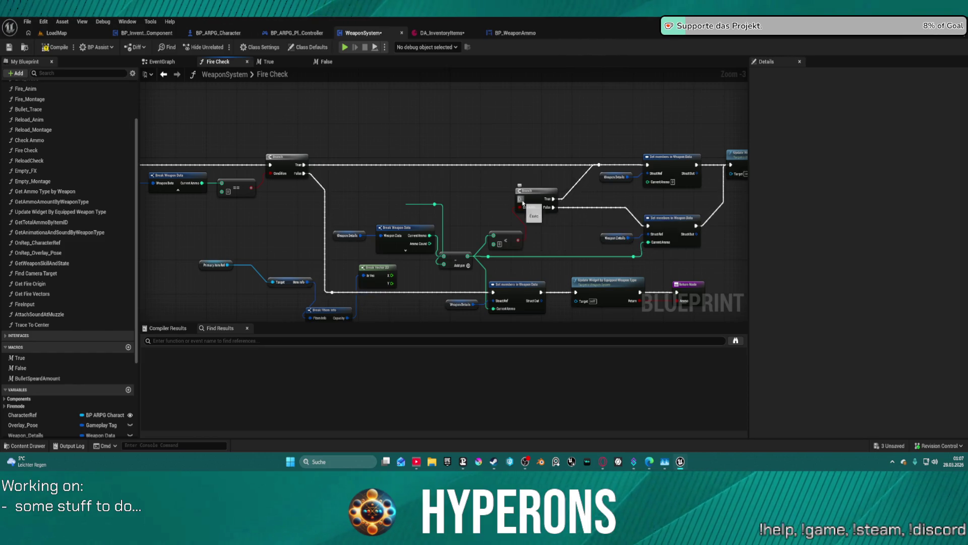
{"action": "mouse_move", "coordinate": [523, 201]}
{"action": "left_mouse_down"}
{"action": "mouse_move", "coordinate": [429, 166]}
{"action": "mouse_move", "coordinate": [303, 164]}
{"action": "left_mouse_up"}
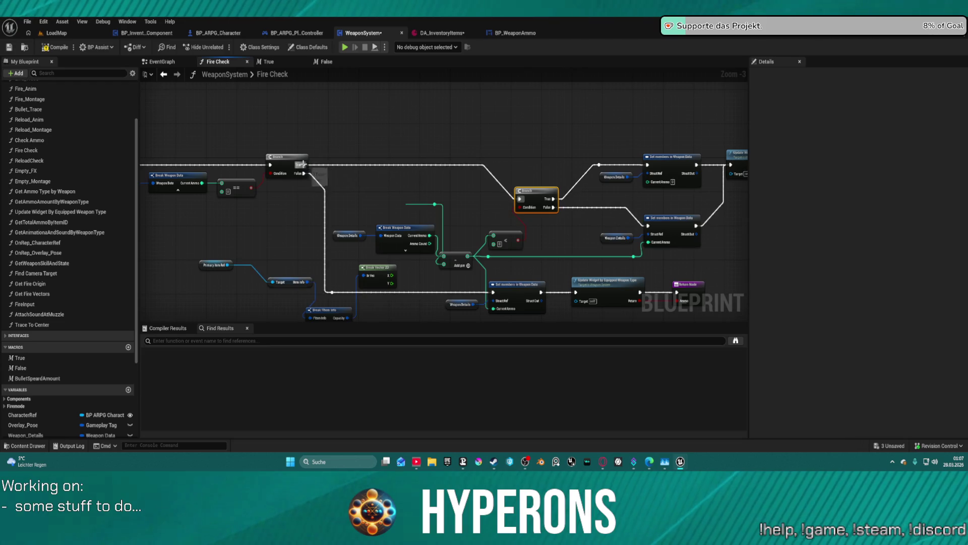
{"action": "left_click_drag", "start_coordinate": [534, 199], "coordinate": [542, 165]}
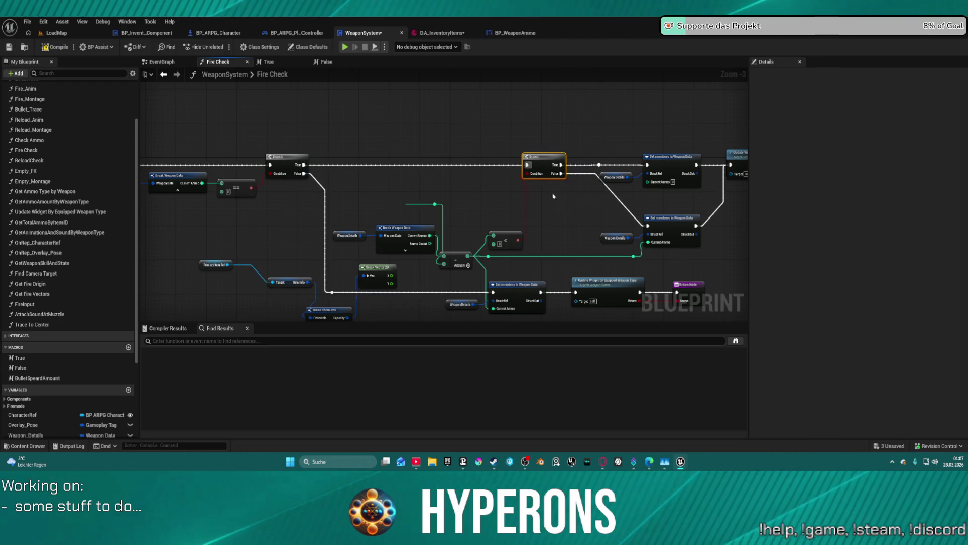
{"action": "left_click", "coordinate": [283, 157]}
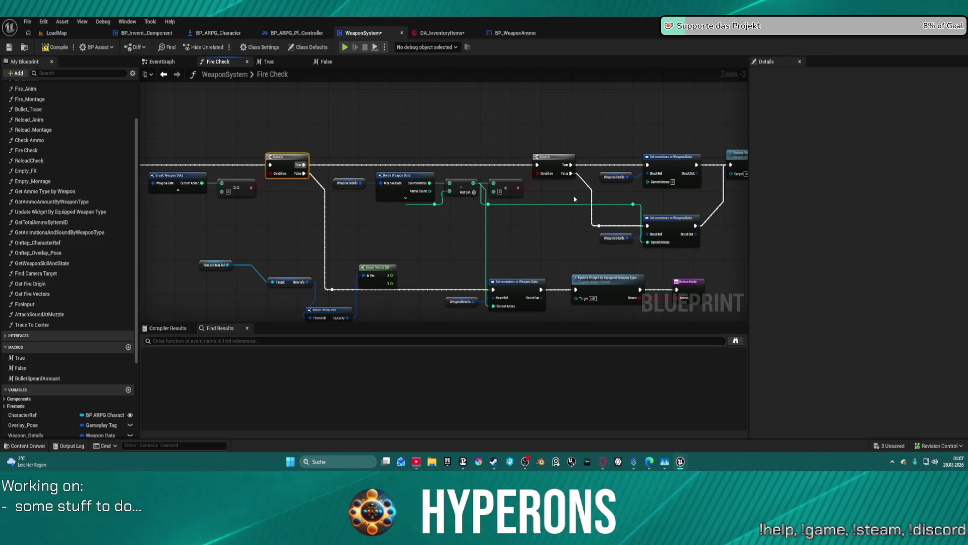
Step: Open the Update Widget By Equipped Weapon Type function and look over its node groups
{"action": "mouse_move", "coordinate": [402, 148]}
{"action": "left_mouse_down"}
{"action": "mouse_move", "coordinate": [666, 150]}
{"action": "mouse_move", "coordinate": [305, 128]}
{"action": "left_mouse_up"}
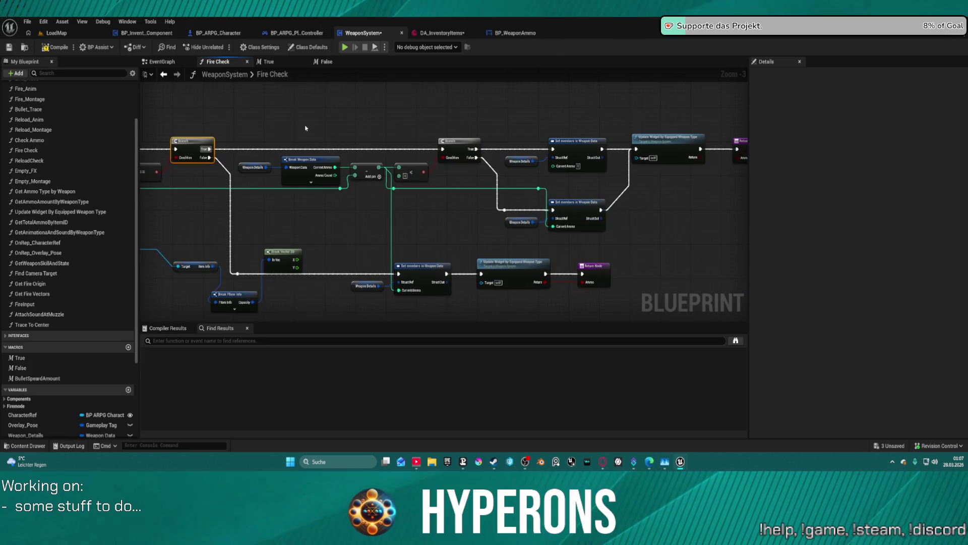
{"action": "left_click_drag", "start_coordinate": [417, 112], "coordinate": [315, 113]}
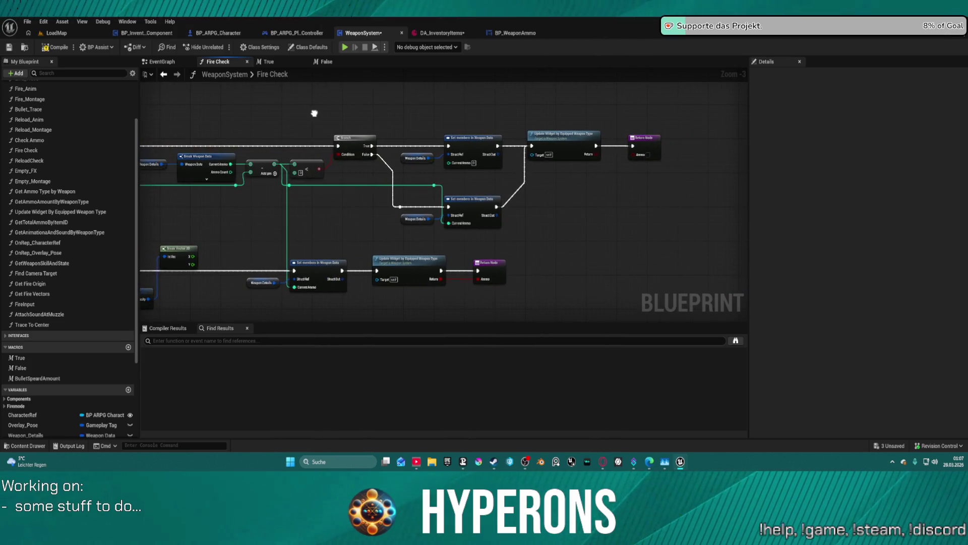
{"action": "scroll", "coordinate": [436, 205], "scroll_direction": "up", "scroll_amount": 3}
{"action": "double_click", "coordinate": [385, 219]}
{"action": "scroll", "coordinate": [470, 142], "scroll_direction": "up", "scroll_amount": 2}
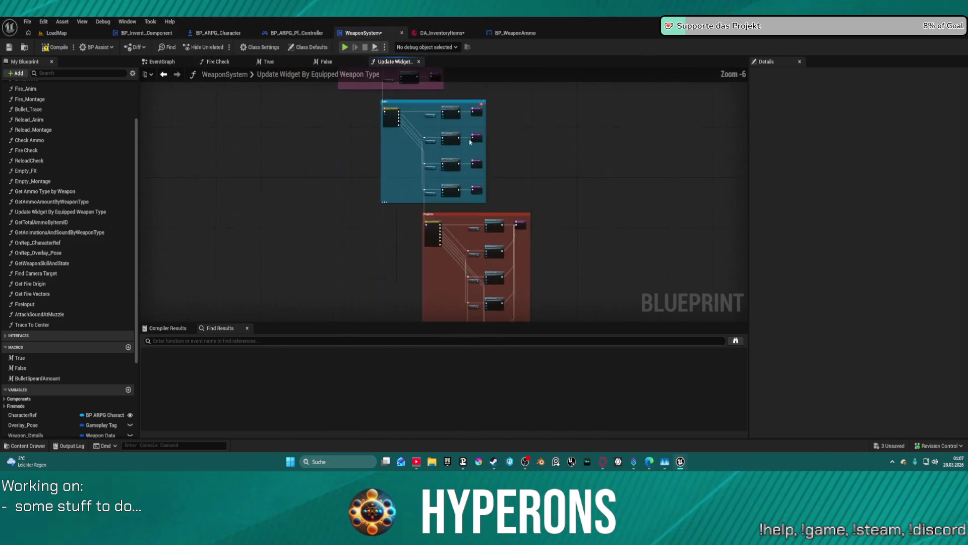
{"action": "scroll", "coordinate": [470, 142], "scroll_direction": "up", "scroll_amount": 5}
{"action": "scroll", "coordinate": [425, 165], "scroll_direction": "down", "scroll_amount": 8}
{"action": "mouse_move", "coordinate": [425, 165]}
{"action": "left_mouse_down"}
{"action": "mouse_move", "coordinate": [439, 101]}
{"action": "mouse_move", "coordinate": [514, 81]}
{"action": "mouse_move", "coordinate": [398, 166]}
{"action": "mouse_move", "coordinate": [391, 74]}
{"action": "left_mouse_up"}
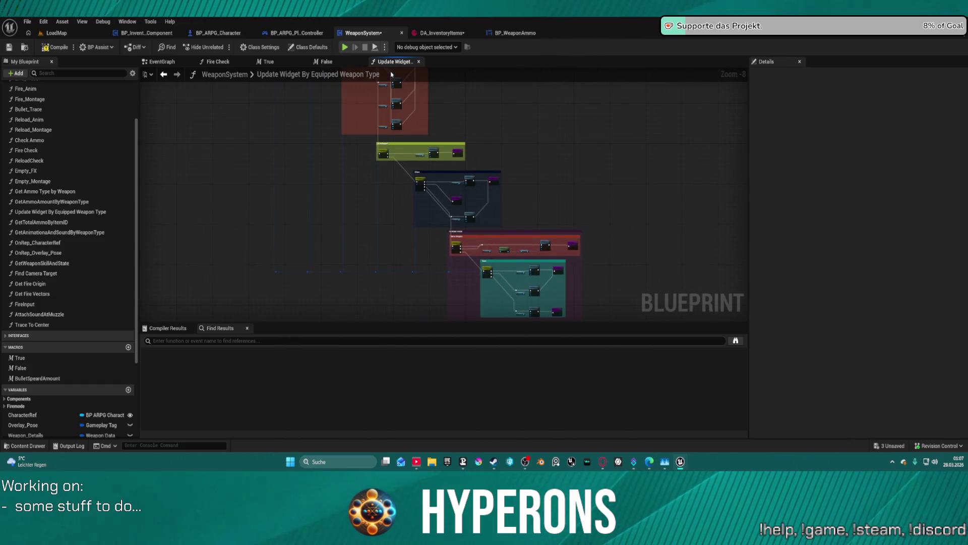
{"action": "left_click", "coordinate": [159, 63]}
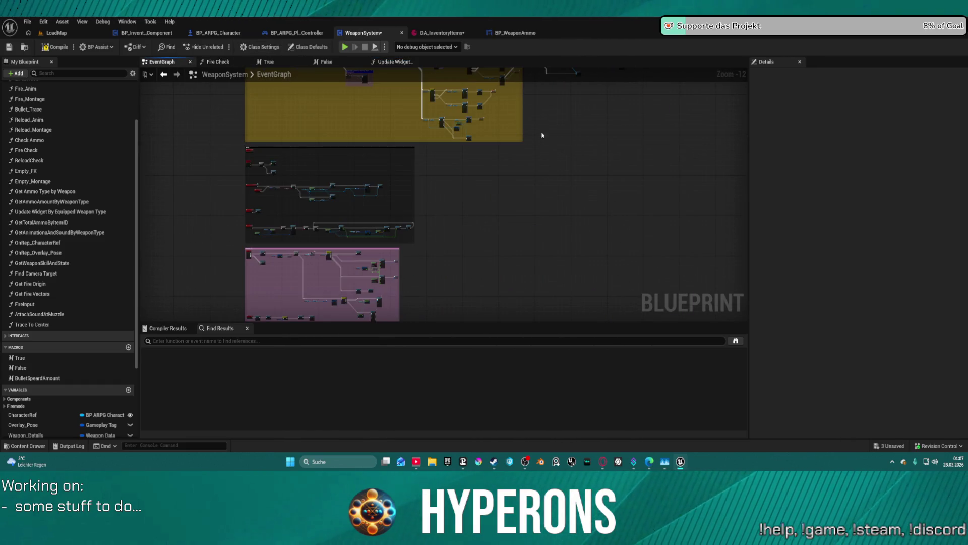
Step: Select and frame the Branch, NOT and both Set Weapon Visible nodes
{"action": "scroll", "coordinate": [568, 214], "scroll_direction": "up", "scroll_amount": 10}
{"action": "scroll", "coordinate": [493, 195], "scroll_direction": "down", "scroll_amount": 2}
{"action": "mouse_move", "coordinate": [494, 196]}
{"action": "left_mouse_down"}
{"action": "mouse_move", "coordinate": [502, 147]}
{"action": "mouse_move", "coordinate": [657, 107]}
{"action": "left_mouse_up"}
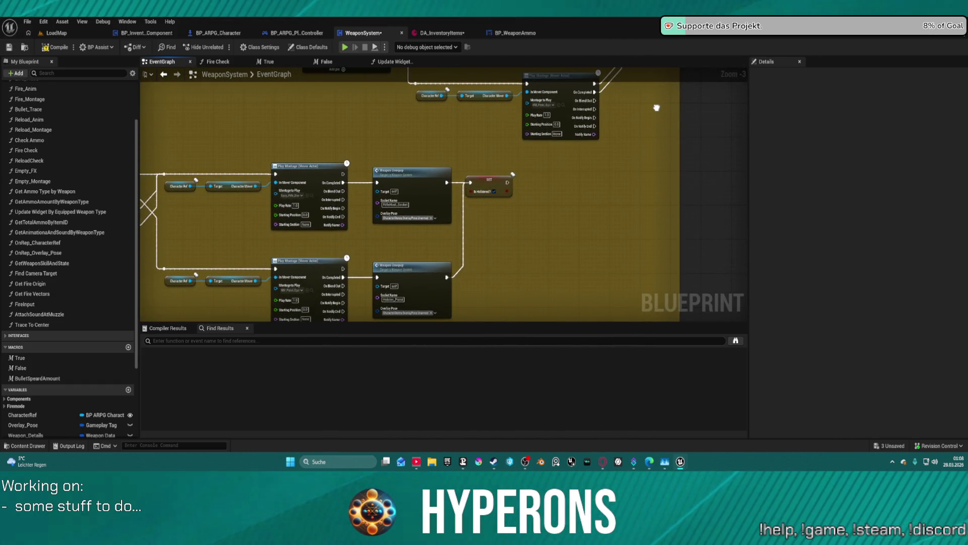
{"action": "mouse_move", "coordinate": [656, 107]}
{"action": "left_mouse_down"}
{"action": "mouse_move", "coordinate": [352, 162]}
{"action": "mouse_move", "coordinate": [250, 276]}
{"action": "left_mouse_up"}
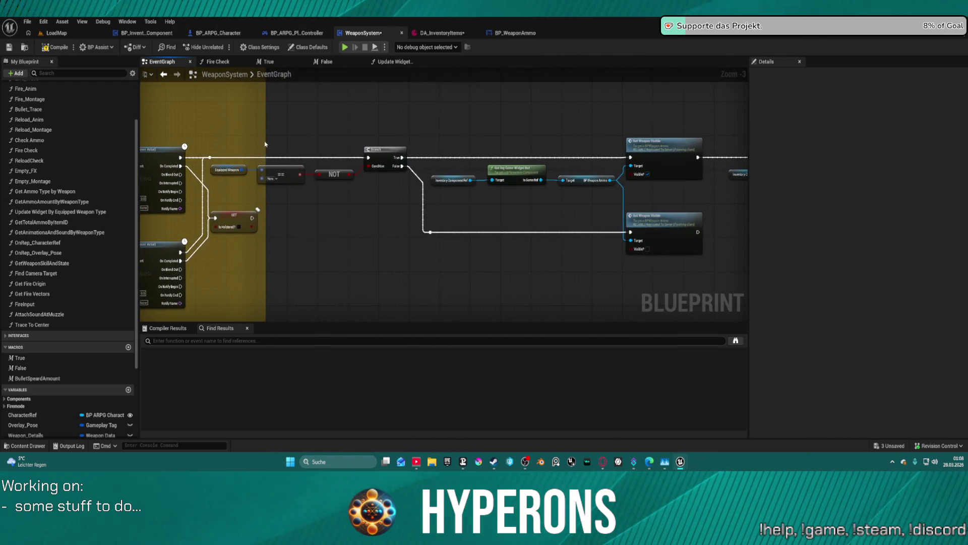
{"action": "left_click", "coordinate": [210, 158]}
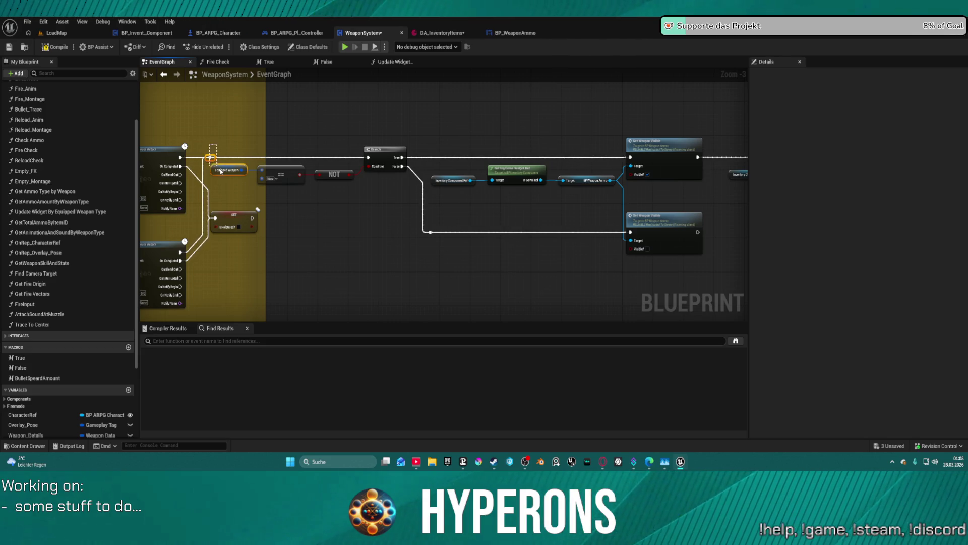
{"action": "mouse_move", "coordinate": [275, 172]}
{"action": "left_mouse_down"}
{"action": "mouse_move", "coordinate": [713, 183]}
{"action": "mouse_move", "coordinate": [698, 184]}
{"action": "left_mouse_up"}
{"action": "mouse_move", "coordinate": [249, 206]}
{"action": "left_mouse_down"}
{"action": "mouse_move", "coordinate": [649, 223]}
{"action": "mouse_move", "coordinate": [312, 226]}
{"action": "left_mouse_up"}
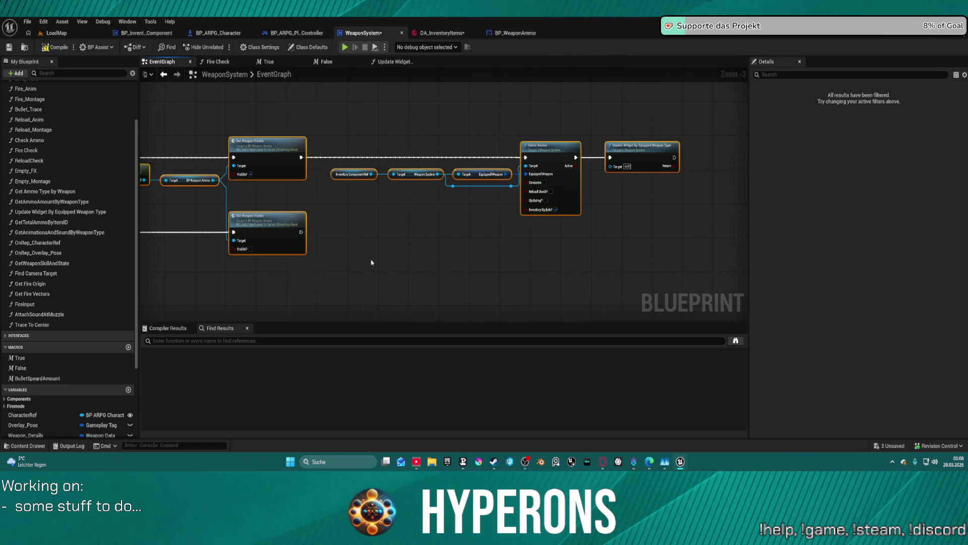
{"action": "scroll", "coordinate": [388, 126], "scroll_direction": "down", "scroll_amount": 4}
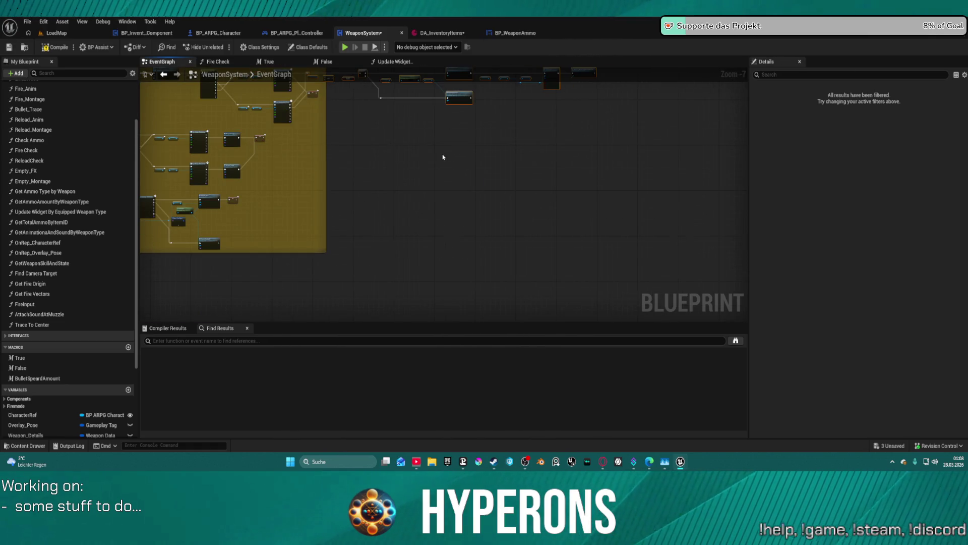
{"action": "key", "text": "f"}
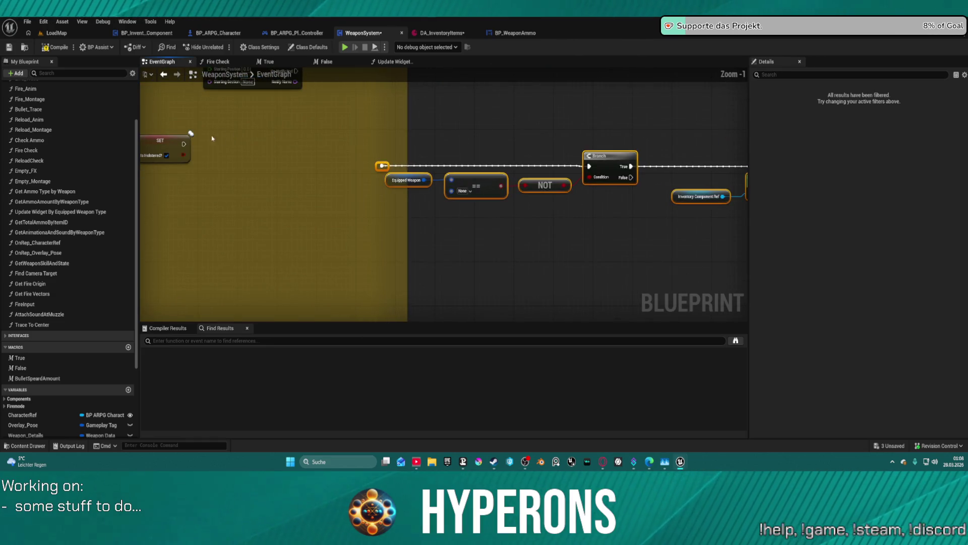
Step: Move SET IsHolstered into the yellow comment and wire the lower Weapon Unequip path into the Branch
{"action": "mouse_move", "coordinate": [180, 145]}
{"action": "left_mouse_down"}
{"action": "mouse_move", "coordinate": [375, 161]}
{"action": "mouse_move", "coordinate": [268, 155]}
{"action": "left_mouse_up"}
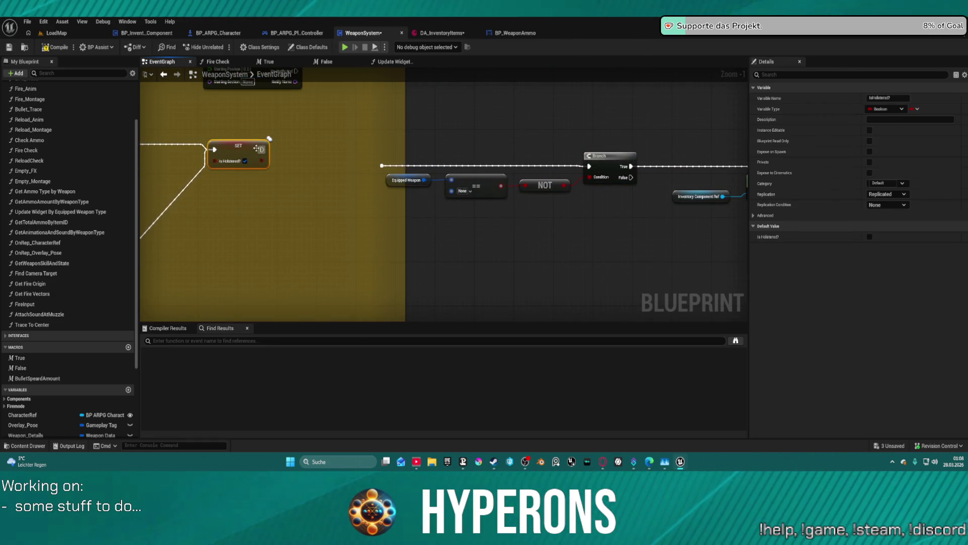
{"action": "scroll", "coordinate": [407, 145], "scroll_direction": "down", "scroll_amount": 1}
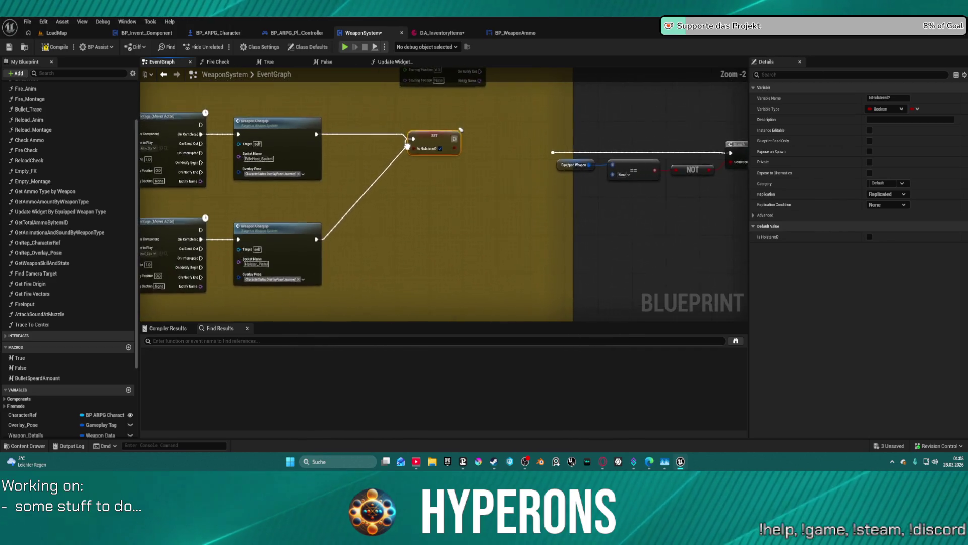
{"action": "mouse_move", "coordinate": [171, 127]}
{"action": "left_mouse_down"}
{"action": "mouse_move", "coordinate": [525, 154]}
{"action": "mouse_move", "coordinate": [324, 216]}
{"action": "mouse_move", "coordinate": [172, 231]}
{"action": "left_mouse_up"}
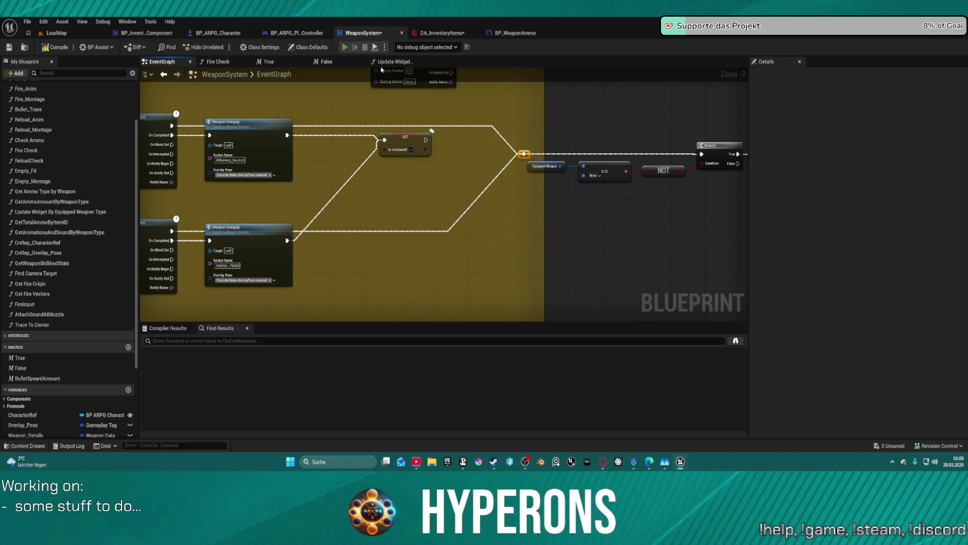
{"action": "key", "text": "i"}
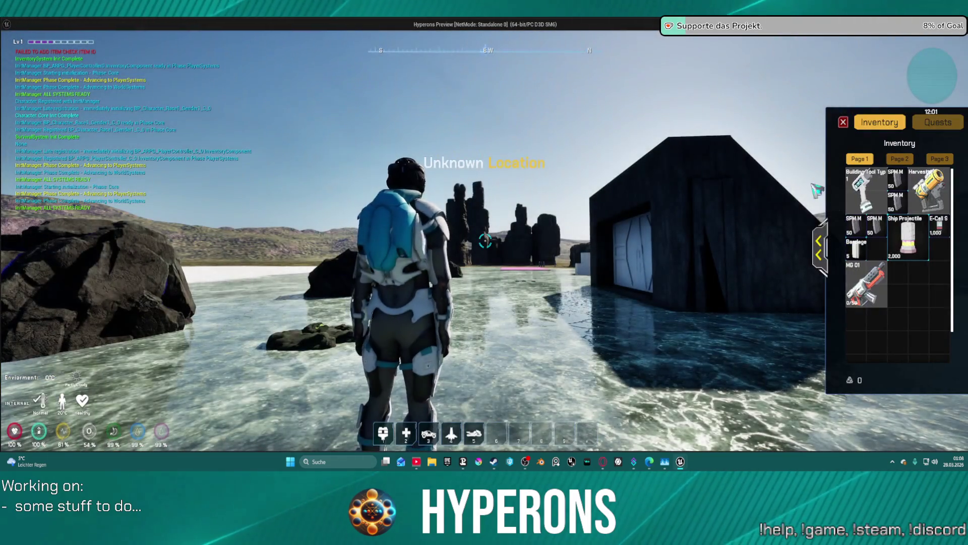
Step: Swap between MG 01 and the Harvester pistol in the inventory, comparing ammo, then close it
{"action": "right_click", "coordinate": [866, 292]}
{"action": "right_click", "coordinate": [929, 192]}
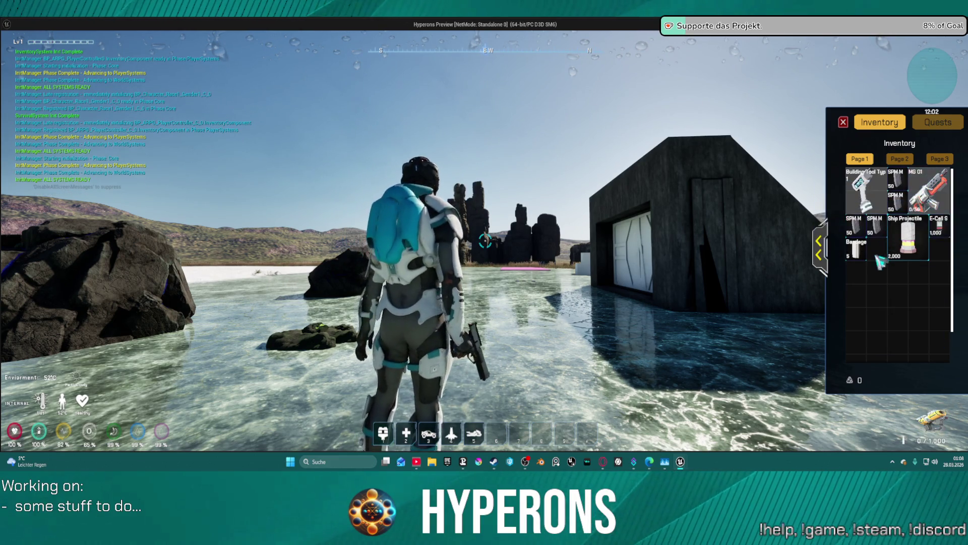
{"action": "right_click", "coordinate": [929, 194]}
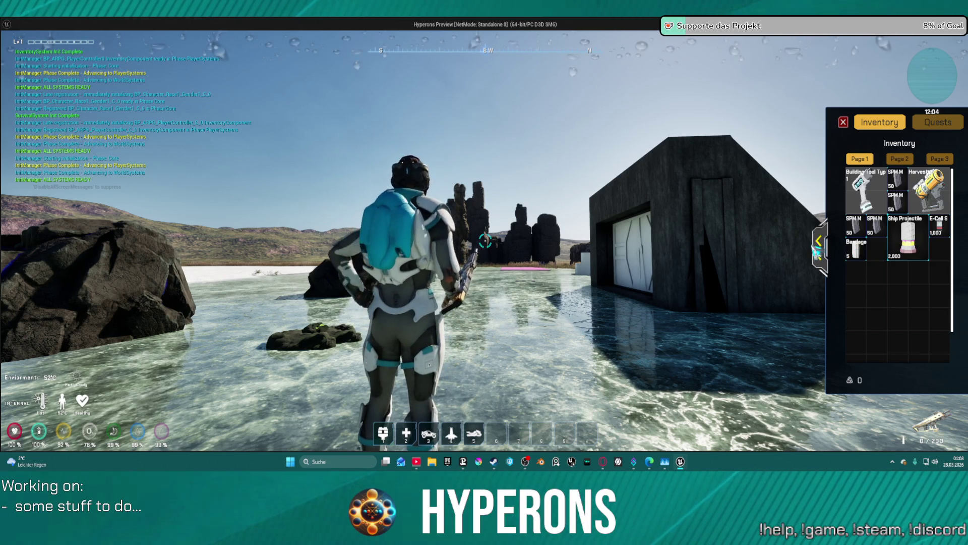
{"action": "right_click", "coordinate": [930, 192]}
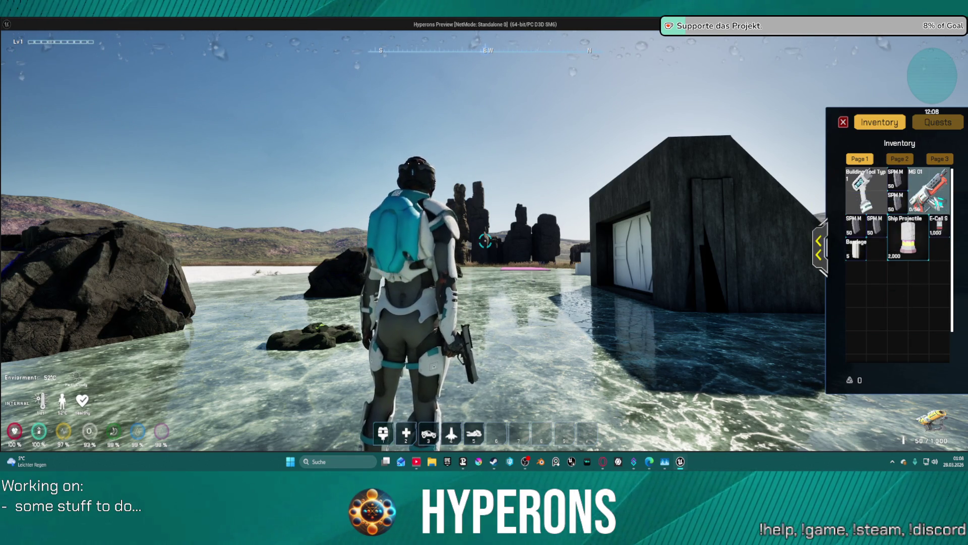
{"action": "left_click", "coordinate": [927, 190]}
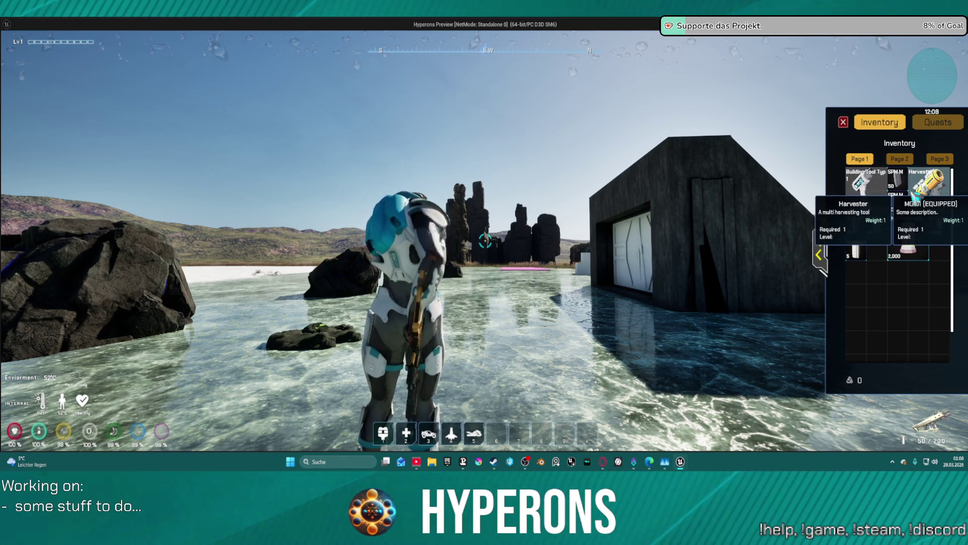
{"action": "left_click", "coordinate": [916, 194]}
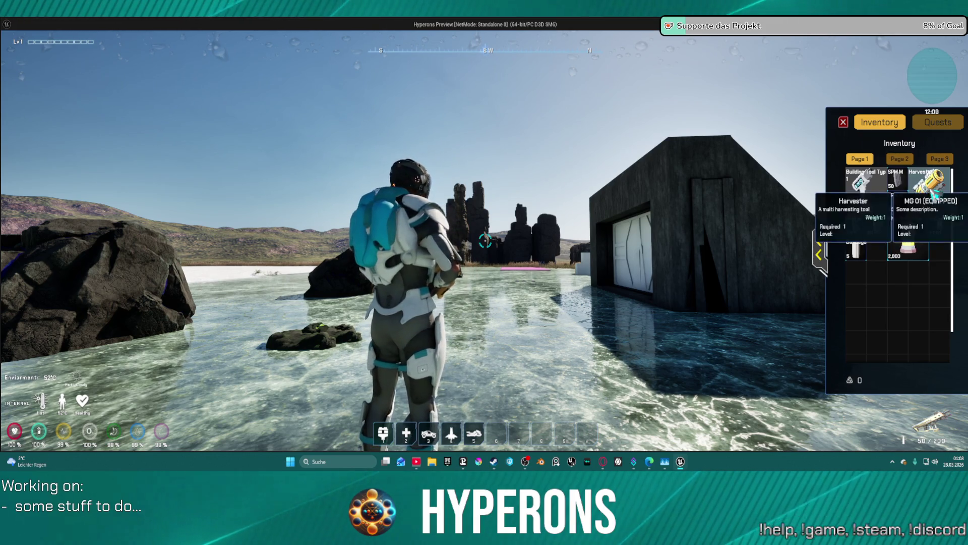
{"action": "left_click", "coordinate": [843, 122]}
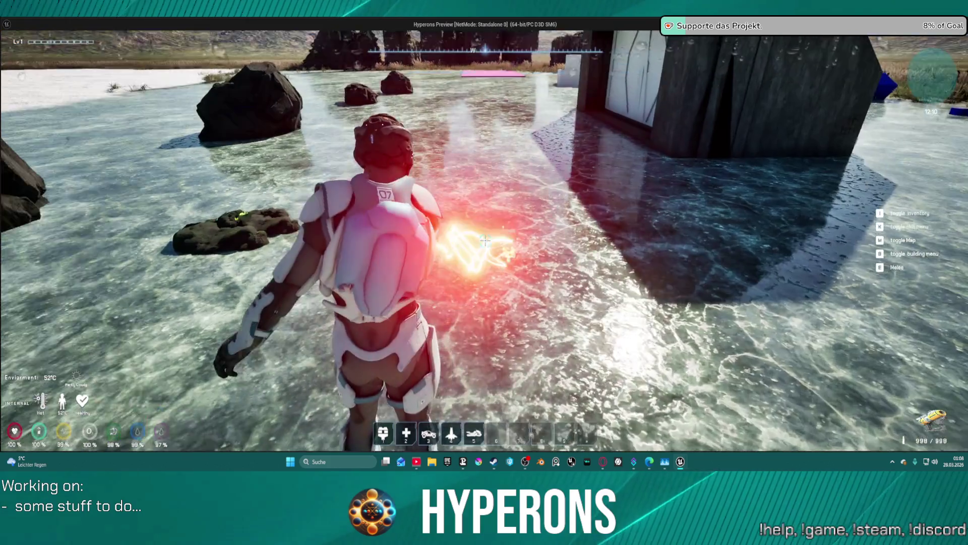
{"action": "left_click", "coordinate": [484, 241]}
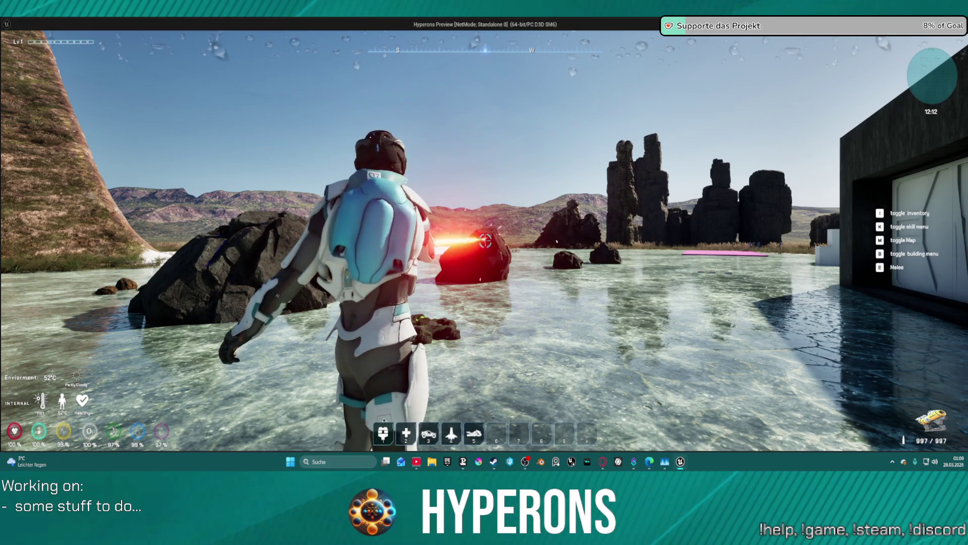
Step: Fire the mining beam at the red rock, dropping ammo to 944/944, then stop play
{"action": "key", "text": "w"}
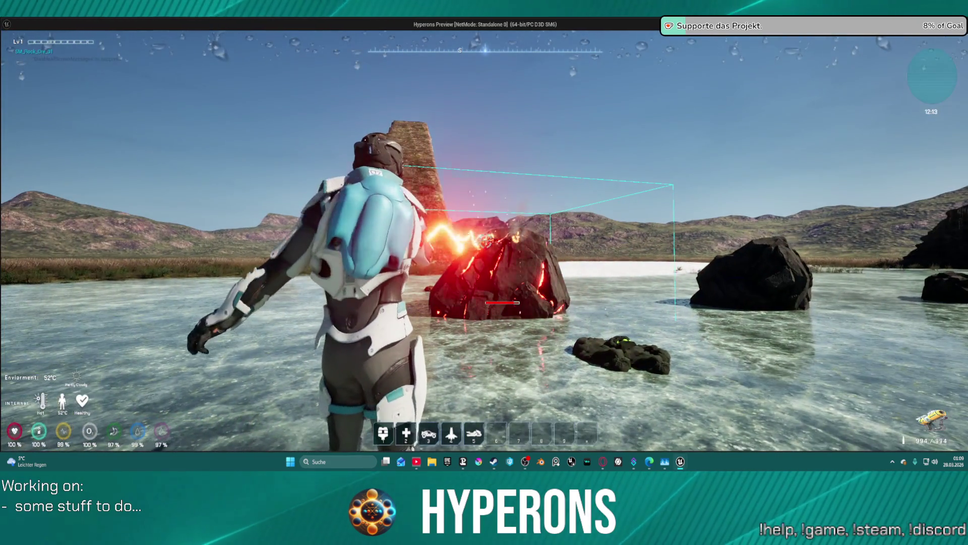
{"action": "key", "text": "w"}
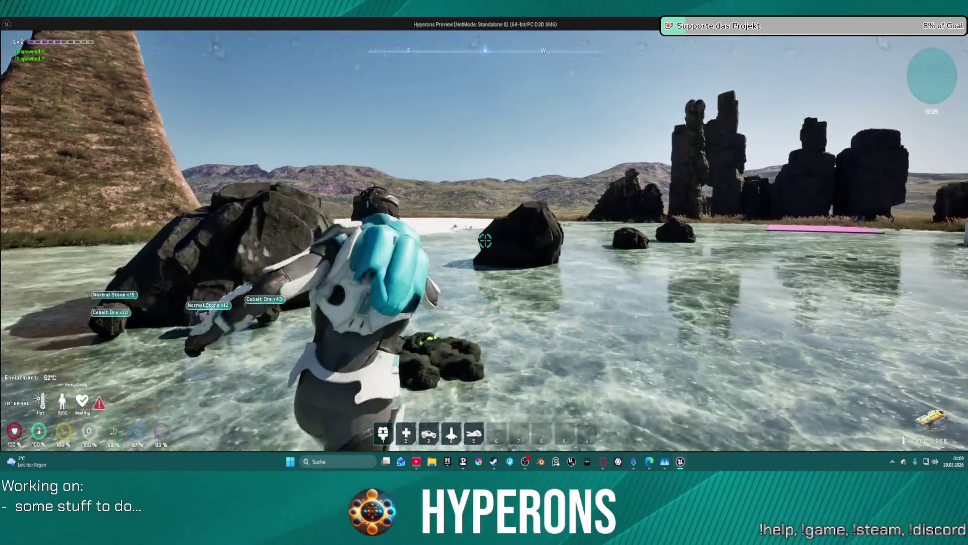
{"action": "left_click", "coordinate": [486, 240]}
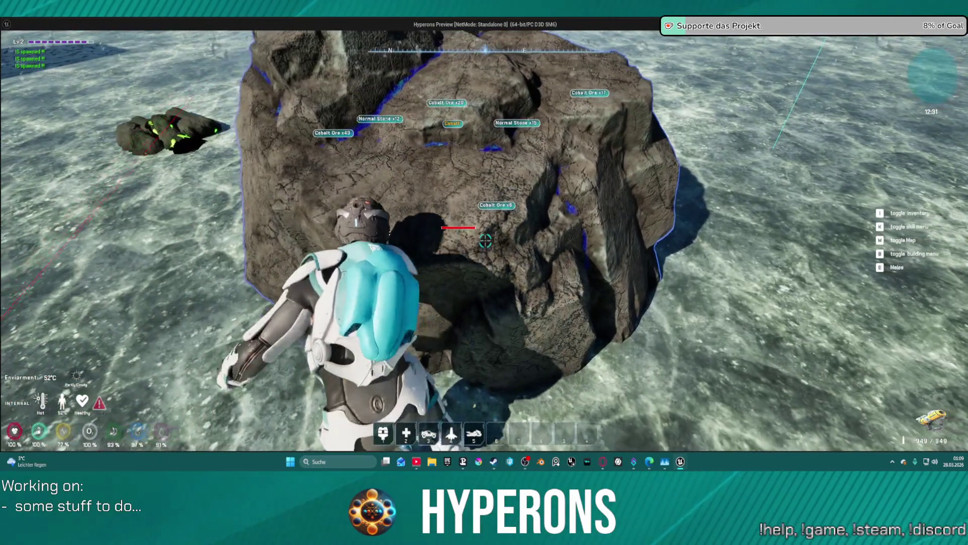
{"action": "key", "text": "space"}
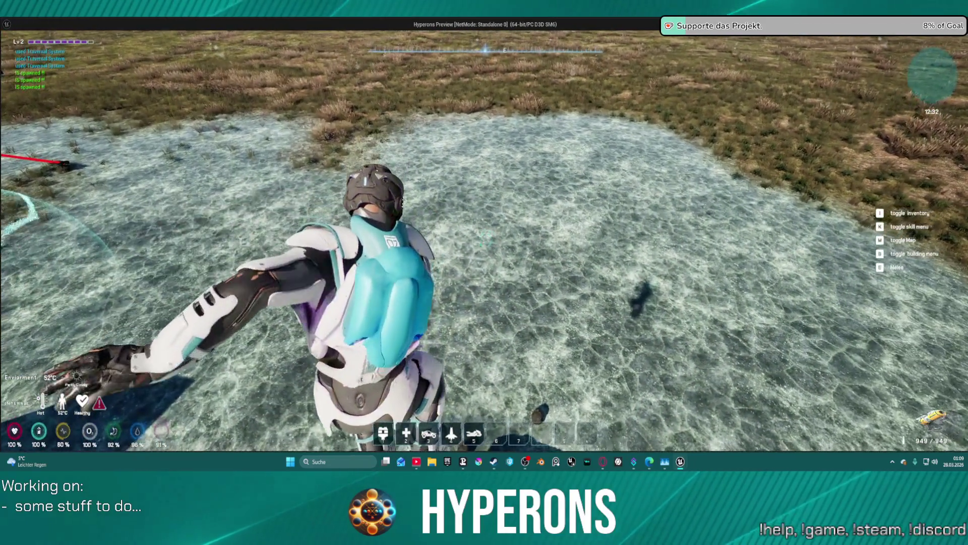
{"action": "key", "text": "w"}
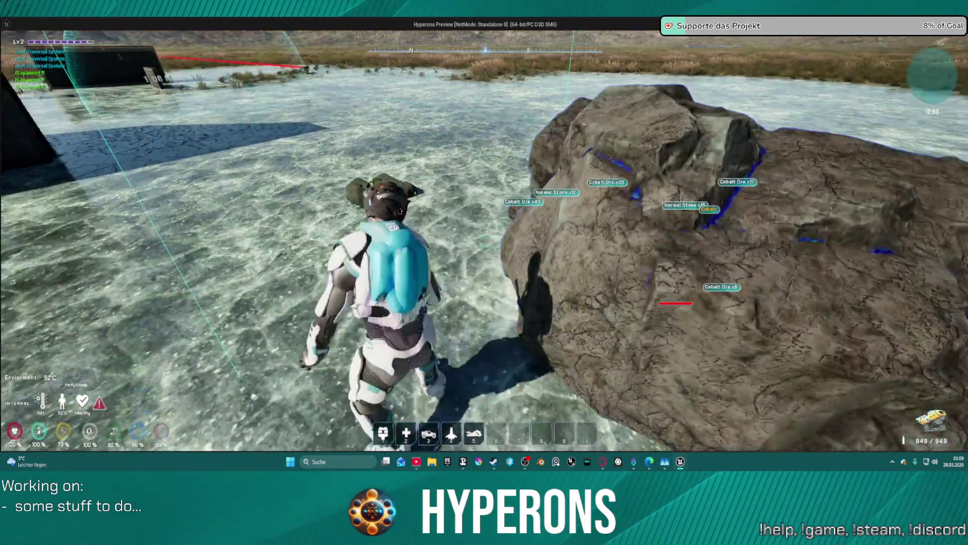
{"action": "key", "text": "w"}
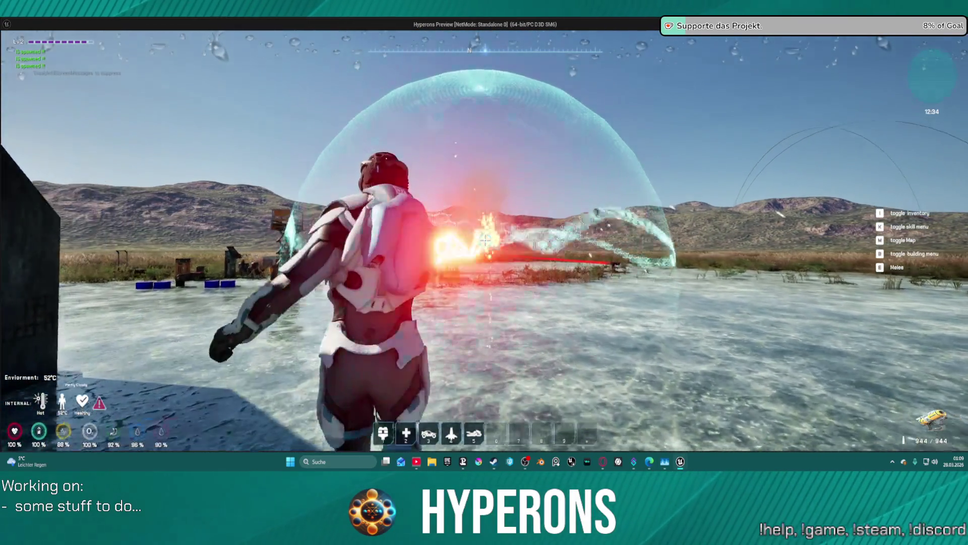
{"action": "key", "text": "Escape"}
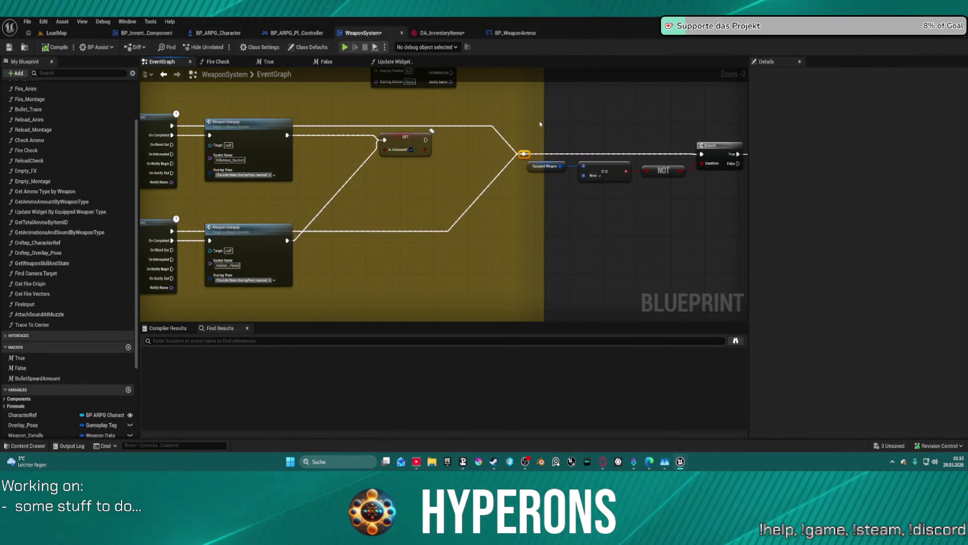
{"action": "scroll", "coordinate": [534, 106], "scroll_direction": "down", "scroll_amount": 3}
{"action": "scroll", "coordinate": [532, 114], "scroll_direction": "up", "scroll_amount": 5}
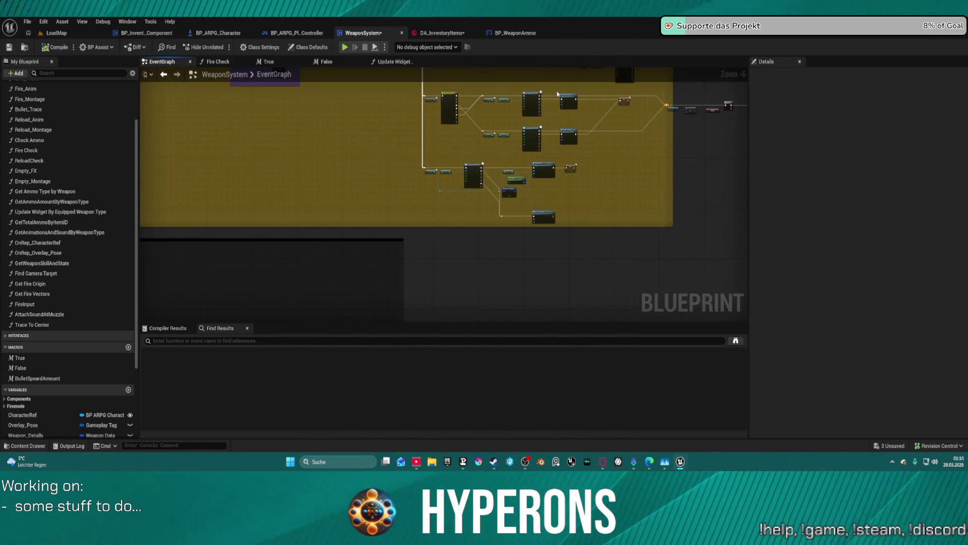
{"action": "mouse_move", "coordinate": [567, 173]}
{"action": "left_mouse_down"}
{"action": "mouse_move", "coordinate": [538, 197]}
{"action": "mouse_move", "coordinate": [177, 238]}
{"action": "mouse_move", "coordinate": [468, 168]}
{"action": "left_mouse_up"}
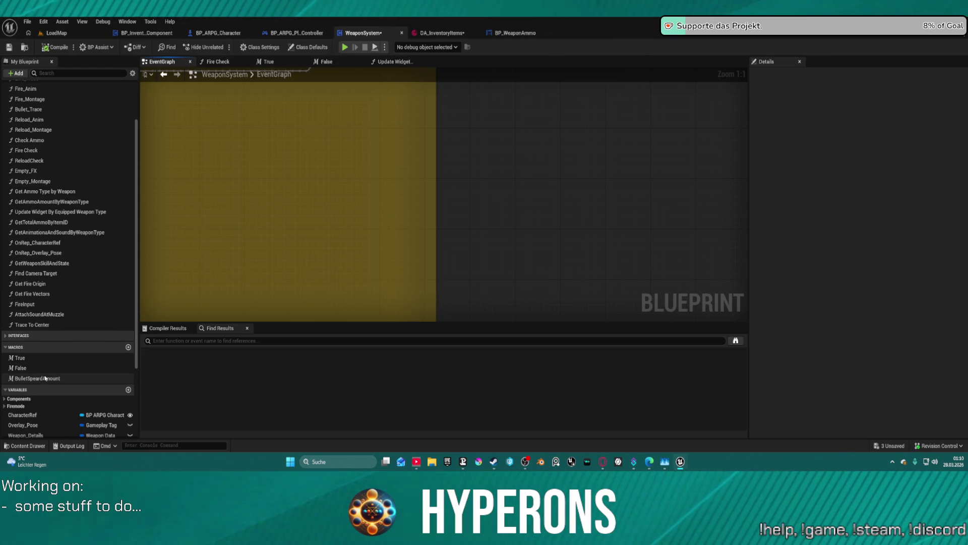
{"action": "scroll", "coordinate": [52, 141], "scroll_direction": "up", "scroll_amount": 3}
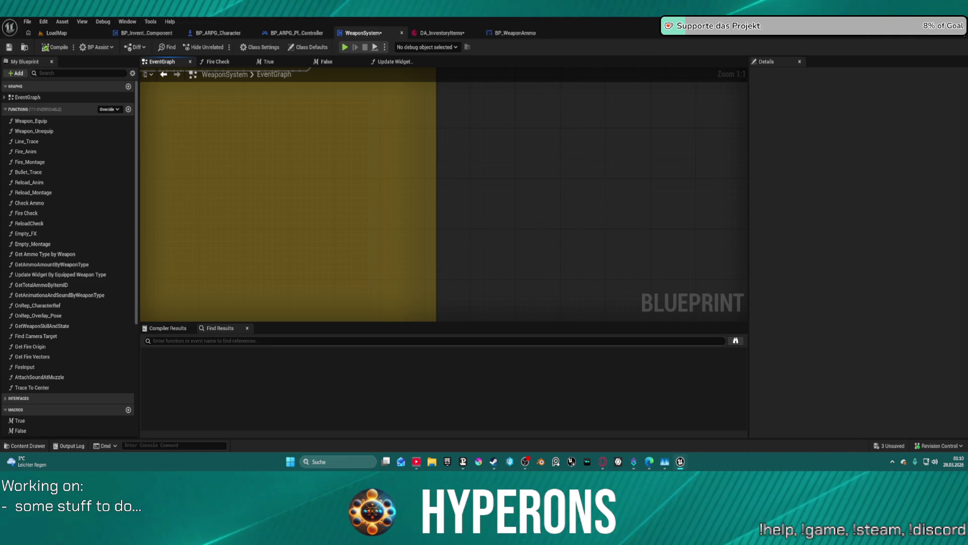
{"action": "key", "text": "Home"}
{"action": "scroll", "coordinate": [340, 149], "scroll_direction": "up", "scroll_amount": 8}
{"action": "left_click_drag", "start_coordinate": [339, 149], "coordinate": [650, 129]}
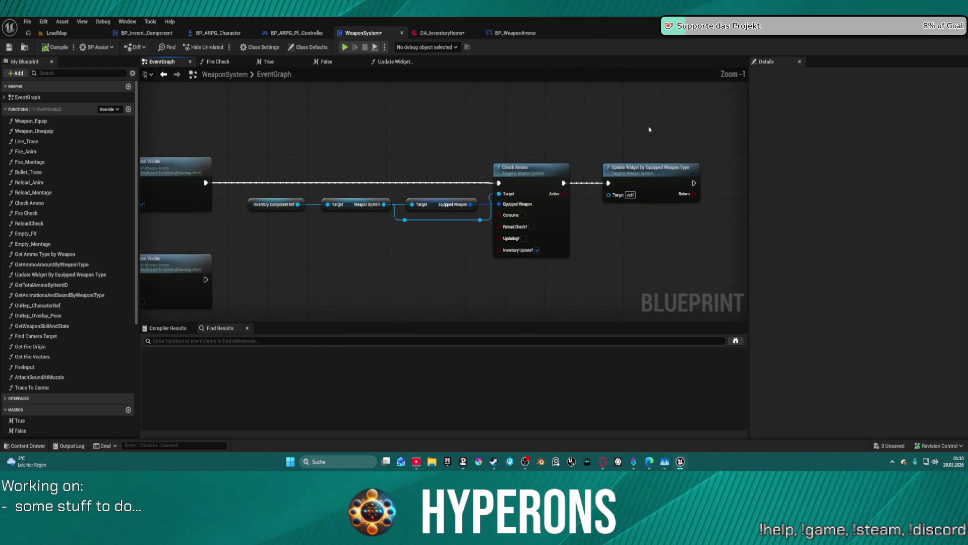
Step: Open the Check Ammo, Get Ammo Amount by Weapon Type and Get Ammo Type by Weapon functions
{"action": "double_click", "coordinate": [522, 195]}
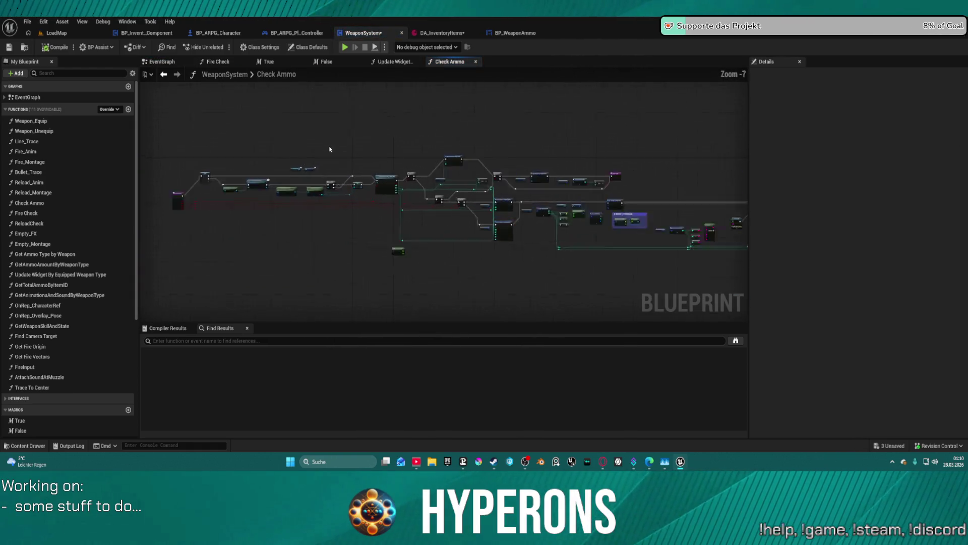
{"action": "left_click_drag", "start_coordinate": [434, 269], "coordinate": [324, 112]}
{"action": "double_click", "coordinate": [396, 101]}
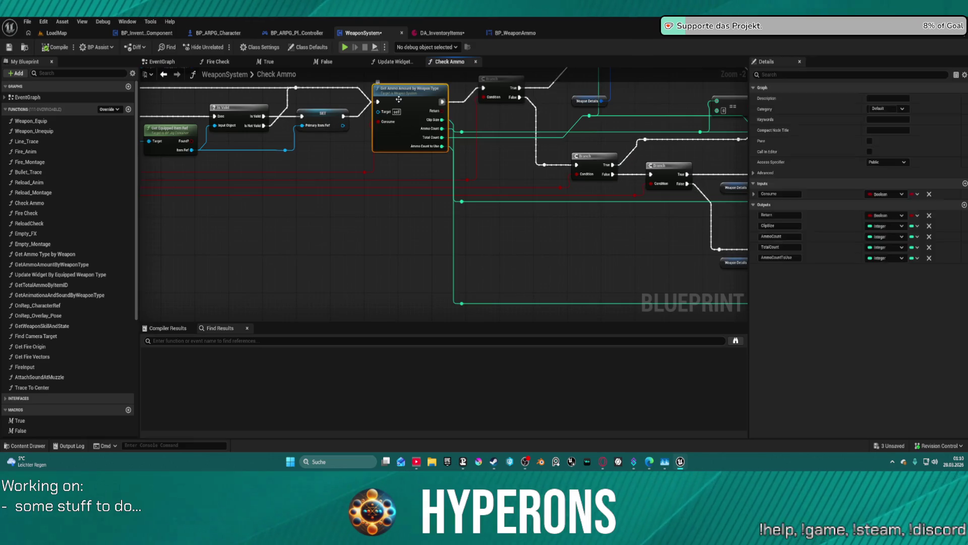
{"action": "scroll", "coordinate": [402, 173], "scroll_direction": "up", "scroll_amount": 8}
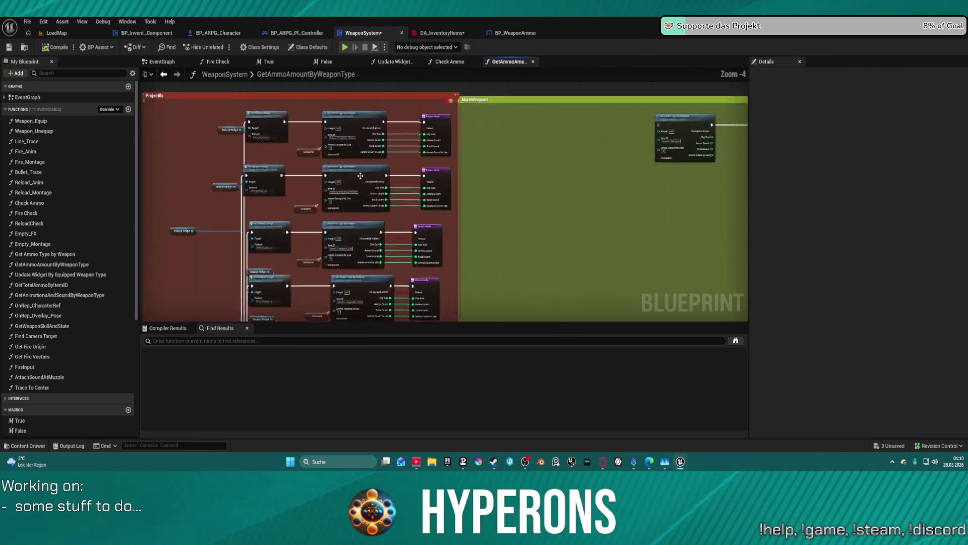
{"action": "double_click", "coordinate": [358, 183]}
{"action": "scroll", "coordinate": [357, 176], "scroll_direction": "up", "scroll_amount": 5}
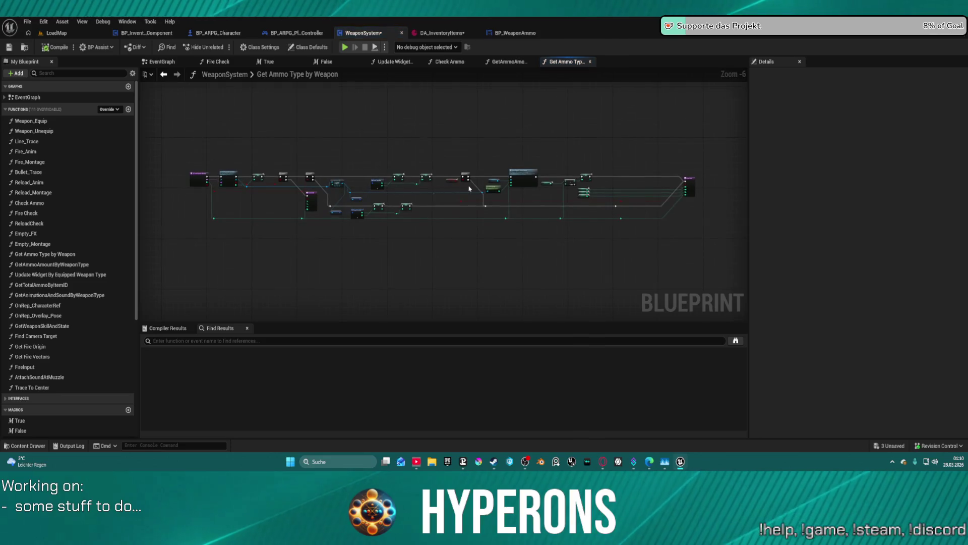
{"action": "right_click", "coordinate": [302, 123]}
{"action": "left_click_drag", "start_coordinate": [583, 84], "coordinate": [192, 97]}
{"action": "scroll", "coordinate": [185, 98], "scroll_direction": "down", "scroll_amount": 2}
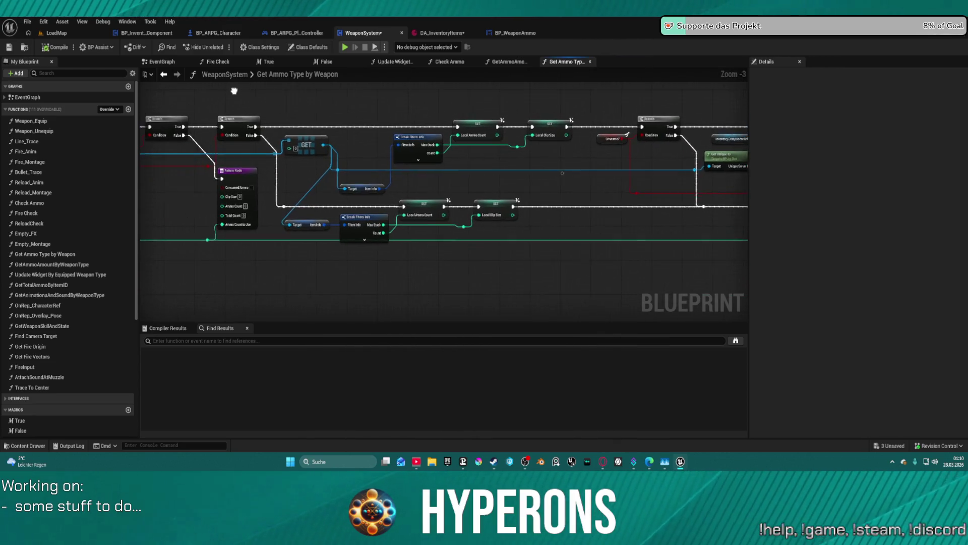
Step: Cycle through the open function tabs, framing Fire Check, ending on Update Widget By Equipped Weapon Type
{"action": "left_click", "coordinate": [393, 63]}
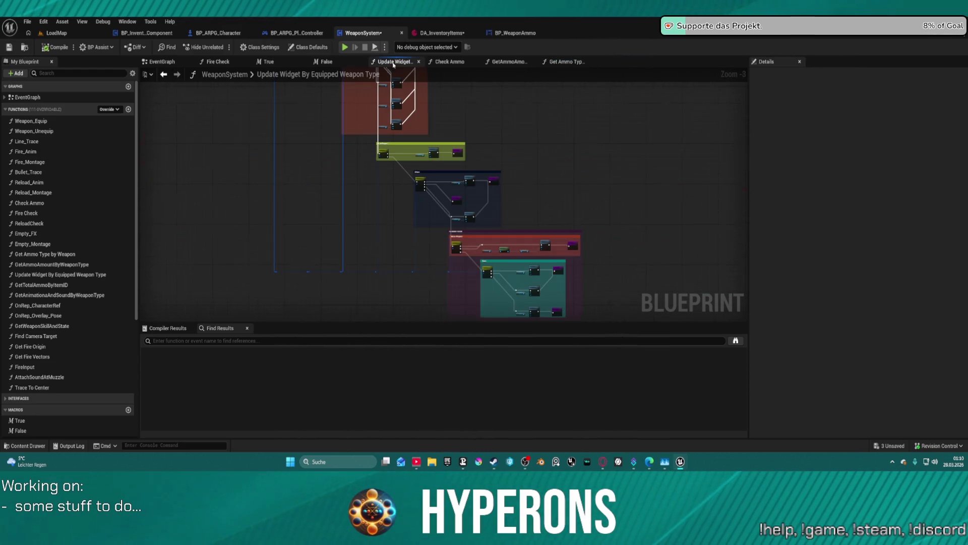
{"action": "left_click", "coordinate": [450, 62]}
{"action": "left_click", "coordinate": [509, 62]}
{"action": "left_click", "coordinate": [566, 61]}
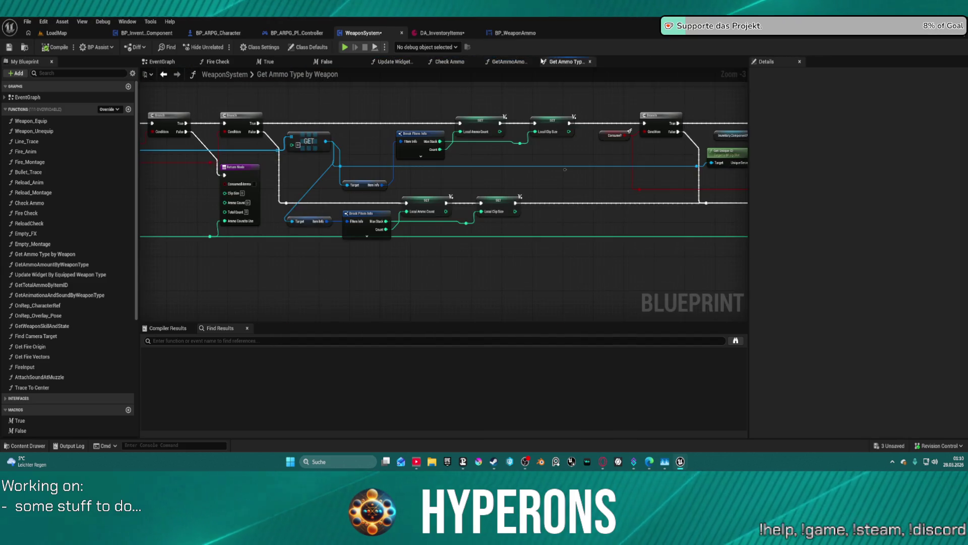
{"action": "left_click", "coordinate": [218, 62]}
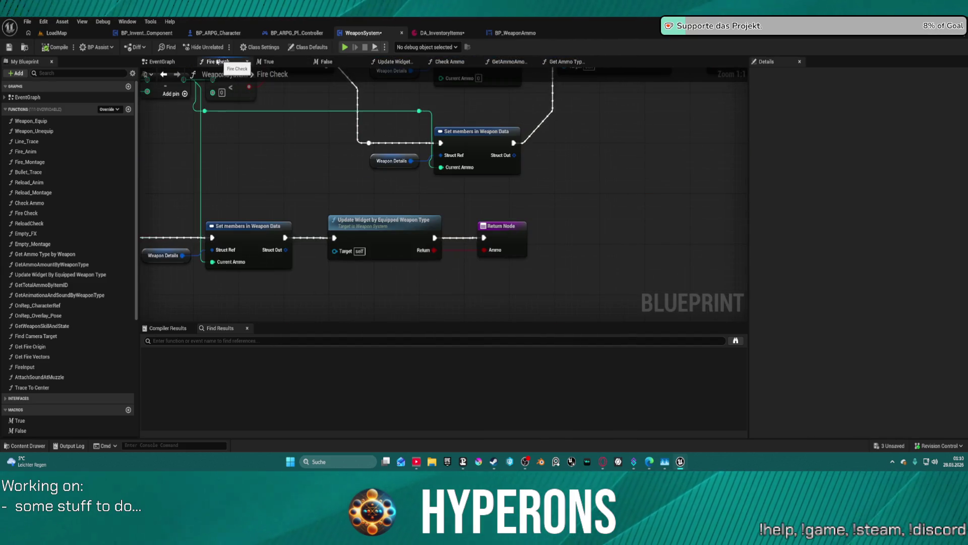
{"action": "key", "text": "Home"}
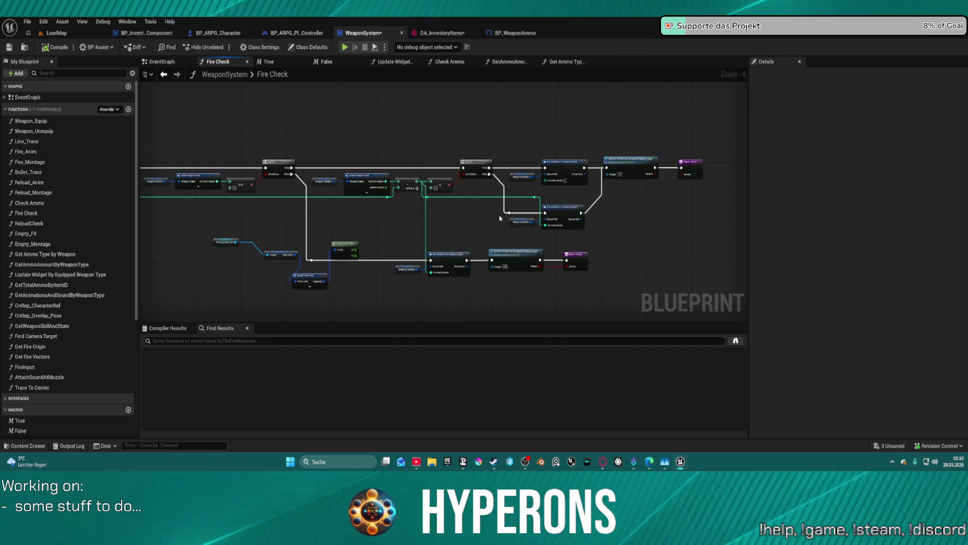
{"action": "left_click", "coordinate": [396, 61]}
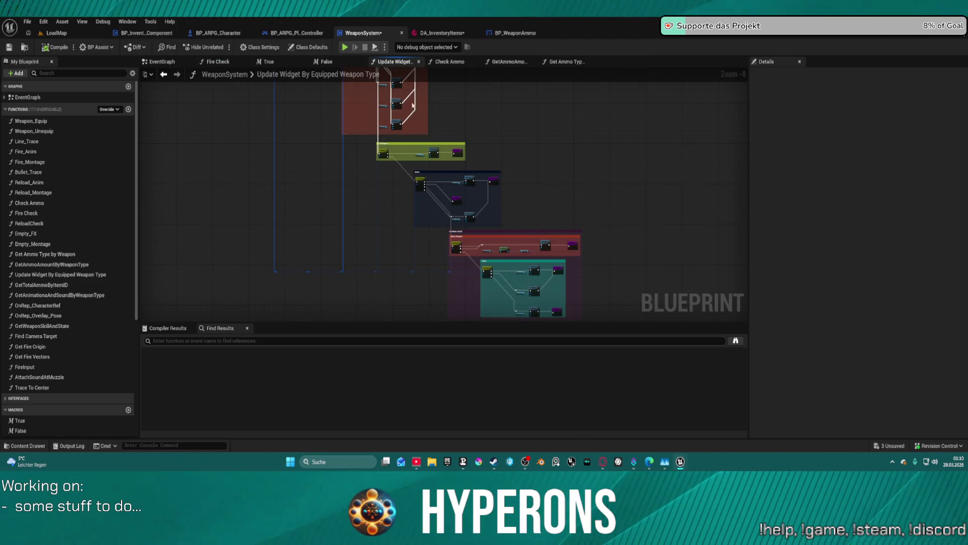
{"action": "scroll", "coordinate": [446, 152], "scroll_direction": "up", "scroll_amount": 7}
{"action": "scroll", "coordinate": [398, 116], "scroll_direction": "down", "scroll_amount": 4}
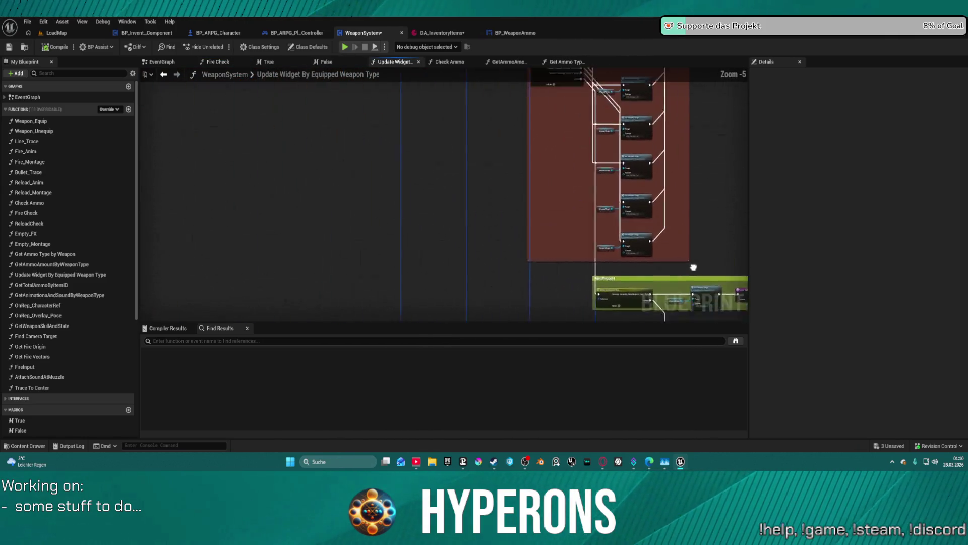
{"action": "scroll", "coordinate": [557, 193], "scroll_direction": "up", "scroll_amount": 4}
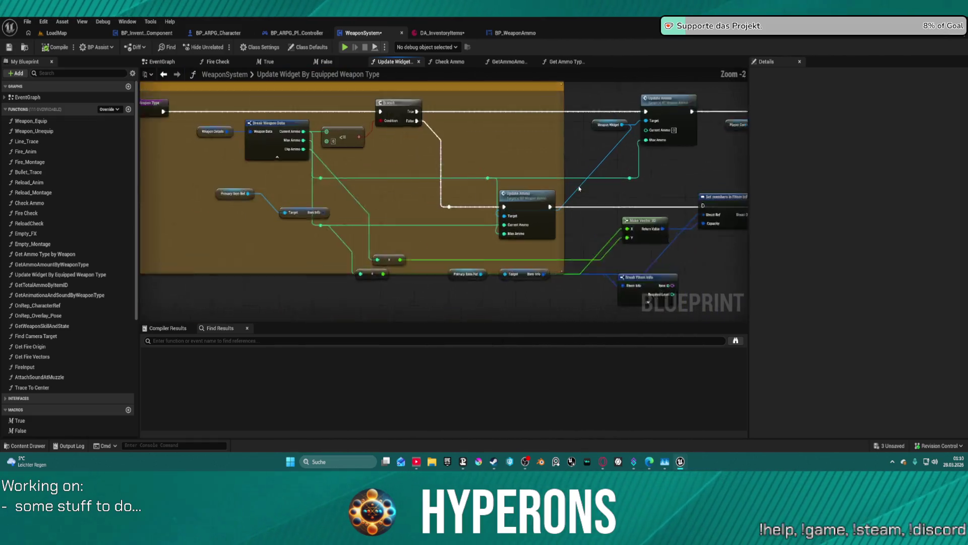
{"action": "left_click_drag", "start_coordinate": [519, 197], "coordinate": [376, 155]}
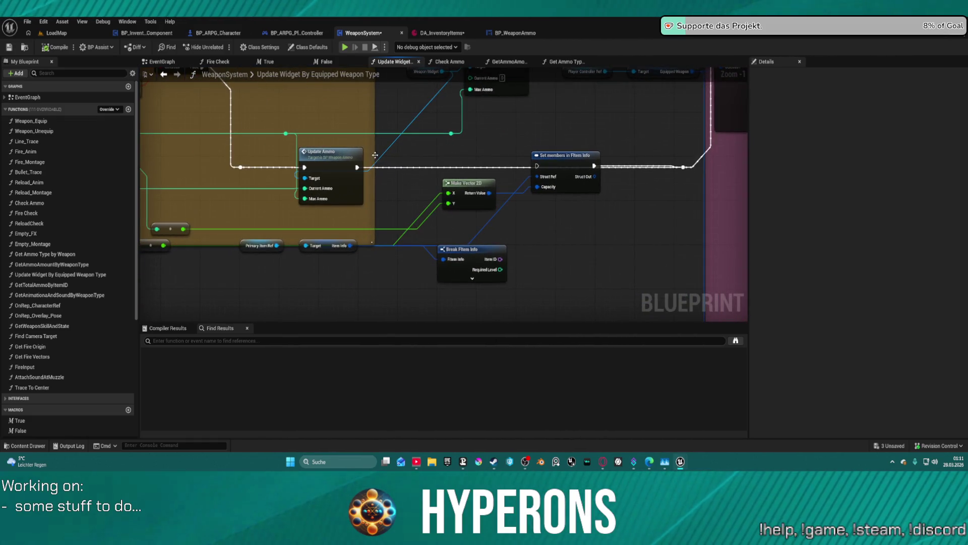
{"action": "left_click", "coordinate": [567, 167]}
{"action": "left_click_drag", "start_coordinate": [400, 216], "coordinate": [632, 279]}
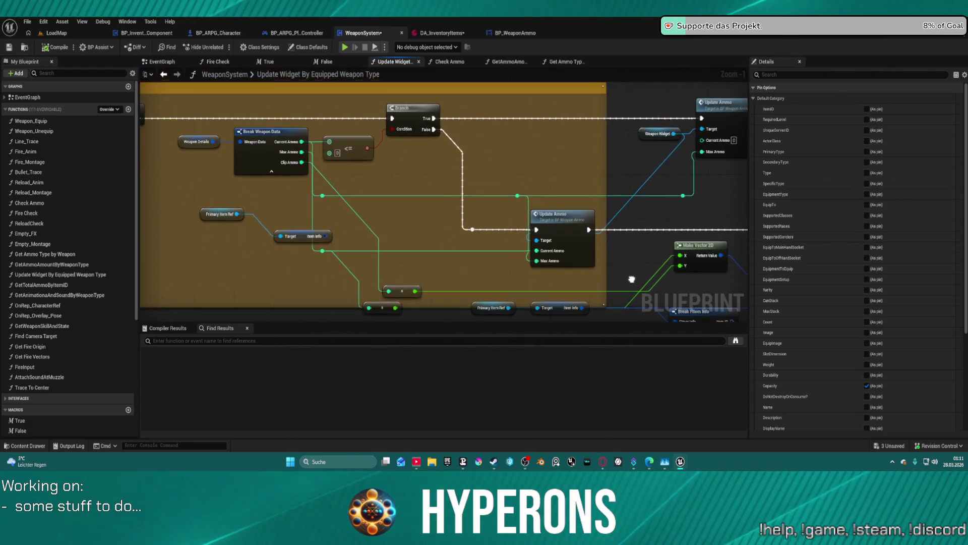
{"action": "left_click_drag", "start_coordinate": [402, 216], "coordinate": [547, 223]}
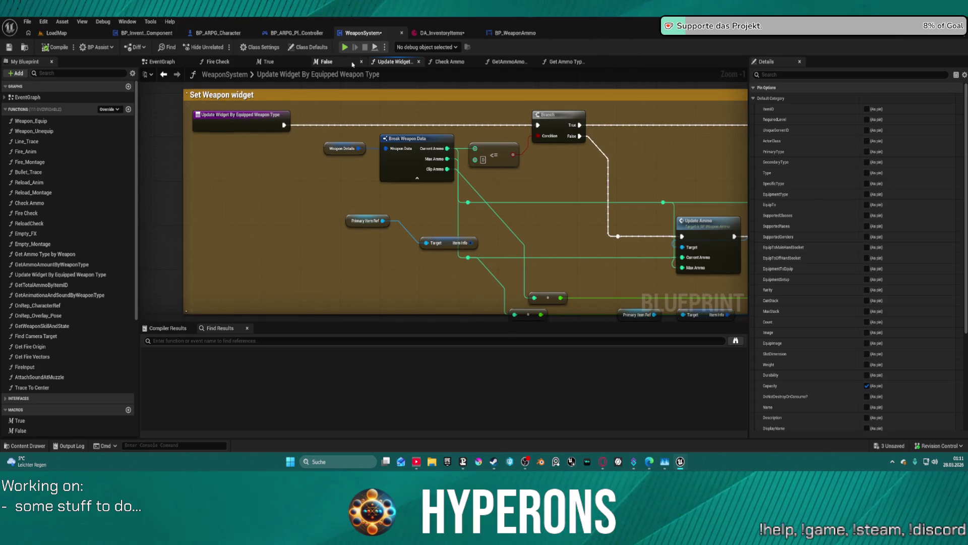
{"action": "scroll", "coordinate": [529, 166], "scroll_direction": "down", "scroll_amount": 6}
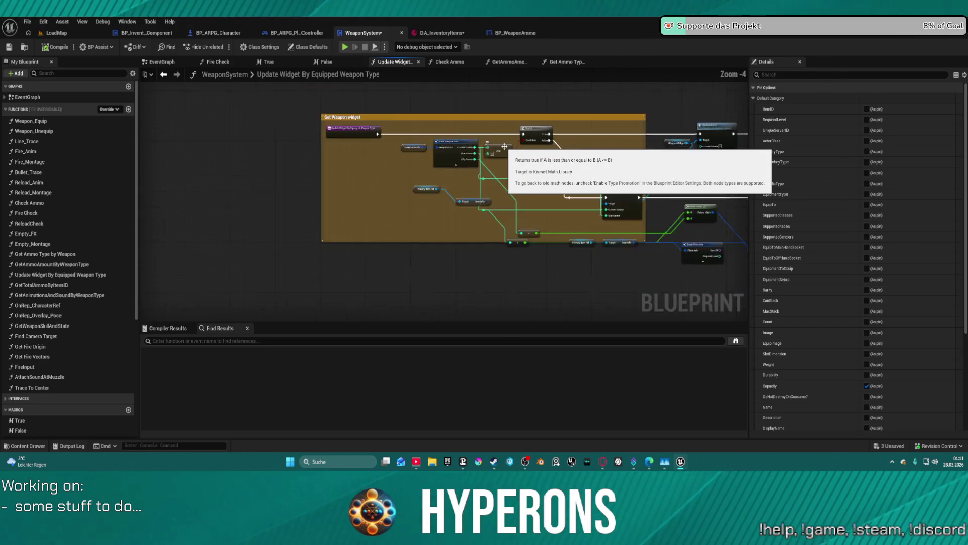
{"action": "scroll", "coordinate": [505, 166], "scroll_direction": "up", "scroll_amount": 5}
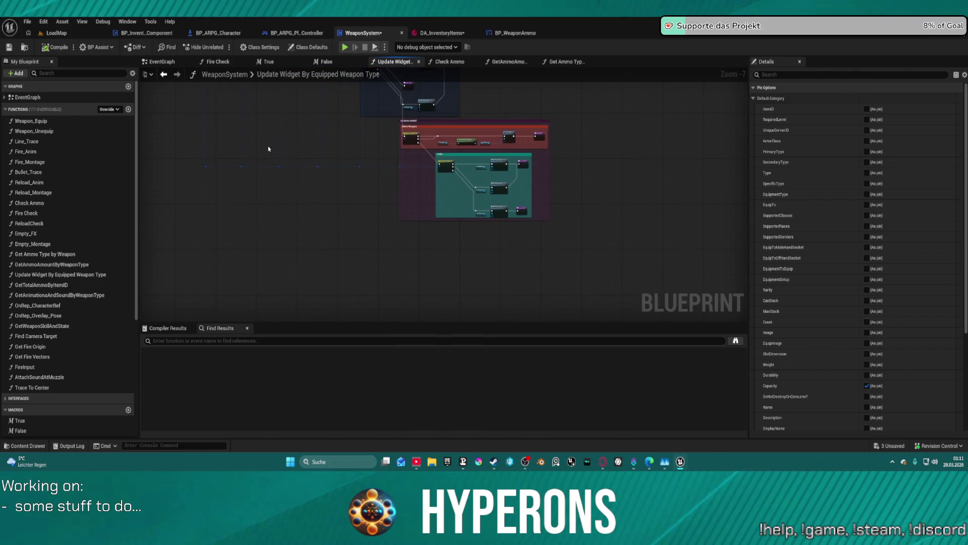
{"action": "scroll", "coordinate": [550, 145], "scroll_direction": "down", "scroll_amount": 8}
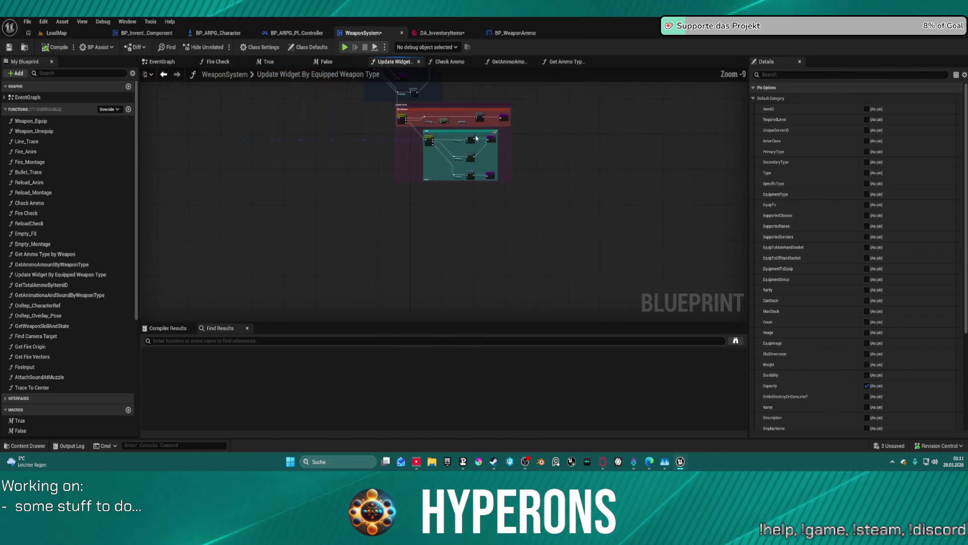
{"action": "scroll", "coordinate": [422, 151], "scroll_direction": "up", "scroll_amount": 9}
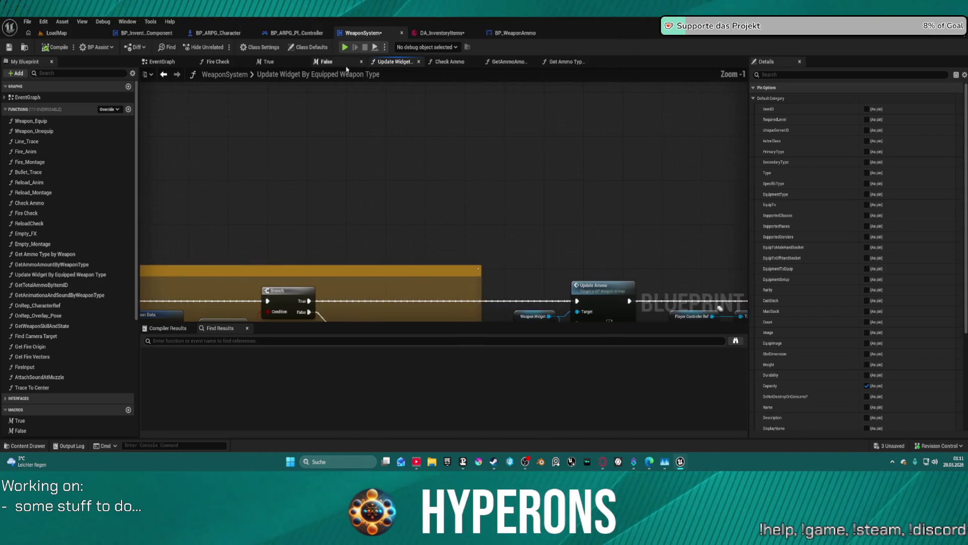
{"action": "scroll", "coordinate": [337, 141], "scroll_direction": "down", "scroll_amount": 5}
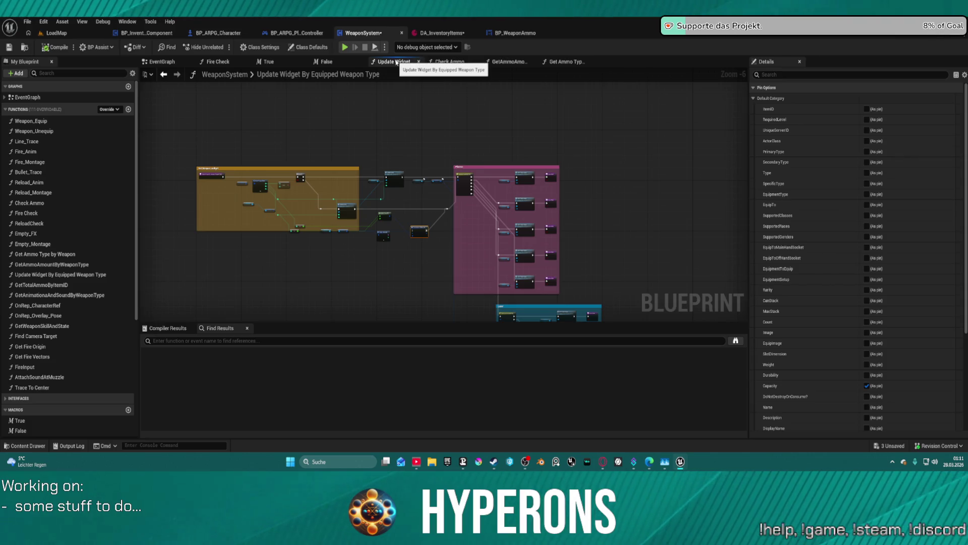
{"action": "scroll", "coordinate": [352, 202], "scroll_direction": "up", "scroll_amount": 2}
{"action": "scroll", "coordinate": [352, 202], "scroll_direction": "up", "scroll_amount": 3}
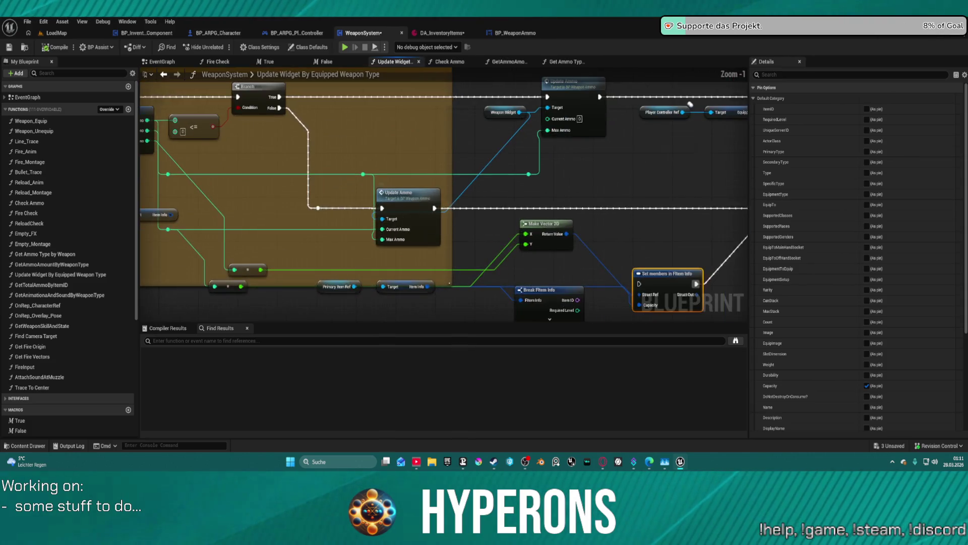
Step: Shift Weapon Details and Break Weapon Data down-left in the comment, then launch a standalone preview
{"action": "left_click_drag", "start_coordinate": [352, 202], "coordinate": [451, 195]}
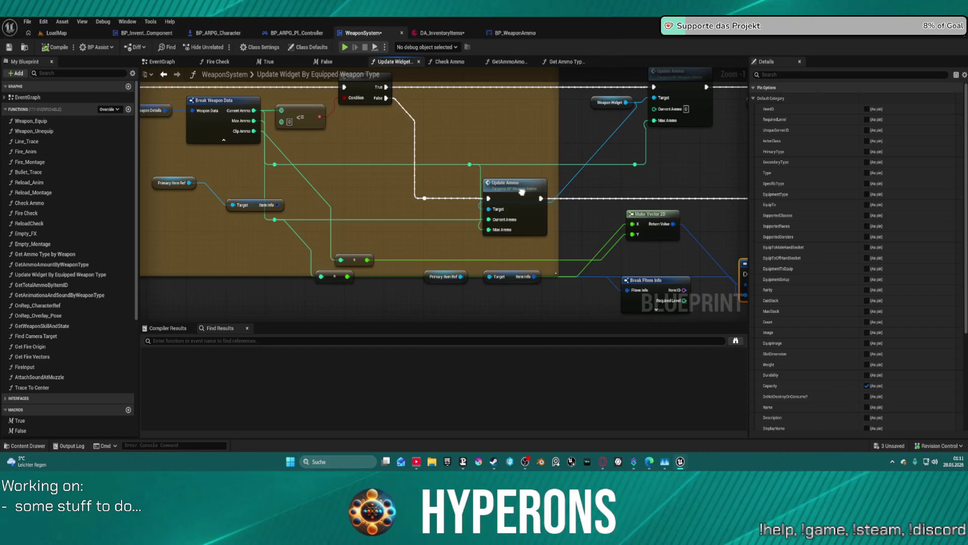
{"action": "left_click_drag", "start_coordinate": [249, 146], "coordinate": [356, 126]}
{"action": "mouse_move", "coordinate": [315, 162]}
{"action": "left_mouse_down"}
{"action": "mouse_move", "coordinate": [376, 162]}
{"action": "mouse_move", "coordinate": [328, 162]}
{"action": "mouse_move", "coordinate": [268, 224]}
{"action": "mouse_move", "coordinate": [293, 280]}
{"action": "mouse_move", "coordinate": [292, 269]}
{"action": "left_mouse_up"}
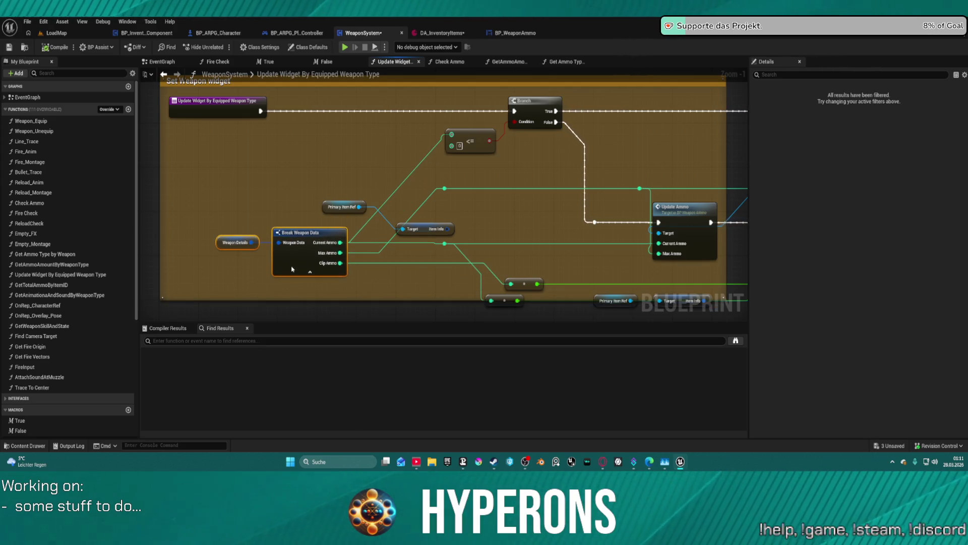
{"action": "left_click", "coordinate": [436, 229]}
{"action": "left_click_drag", "start_coordinate": [566, 189], "coordinate": [406, 165]}
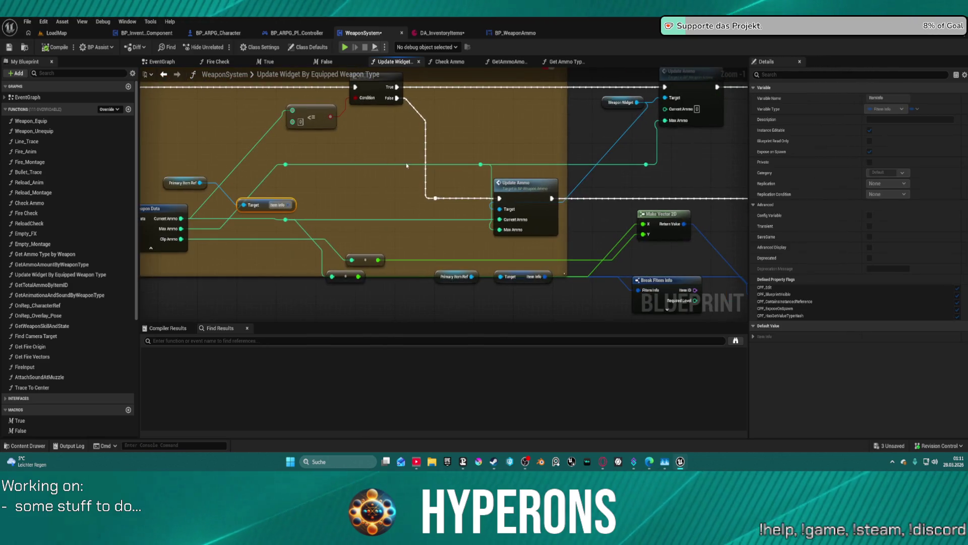
{"action": "mouse_move", "coordinate": [726, 193]}
{"action": "left_mouse_down"}
{"action": "mouse_move", "coordinate": [400, 169]}
{"action": "mouse_move", "coordinate": [759, 179]}
{"action": "left_mouse_up"}
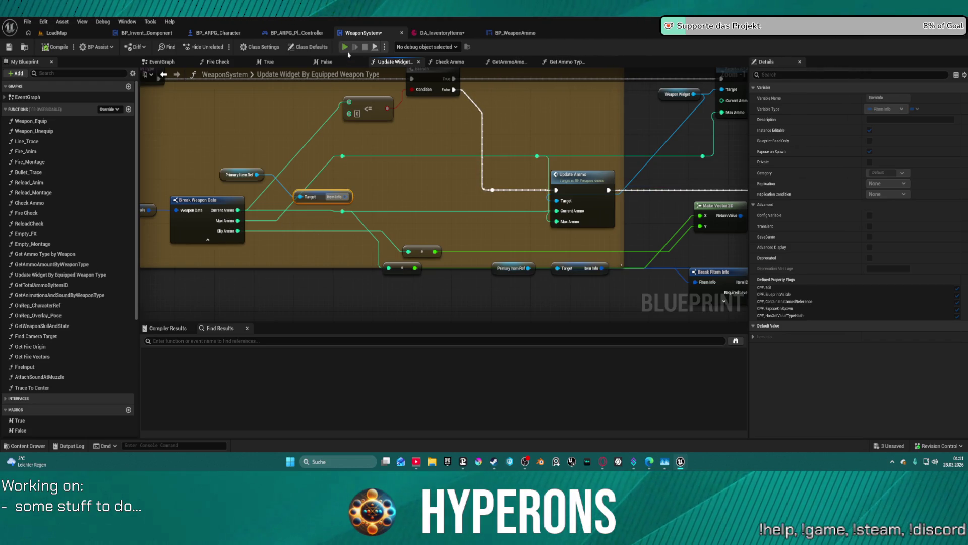
{"action": "left_click", "coordinate": [345, 47]}
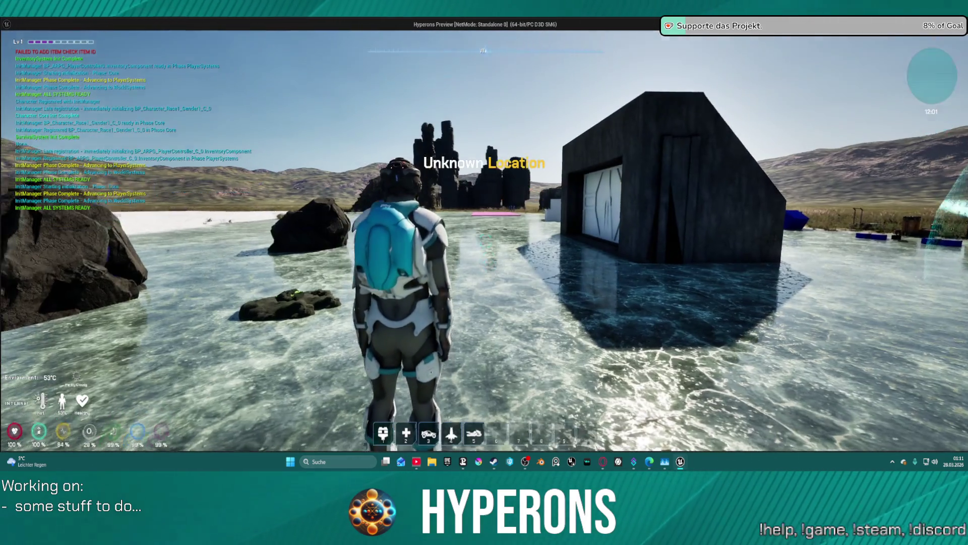
Step: Equip the MG from the in-game inventory and reload it
{"action": "key", "text": "i"}
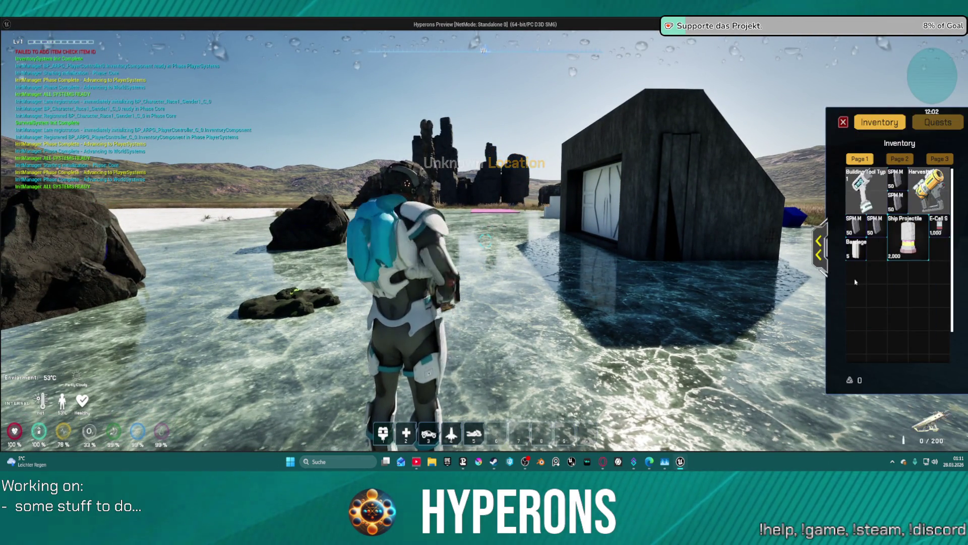
{"action": "key", "text": "i"}
{"action": "key", "text": "r"}
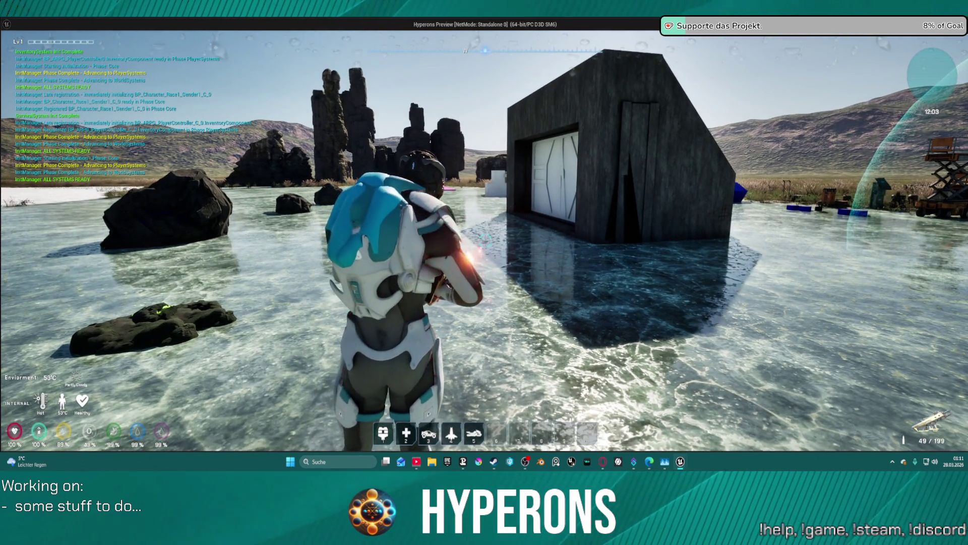
Step: Fire the MG repeatedly to watch the ammo counter drop, then return to the Update Ammo node
{"action": "left_click", "coordinate": [484, 241]}
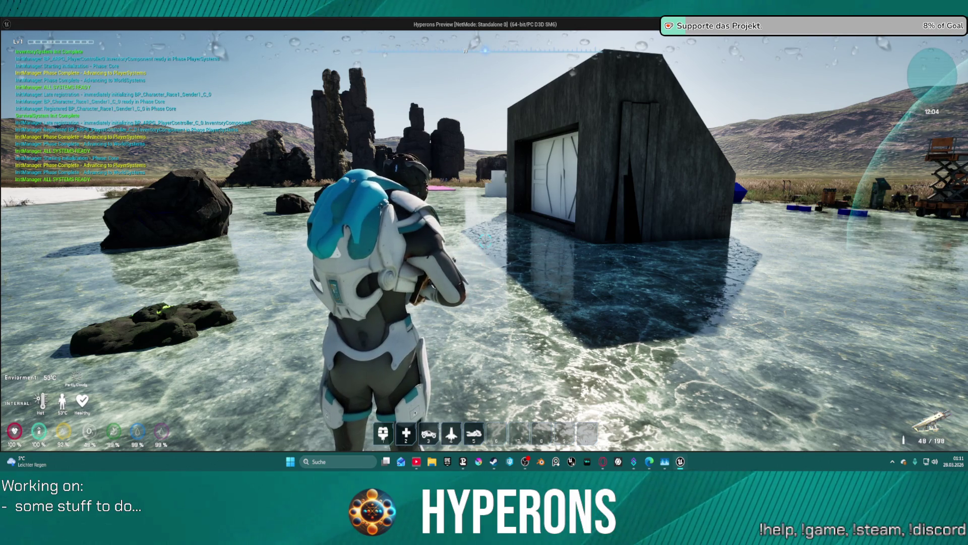
{"action": "left_click", "coordinate": [485, 240]}
{"action": "left_click", "coordinate": [485, 241]}
{"action": "left_click", "coordinate": [484, 241]}
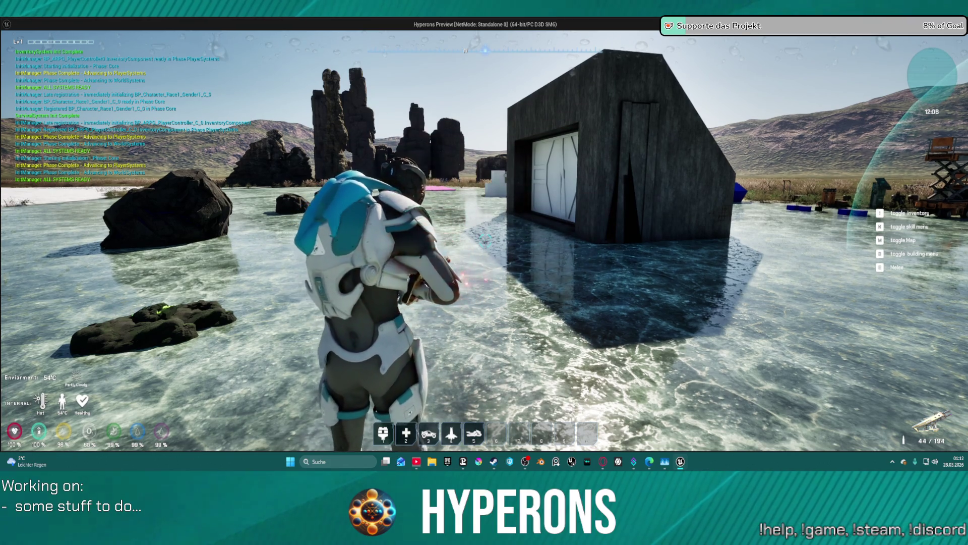
{"action": "key", "text": "Escape"}
{"action": "right_click", "coordinate": [604, 192]}
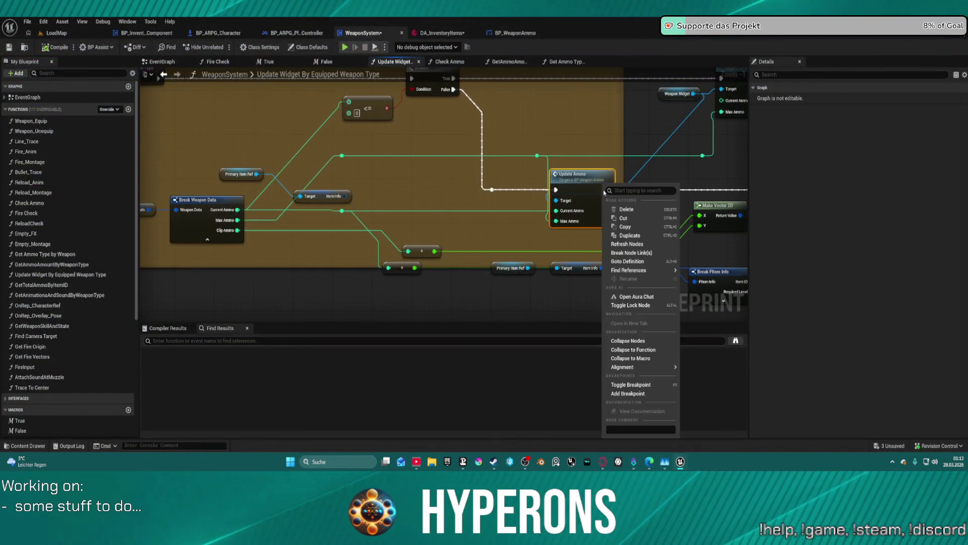
Step: Add a breakpoint on Update Ammo, then play and equip MG 01 from the inventory
{"action": "left_click", "coordinate": [628, 394]}
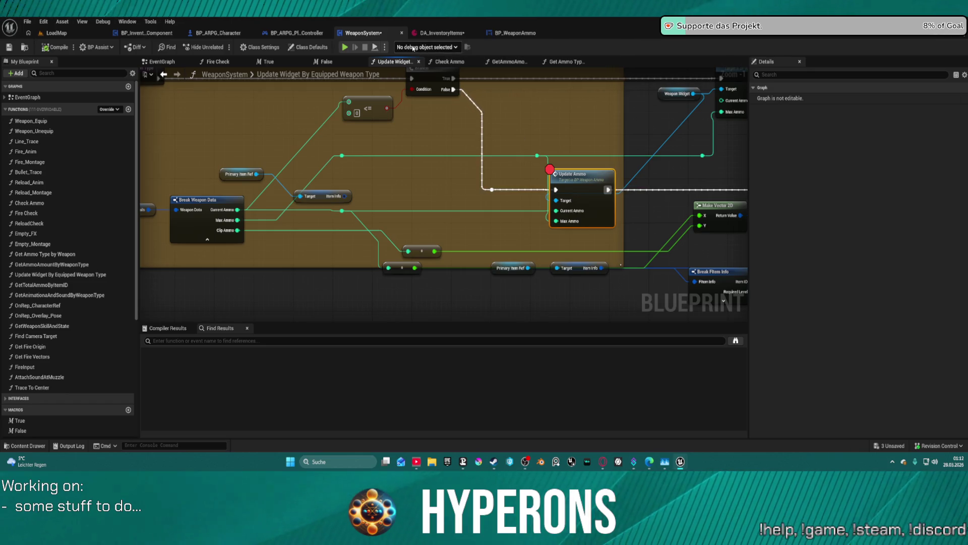
{"action": "left_click", "coordinate": [344, 47]}
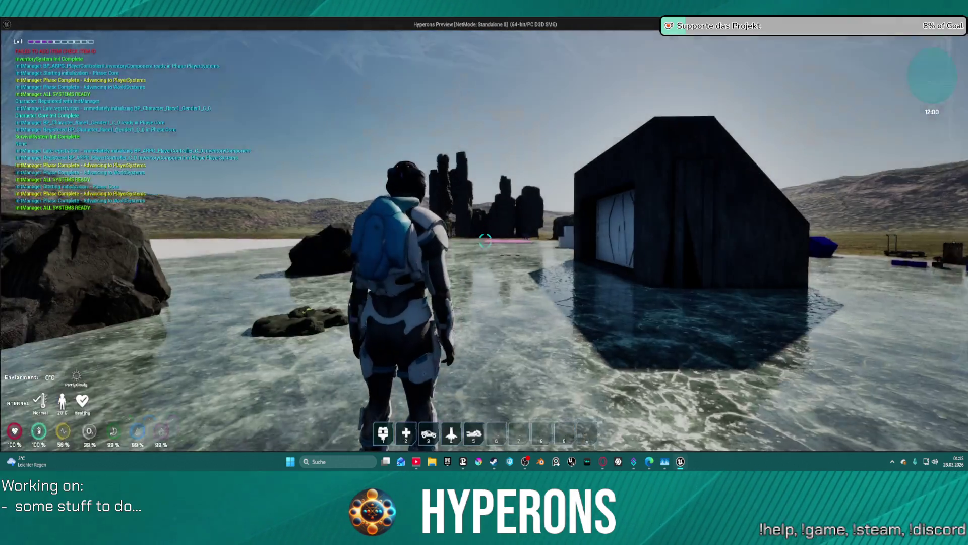
{"action": "key", "text": "i"}
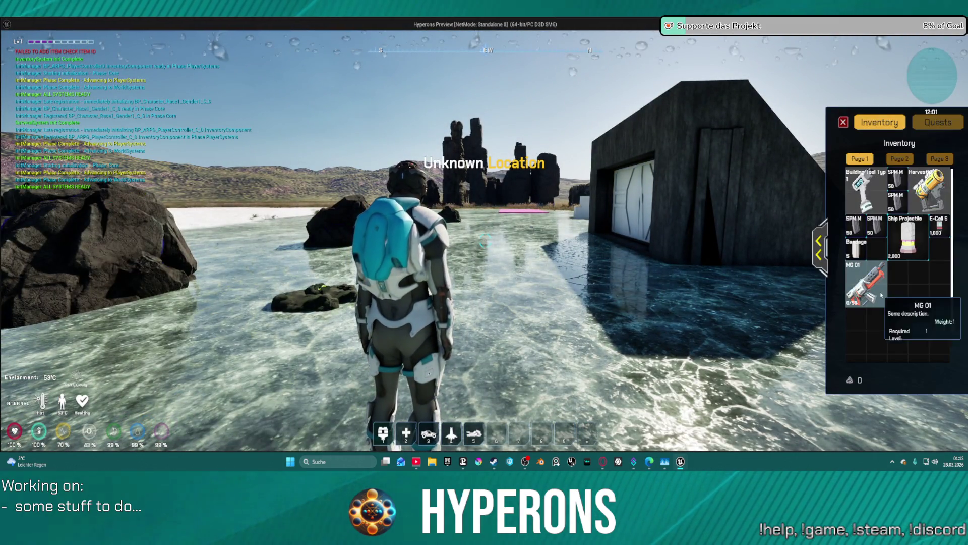
{"action": "double_click", "coordinate": [866, 285]}
{"action": "key", "text": "i"}
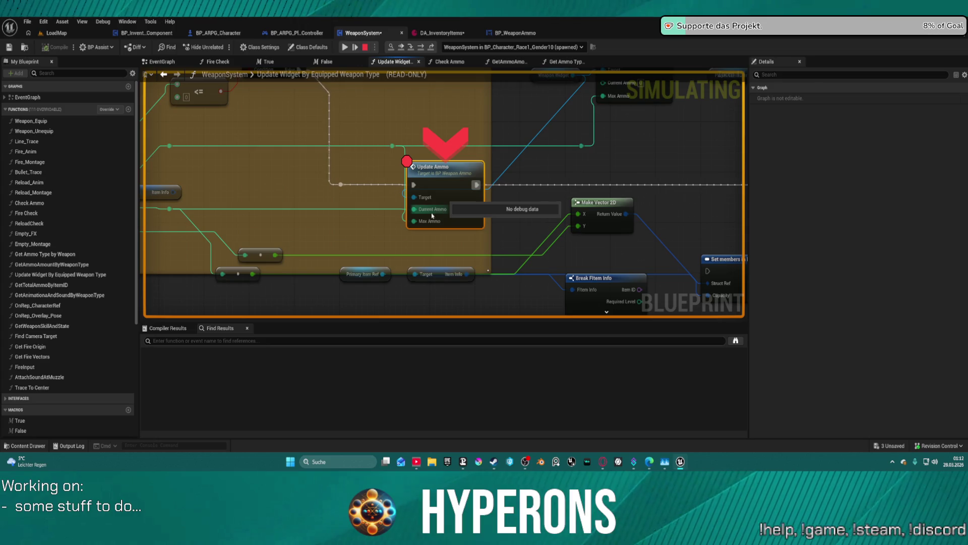
Step: Step execution to Break Weapon Data with F11 and inspect the Weapon Details debug values
{"action": "left_click", "coordinate": [346, 47]}
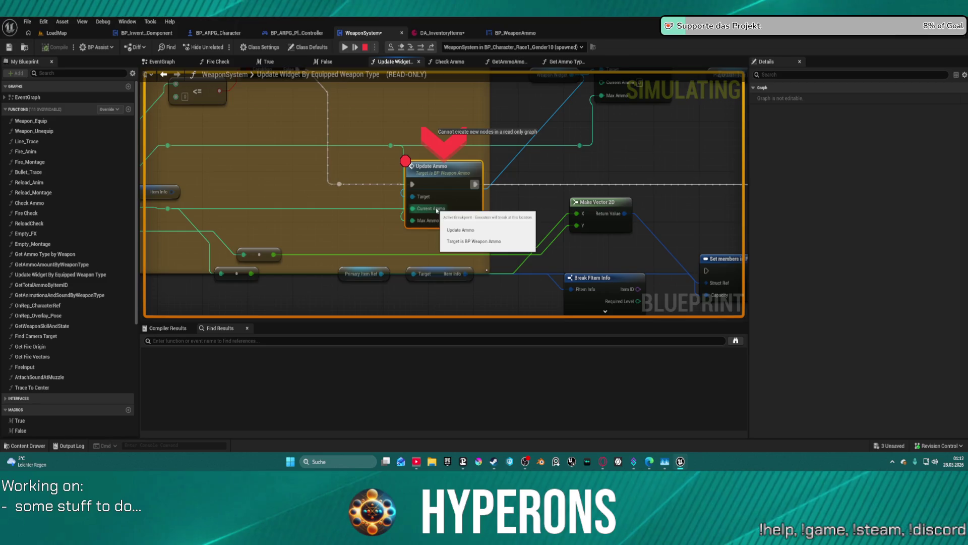
{"action": "key", "text": "F11"}
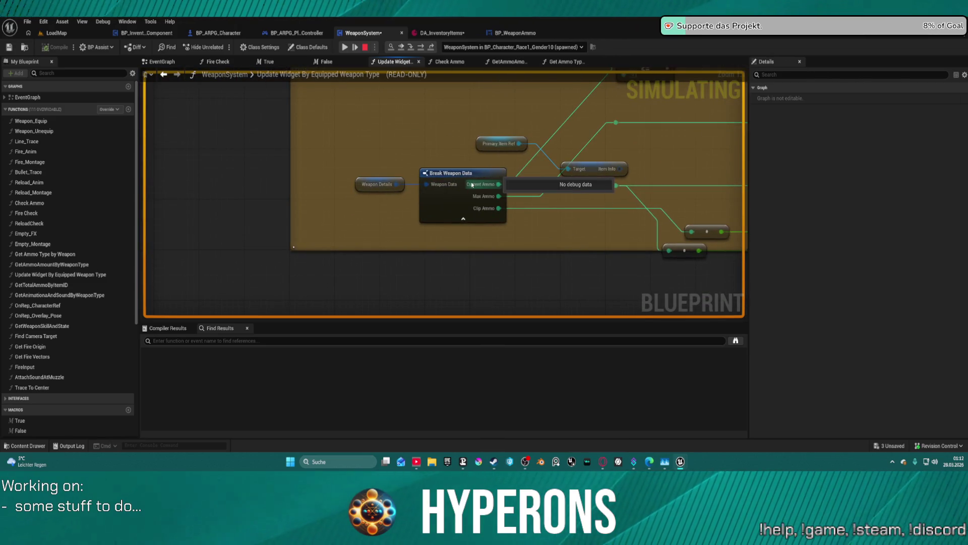
{"action": "left_click", "coordinate": [487, 185]}
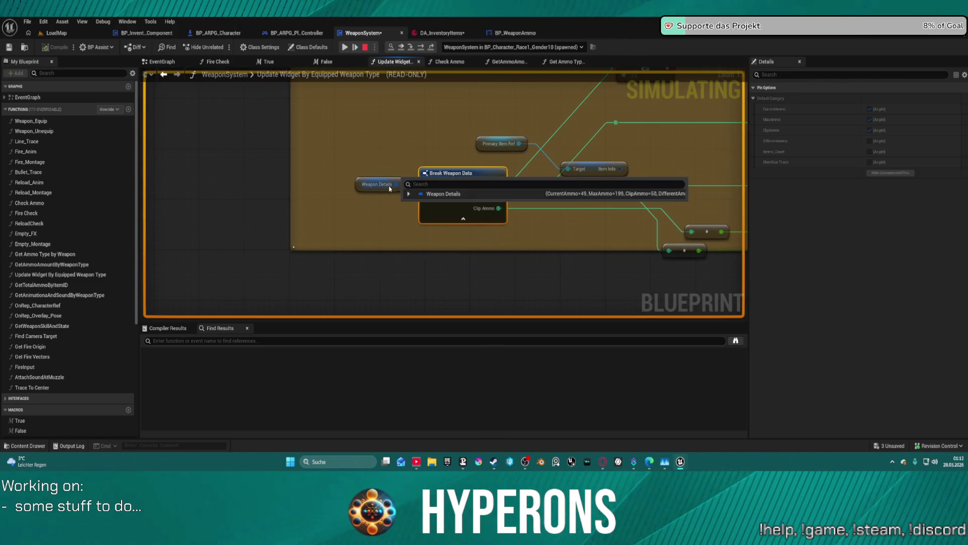
{"action": "left_click", "coordinate": [408, 194]}
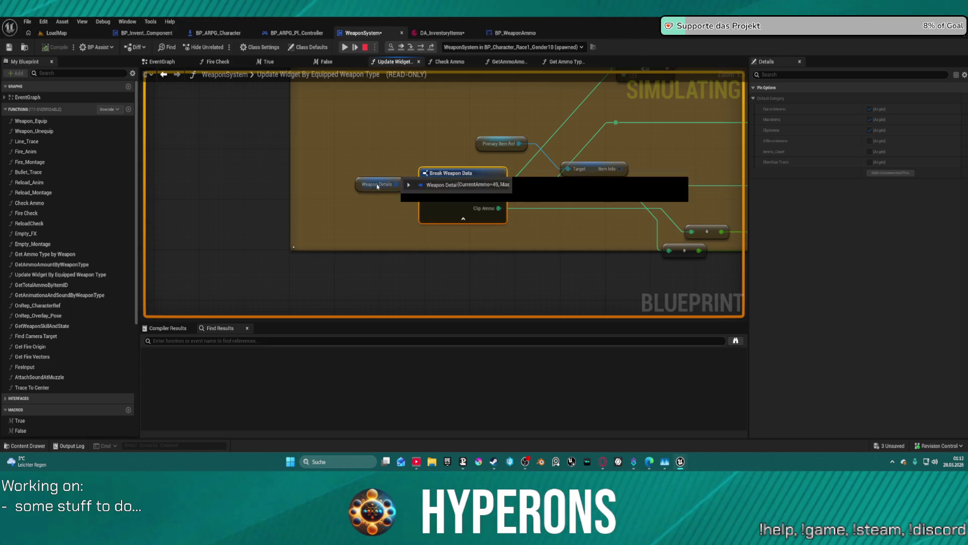
{"action": "left_click", "coordinate": [408, 194]}
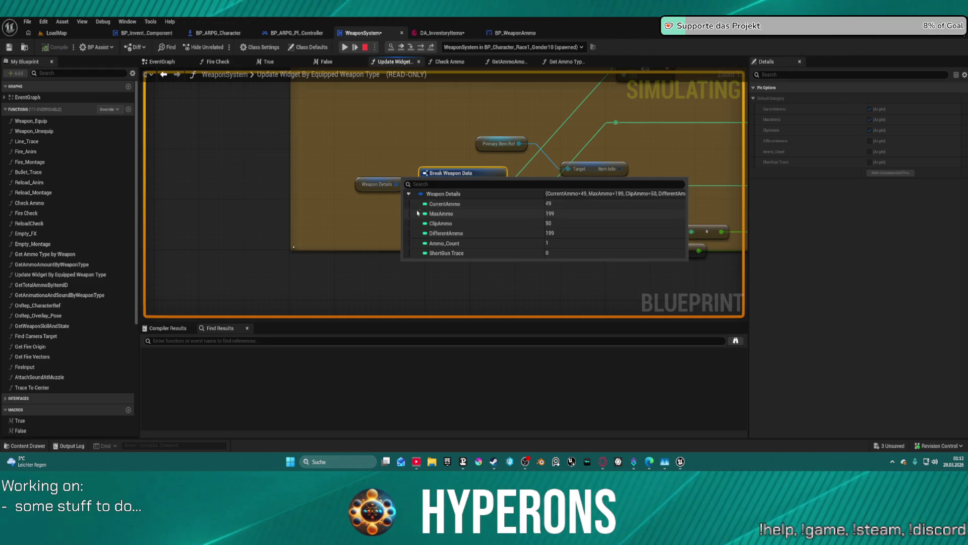
Step: Pan across both Update Ammo nodes and stop the running simulation
{"action": "left_click", "coordinate": [674, 143]}
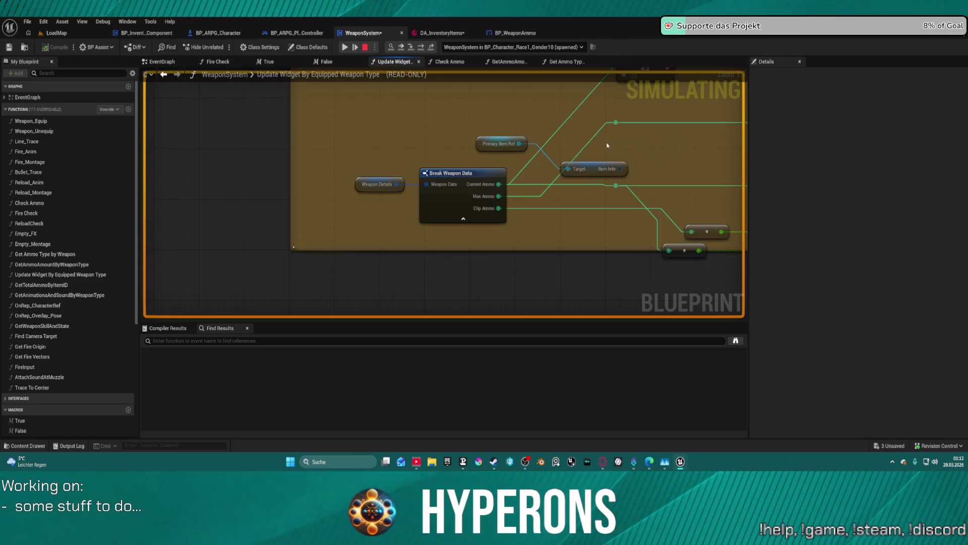
{"action": "mouse_move", "coordinate": [582, 139]}
{"action": "left_mouse_down"}
{"action": "mouse_move", "coordinate": [570, 152]}
{"action": "mouse_move", "coordinate": [353, 146]}
{"action": "mouse_move", "coordinate": [679, 182]}
{"action": "mouse_move", "coordinate": [671, 198]}
{"action": "left_mouse_up"}
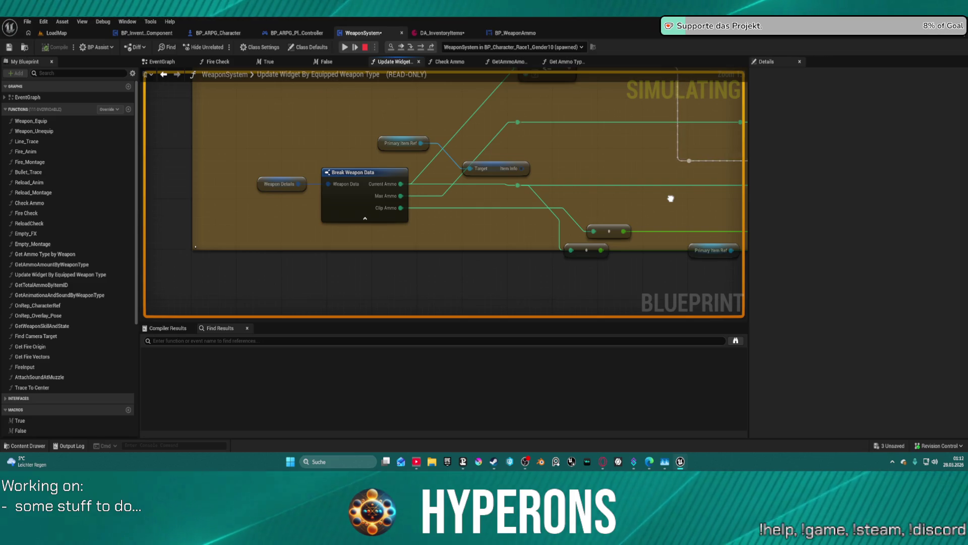
{"action": "left_click_drag", "start_coordinate": [671, 198], "coordinate": [586, 196]}
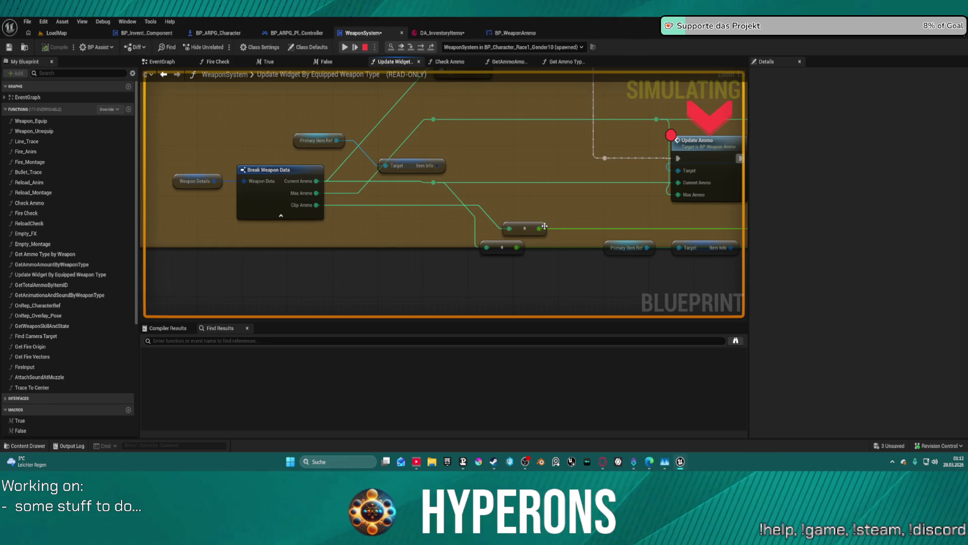
{"action": "left_click", "coordinate": [524, 228]}
{"action": "left_click_drag", "start_coordinate": [525, 228], "coordinate": [222, 218]}
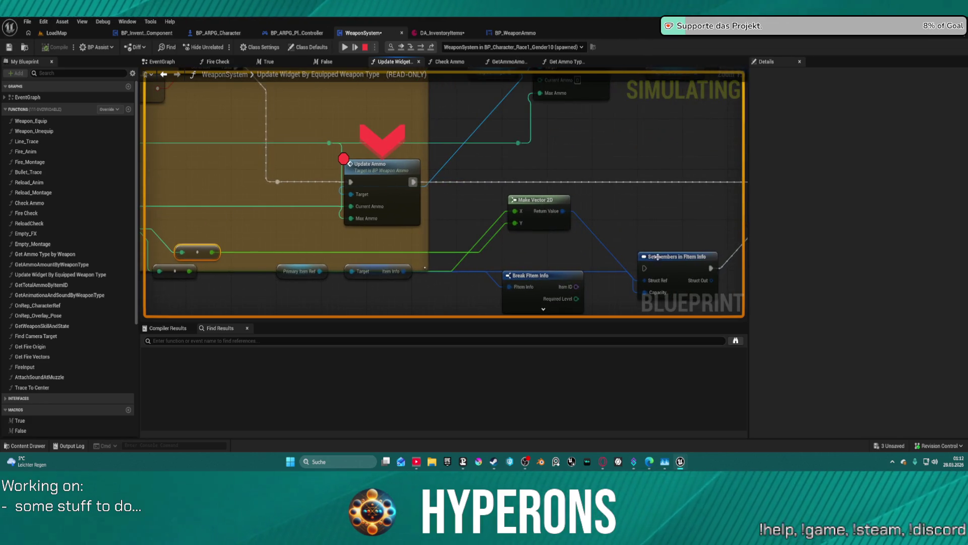
{"action": "mouse_move", "coordinate": [644, 210]}
{"action": "left_mouse_down"}
{"action": "mouse_move", "coordinate": [551, 182]}
{"action": "mouse_move", "coordinate": [583, 261]}
{"action": "mouse_move", "coordinate": [618, 303]}
{"action": "left_mouse_up"}
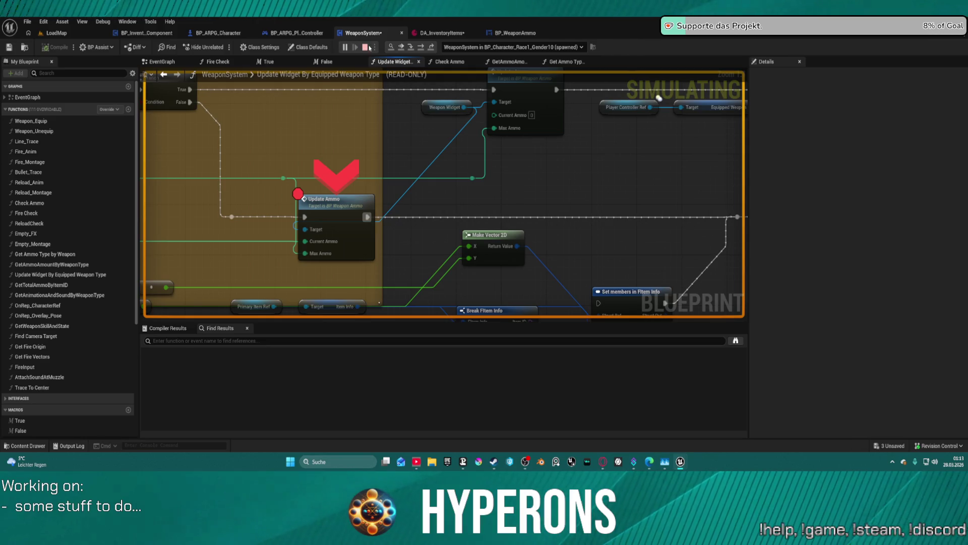
{"action": "key", "text": "Escape"}
{"action": "left_click", "coordinate": [627, 301]}
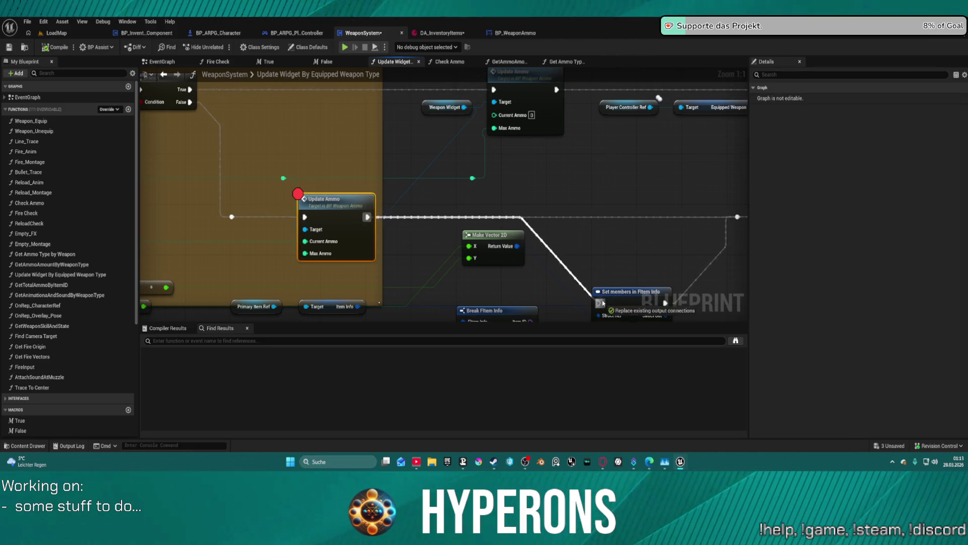
Step: Raise the Set members node and move the reroute nodes toward Update Ammo and Make Vector 2D's X
{"action": "left_click_drag", "start_coordinate": [627, 301], "coordinate": [615, 206]}
{"action": "left_click_drag", "start_coordinate": [280, 277], "coordinate": [457, 216]}
{"action": "mouse_move", "coordinate": [328, 227]}
{"action": "left_mouse_down"}
{"action": "mouse_move", "coordinate": [345, 197]}
{"action": "mouse_move", "coordinate": [367, 214]}
{"action": "mouse_move", "coordinate": [656, 222]}
{"action": "mouse_move", "coordinate": [522, 239]}
{"action": "left_mouse_up"}
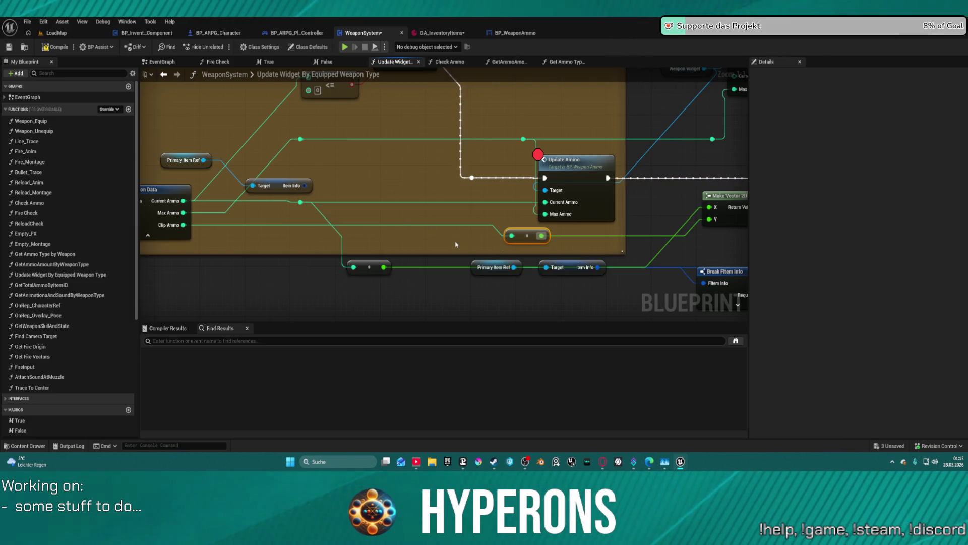
{"action": "left_click_drag", "start_coordinate": [528, 245], "coordinate": [516, 252]}
{"action": "mouse_move", "coordinate": [372, 269]}
{"action": "left_mouse_down"}
{"action": "mouse_move", "coordinate": [338, 212]}
{"action": "mouse_move", "coordinate": [439, 240]}
{"action": "mouse_move", "coordinate": [605, 244]}
{"action": "mouse_move", "coordinate": [677, 209]}
{"action": "mouse_move", "coordinate": [562, 201]}
{"action": "mouse_move", "coordinate": [480, 245]}
{"action": "mouse_move", "coordinate": [484, 368]}
{"action": "mouse_move", "coordinate": [497, 342]}
{"action": "mouse_move", "coordinate": [489, 315]}
{"action": "left_mouse_up"}
{"action": "left_click_drag", "start_coordinate": [490, 311], "coordinate": [485, 302]}
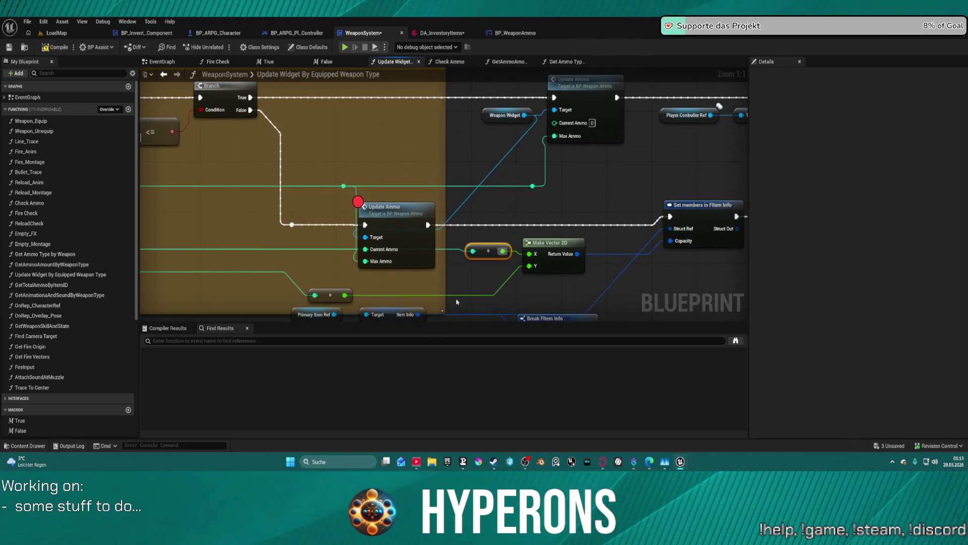
Step: Duplicate Set members in FItem Info and drive the copy from Update Ammo's execution output
{"action": "left_click_drag", "start_coordinate": [613, 196], "coordinate": [385, 166]}
{"action": "left_click", "coordinate": [481, 200]}
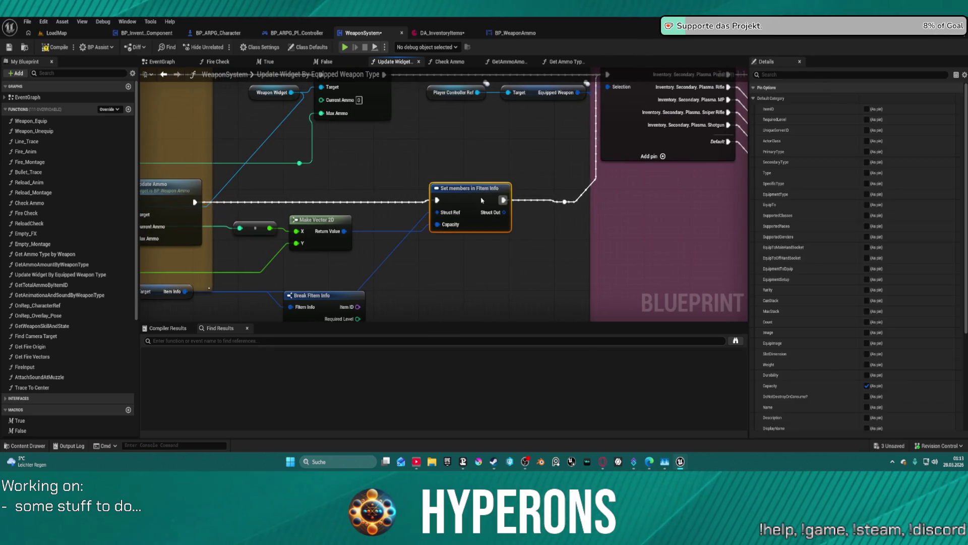
{"action": "left_click_drag", "start_coordinate": [482, 200], "coordinate": [472, 200]}
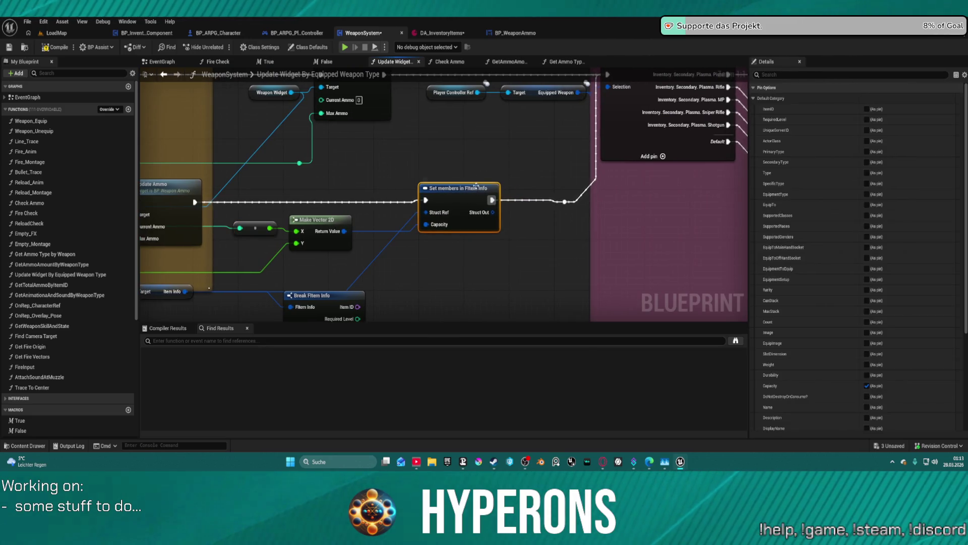
{"action": "mouse_move", "coordinate": [355, 117]}
{"action": "left_mouse_down"}
{"action": "mouse_move", "coordinate": [452, 233]}
{"action": "mouse_move", "coordinate": [428, 226]}
{"action": "left_mouse_up"}
{"action": "mouse_move", "coordinate": [536, 276]}
{"action": "left_mouse_down"}
{"action": "mouse_move", "coordinate": [518, 150]}
{"action": "mouse_move", "coordinate": [481, 217]}
{"action": "left_mouse_up"}
{"action": "key", "text": "ctrl+d"}
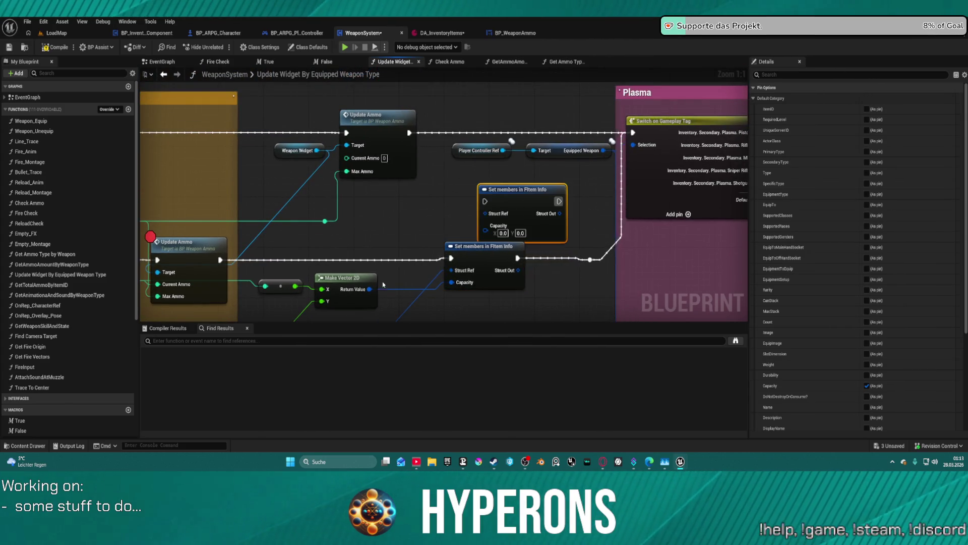
{"action": "left_click_drag", "start_coordinate": [484, 203], "coordinate": [410, 133]}
{"action": "left_click_drag", "start_coordinate": [520, 189], "coordinate": [508, 158]}
Step: Duplicate Make Vector 2D, wiring it into the copy's Capacity and the reroute value into Y
{"action": "left_click_drag", "start_coordinate": [491, 221], "coordinate": [497, 170]}
{"action": "left_click", "coordinate": [366, 228]}
{"action": "key", "text": "ctrl+d"}
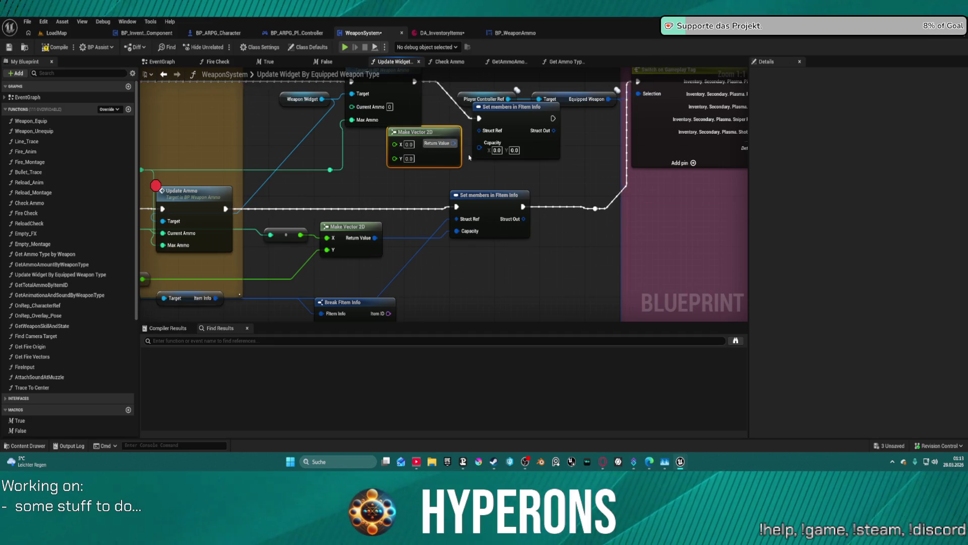
{"action": "left_click_drag", "start_coordinate": [454, 143], "coordinate": [479, 142]}
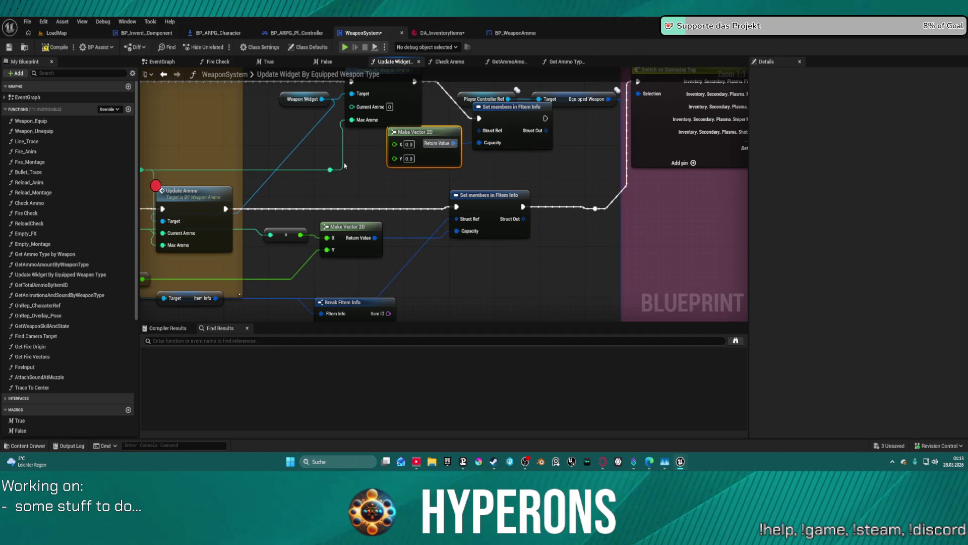
{"action": "mouse_move", "coordinate": [330, 169]}
{"action": "left_mouse_down"}
{"action": "mouse_move", "coordinate": [389, 161]}
{"action": "mouse_move", "coordinate": [363, 151]}
{"action": "left_mouse_up"}
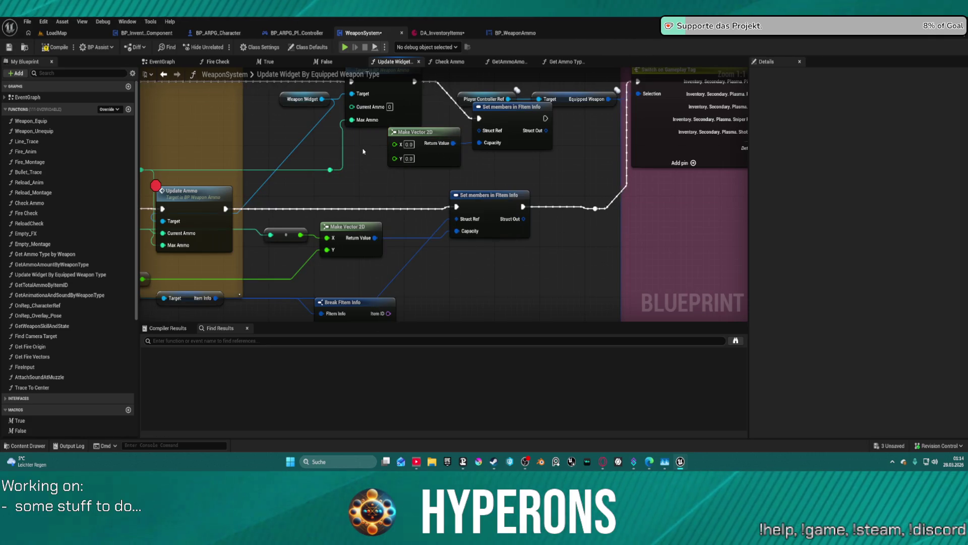
{"action": "mouse_move", "coordinate": [308, 234]}
{"action": "left_mouse_down"}
{"action": "mouse_move", "coordinate": [378, 191]}
{"action": "mouse_move", "coordinate": [359, 212]}
{"action": "left_mouse_up"}
{"action": "left_click_drag", "start_coordinate": [481, 248], "coordinate": [737, 252]}
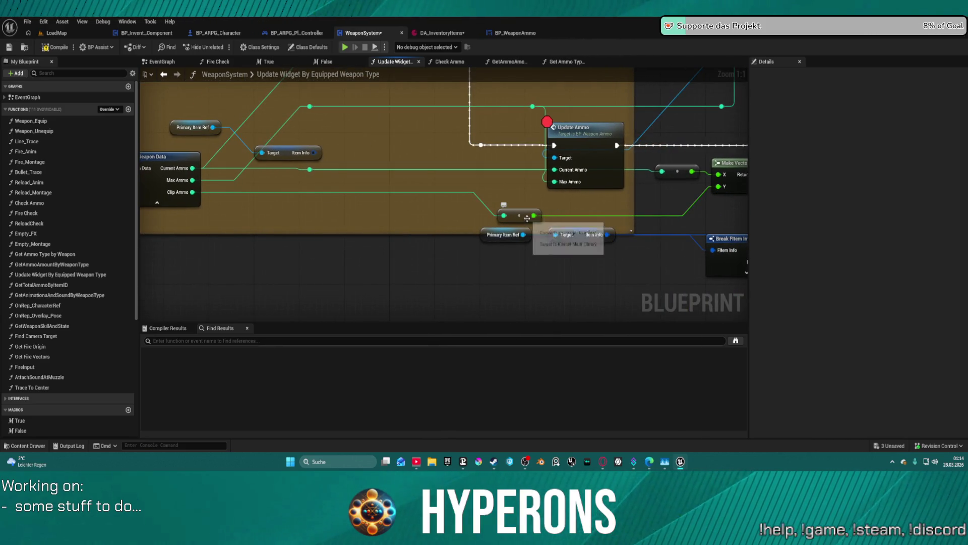
{"action": "left_click_drag", "start_coordinate": [532, 215], "coordinate": [293, 216]}
{"action": "left_click_drag", "start_coordinate": [536, 130], "coordinate": [553, 219]}
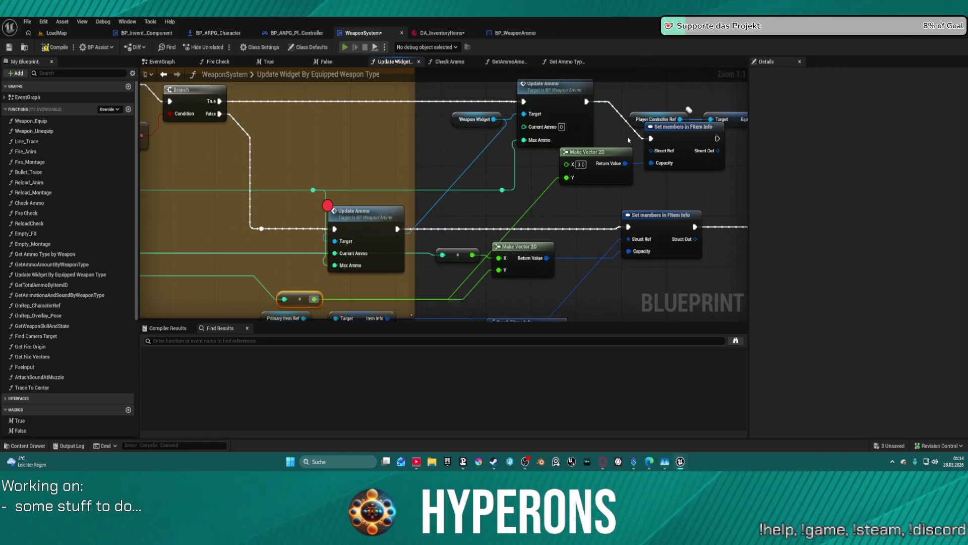
Step: Wire the new Set members node's execution output into Switch on Gameplay Tag
{"action": "left_click", "coordinate": [582, 254]}
{"action": "mouse_move", "coordinate": [436, 132]}
{"action": "left_mouse_down"}
{"action": "mouse_move", "coordinate": [504, 116]}
{"action": "mouse_move", "coordinate": [530, 94]}
{"action": "left_mouse_up"}
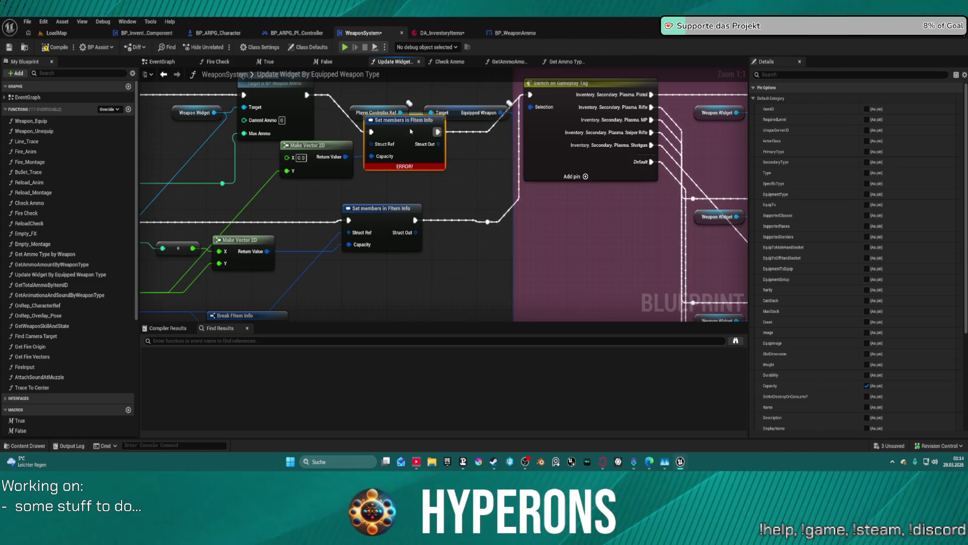
{"action": "key", "text": "f"}
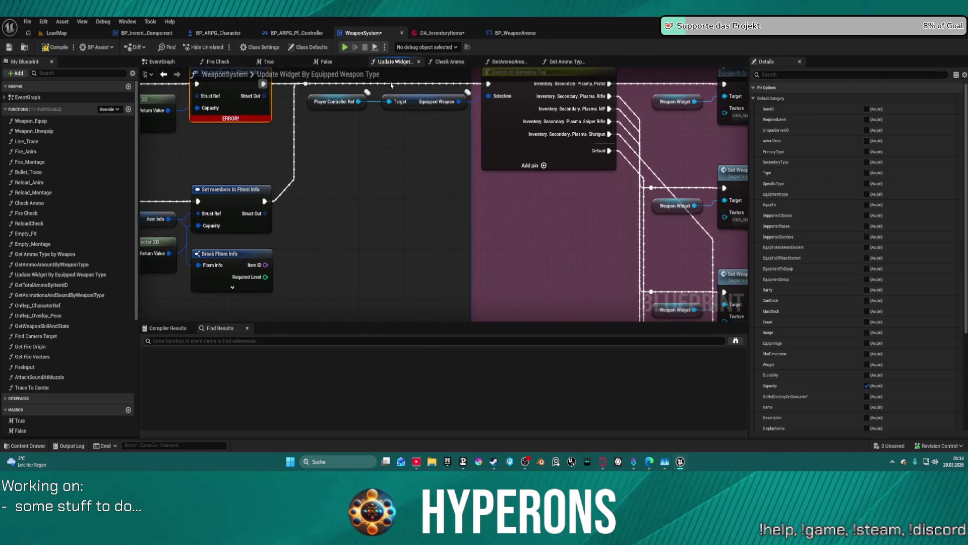
Step: Cancel the play attempt over compile errors and connect Struct Ref to the Item Info pin
{"action": "left_click", "coordinate": [345, 47]}
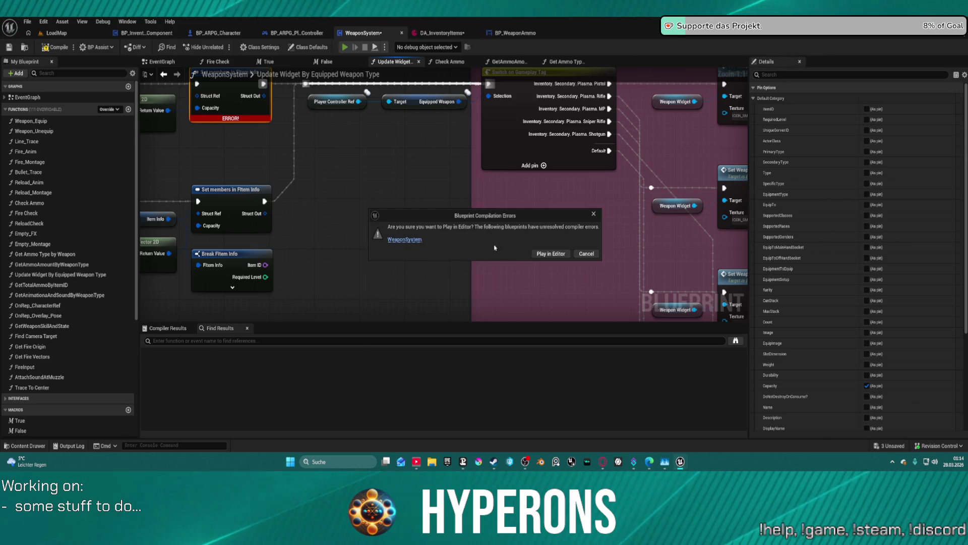
{"action": "left_click", "coordinate": [590, 254]}
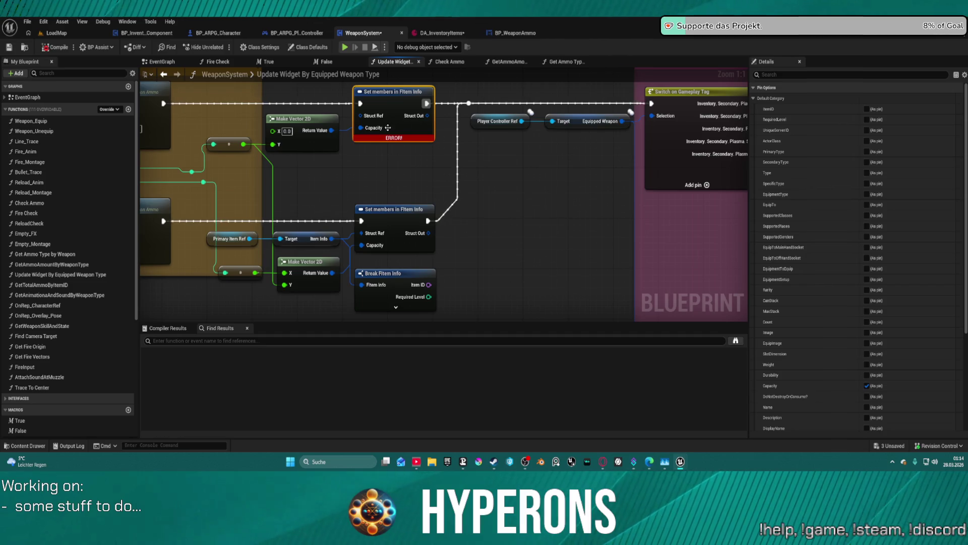
{"action": "left_click_drag", "start_coordinate": [360, 115], "coordinate": [332, 241]}
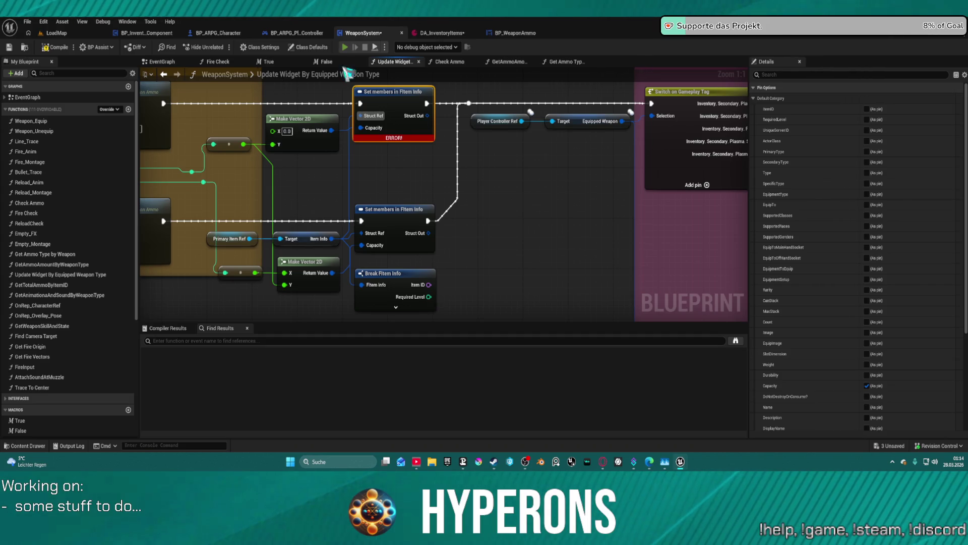
Step: Play and equip MG 01 from the inventory so execution halts at the Update Ammo breakpoint
{"action": "key", "text": "i"}
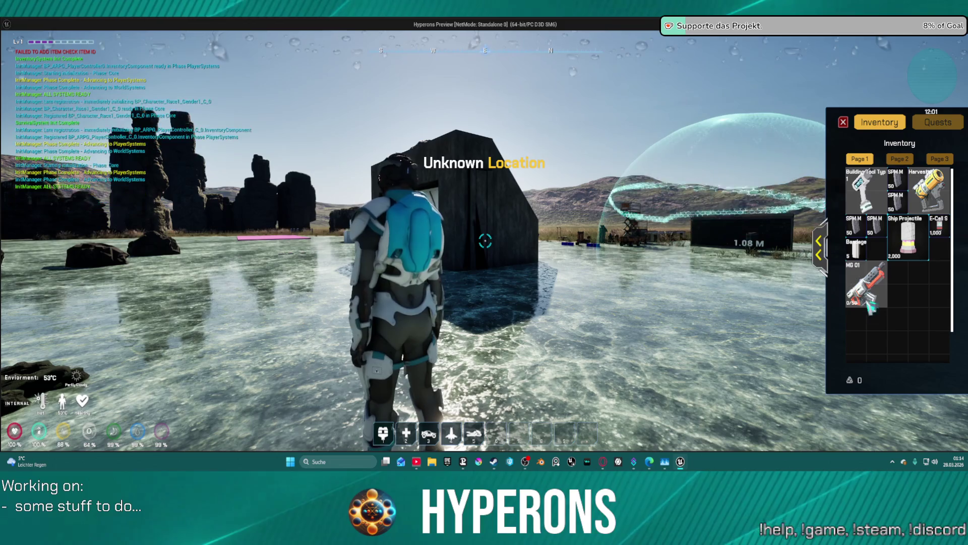
{"action": "mouse_move", "coordinate": [868, 304]}
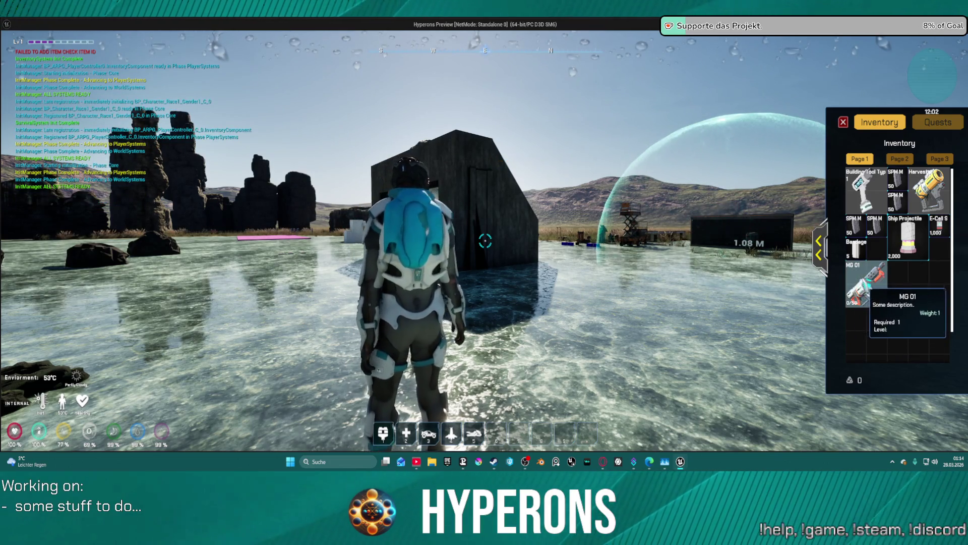
{"action": "key", "text": "i"}
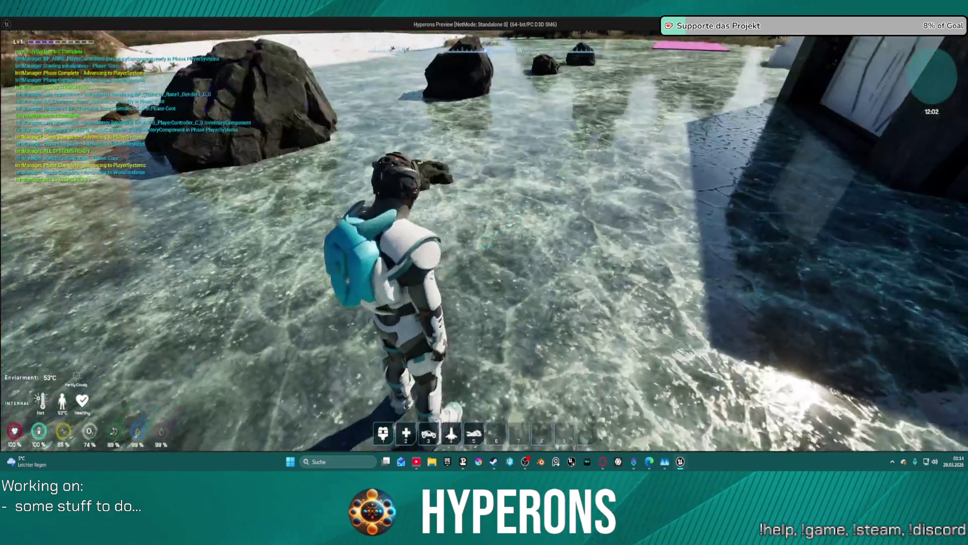
{"action": "key", "text": "i"}
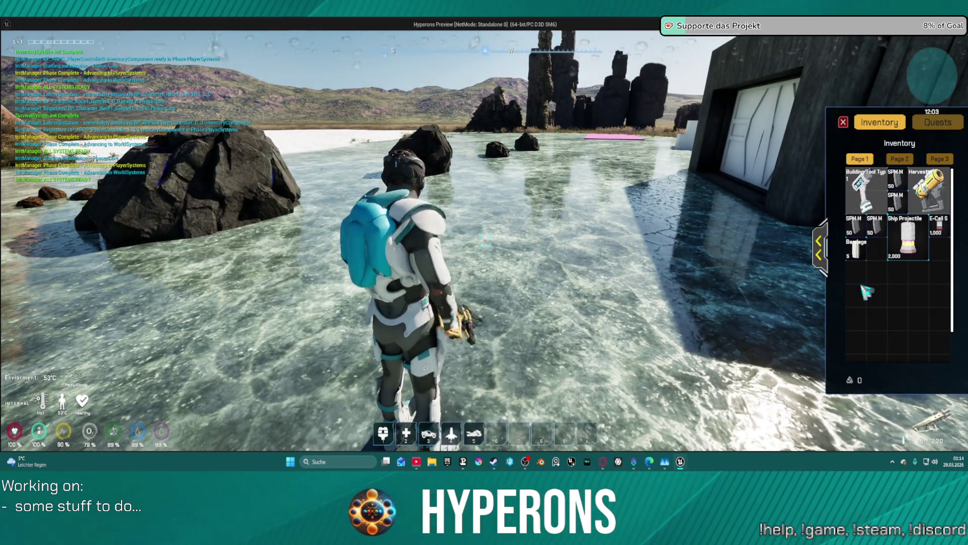
{"action": "left_click", "coordinate": [843, 122]}
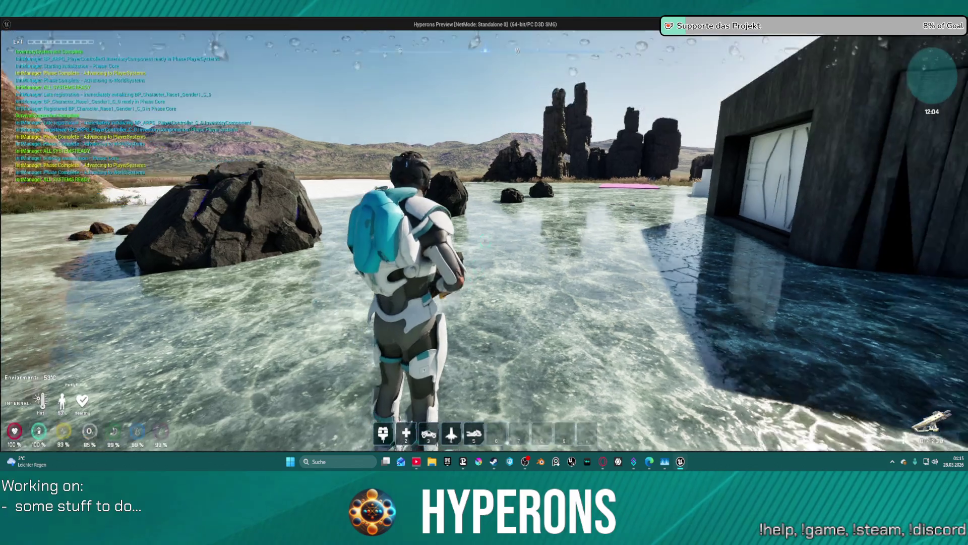
{"action": "key", "text": "i"}
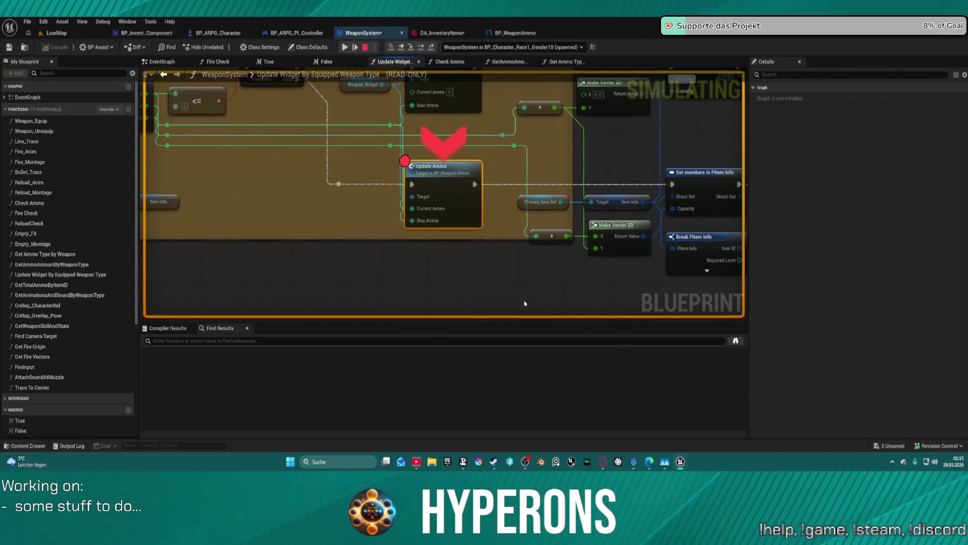
Step: Unequip MG 01 to the inventory grid and return it to the Primary slot, resuming past breakpoints
{"action": "left_click", "coordinate": [346, 47]}
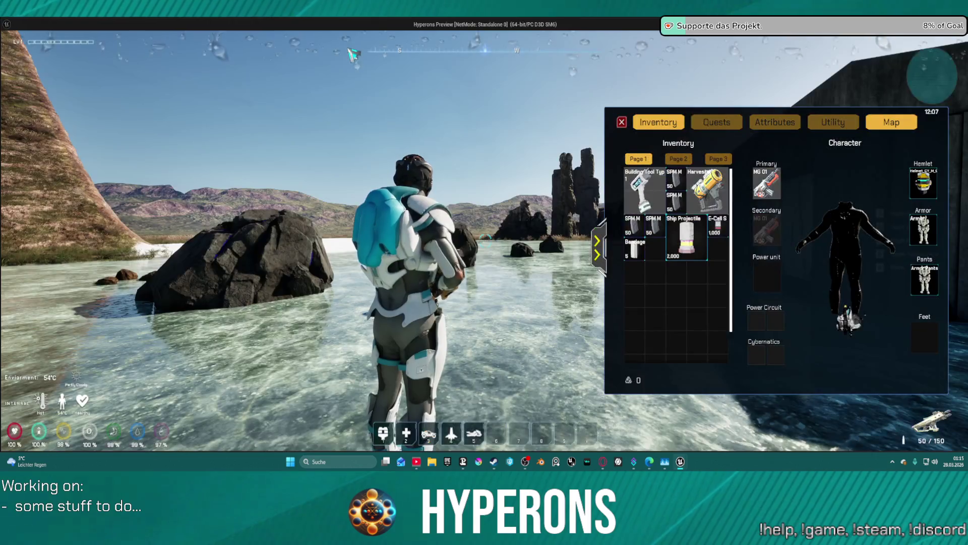
{"action": "left_click_drag", "start_coordinate": [767, 182], "coordinate": [694, 272]}
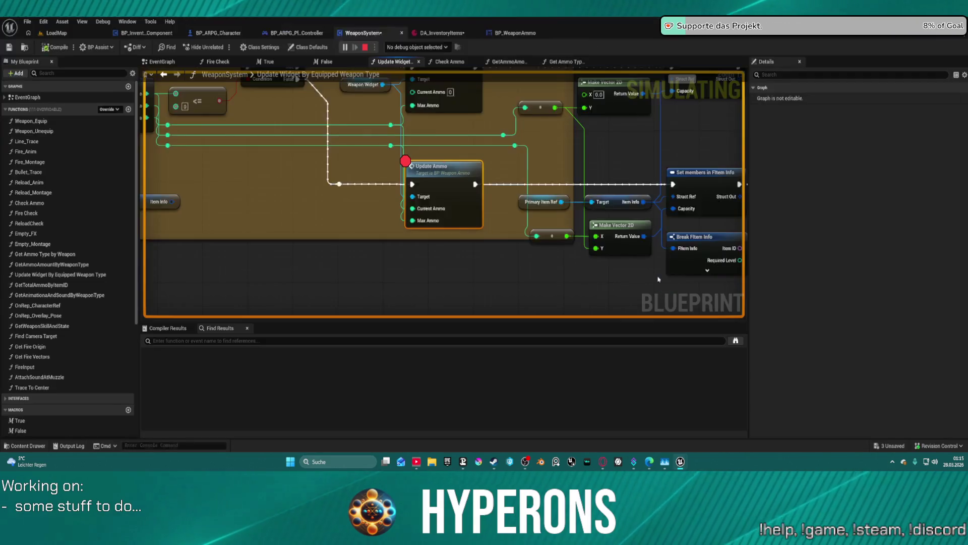
{"action": "left_click", "coordinate": [346, 47]}
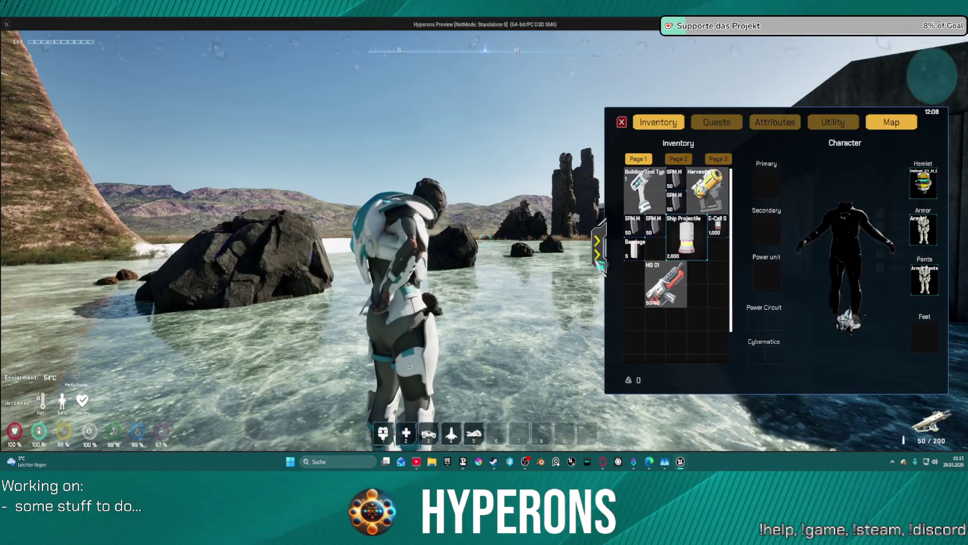
{"action": "left_click_drag", "start_coordinate": [666, 284], "coordinate": [767, 191]}
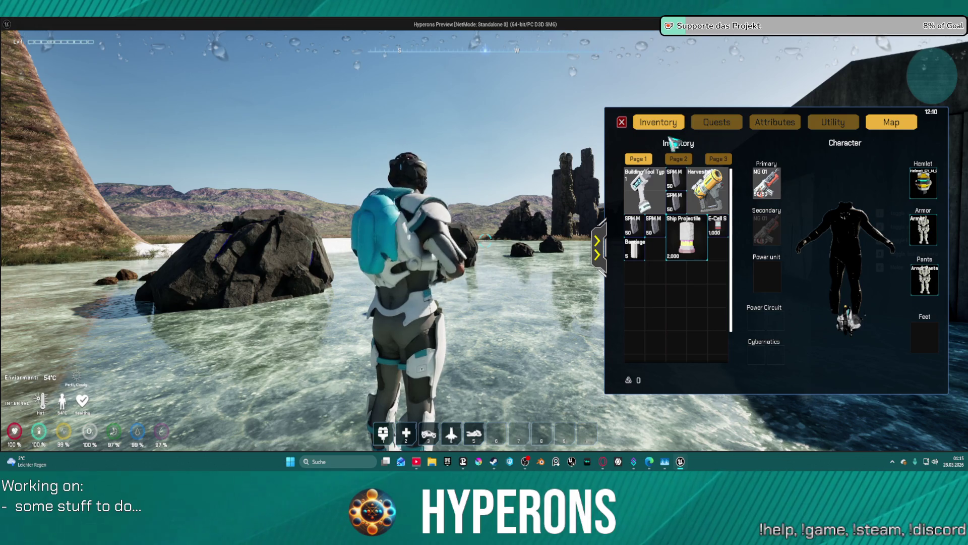
{"action": "left_click", "coordinate": [658, 122]}
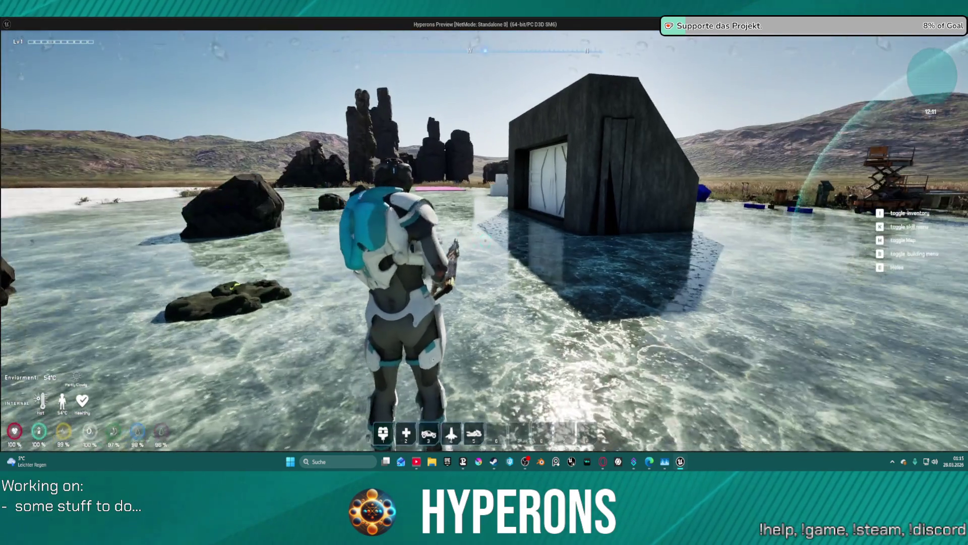
{"action": "left_click", "coordinate": [658, 122]}
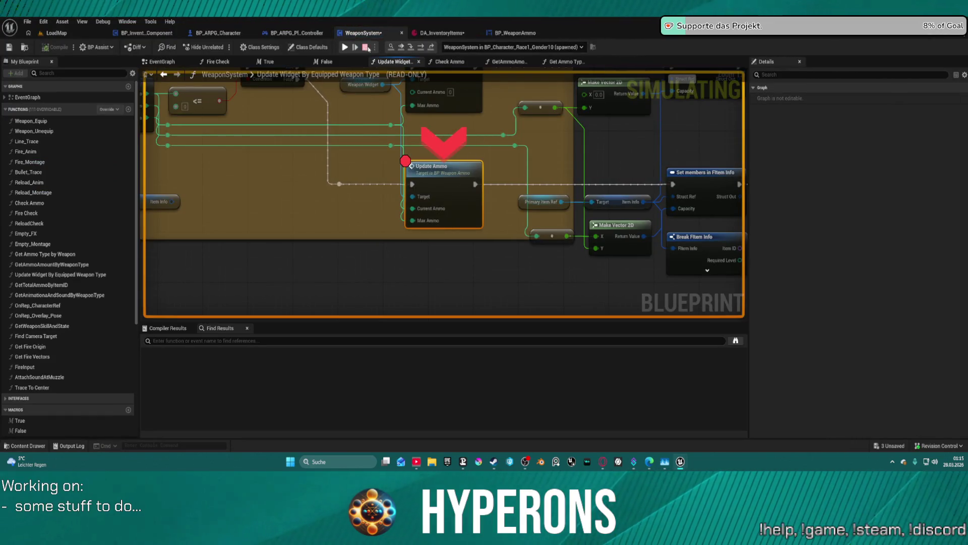
{"action": "left_click", "coordinate": [348, 47]}
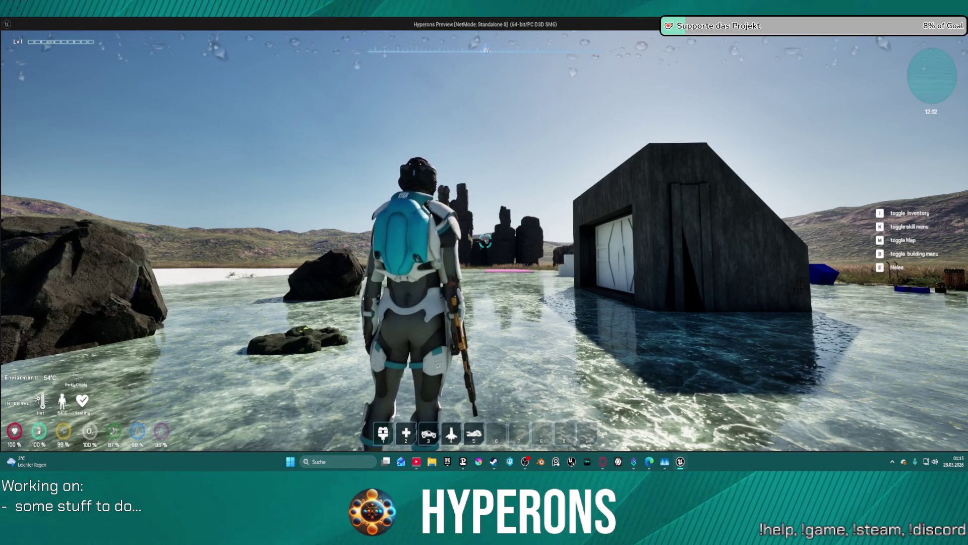
Step: Equip an inventory weapon again and resume twice past the Update Ammo breakpoint
{"action": "key", "text": "i"}
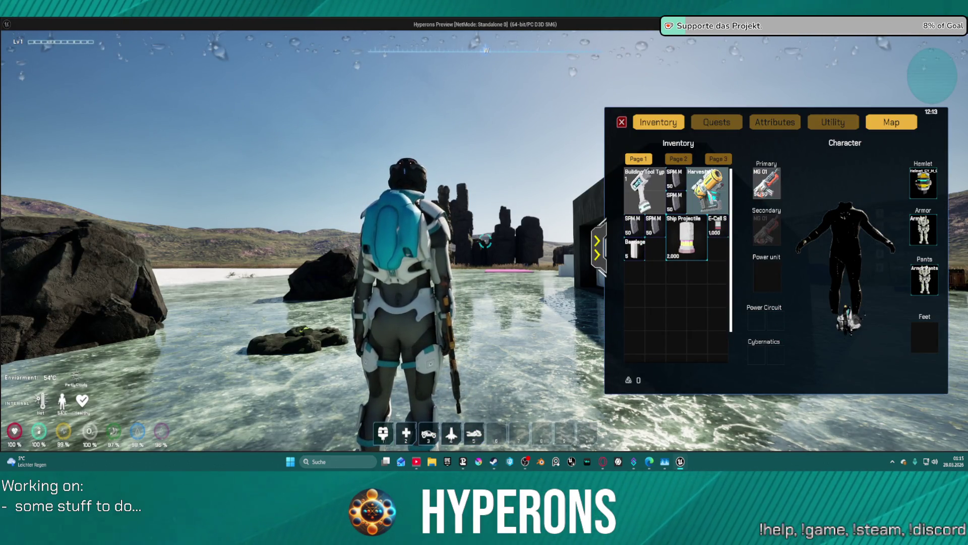
{"action": "left_click_drag", "start_coordinate": [708, 191], "coordinate": [766, 227]}
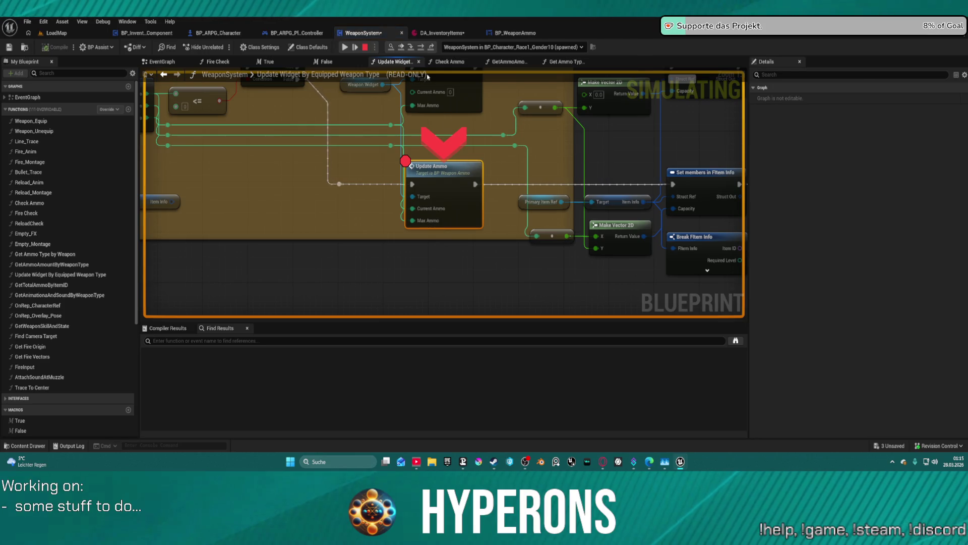
{"action": "left_click", "coordinate": [344, 47]}
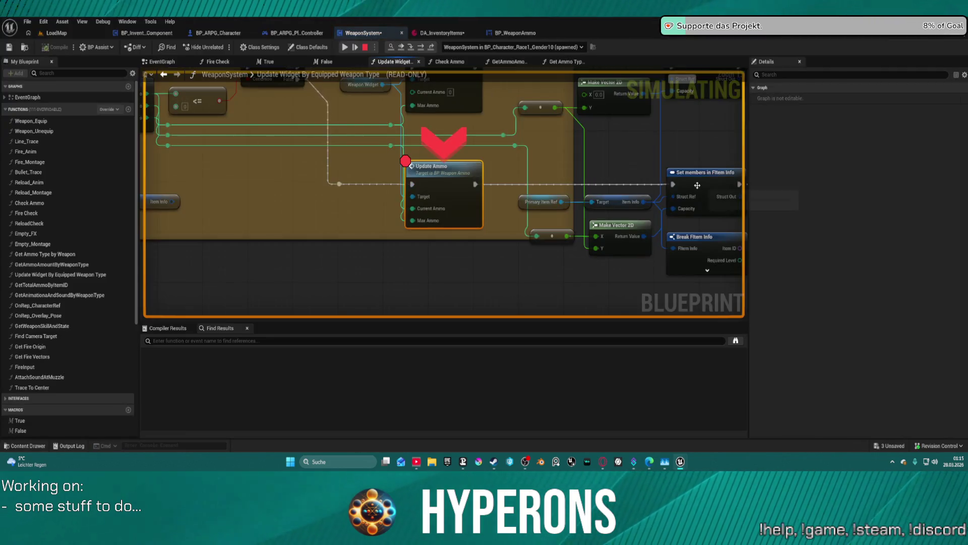
{"action": "left_click", "coordinate": [345, 48]}
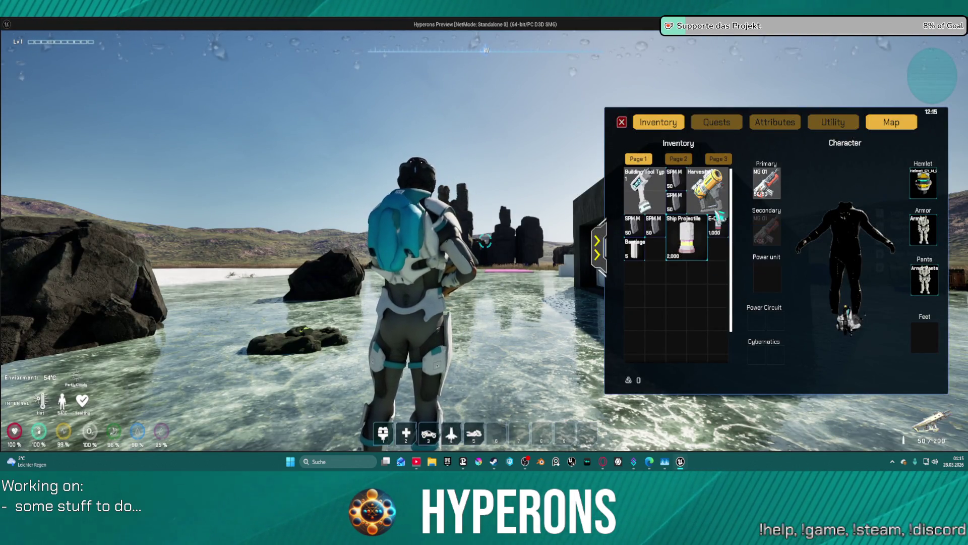
{"action": "left_click_drag", "start_coordinate": [580, 242], "coordinate": [499, 280]}
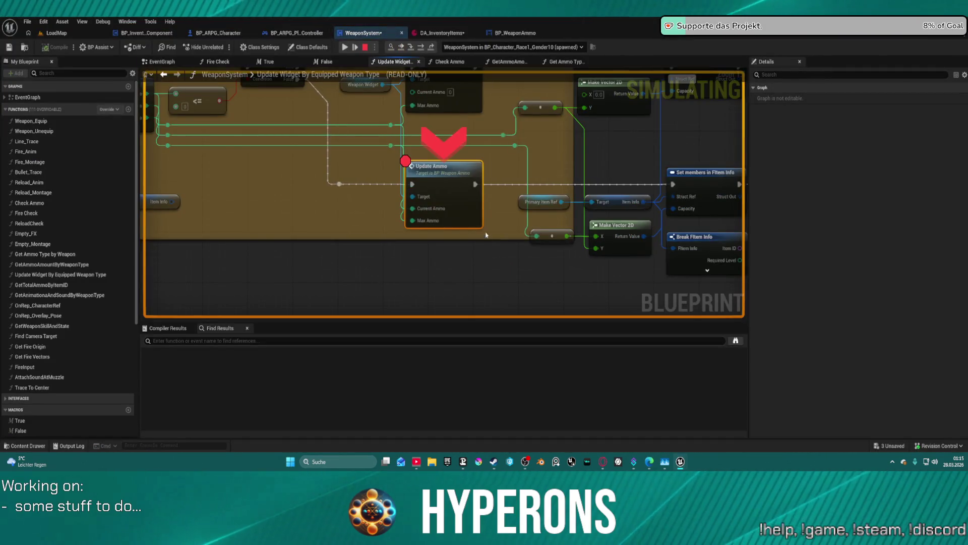
Step: Remove the Update Ammo breakpoint, swap MG 01 back into the Primary slot, and end play
{"action": "right_click", "coordinate": [450, 166]}
{"action": "mouse_move", "coordinate": [505, 207]}
{"action": "left_click", "coordinate": [552, 210]}
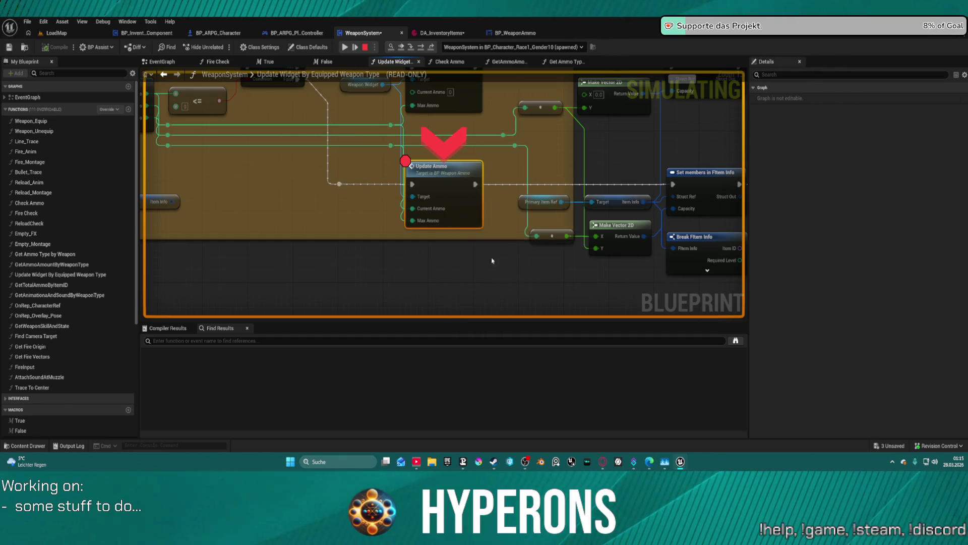
{"action": "left_click", "coordinate": [345, 46]}
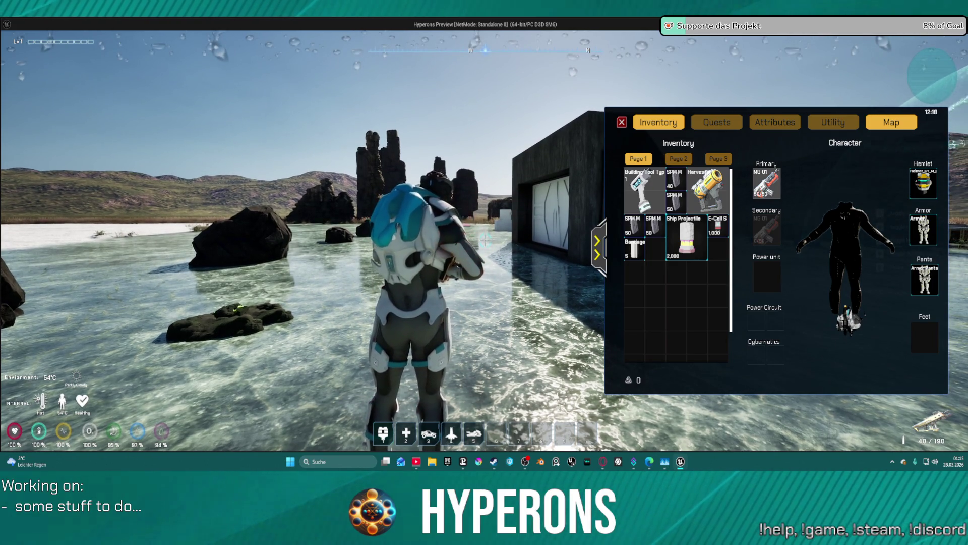
{"action": "mouse_move", "coordinate": [767, 183]}
{"action": "left_mouse_down"}
{"action": "mouse_move", "coordinate": [662, 274]}
{"action": "mouse_move", "coordinate": [742, 199]}
{"action": "mouse_move", "coordinate": [781, 181]}
{"action": "mouse_move", "coordinate": [671, 283]}
{"action": "mouse_move", "coordinate": [666, 303]}
{"action": "left_mouse_up"}
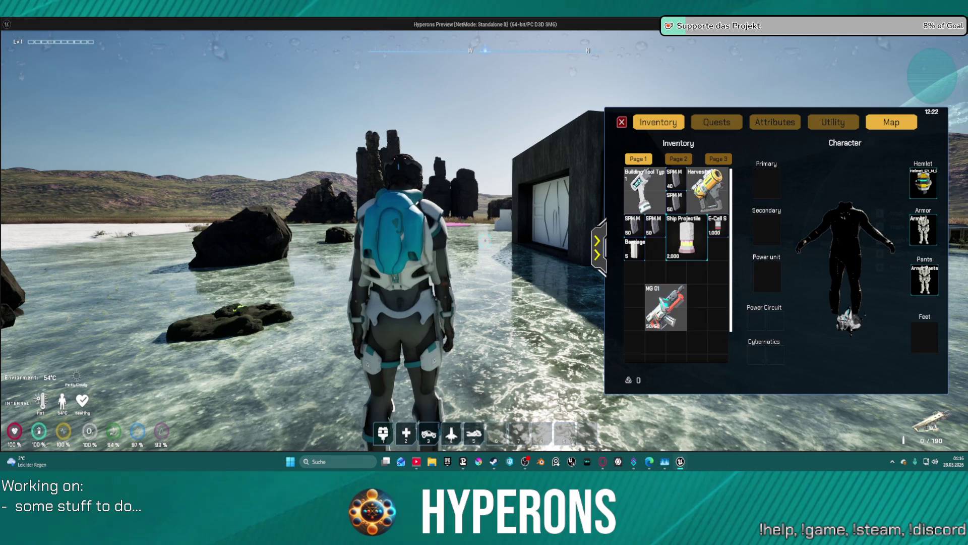
{"action": "mouse_move", "coordinate": [670, 313]}
{"action": "left_mouse_down"}
{"action": "mouse_move", "coordinate": [681, 313]}
{"action": "mouse_move", "coordinate": [779, 187]}
{"action": "mouse_move", "coordinate": [646, 283]}
{"action": "mouse_move", "coordinate": [767, 184]}
{"action": "left_mouse_up"}
{"action": "key", "text": "Escape"}
{"action": "key", "text": "Escape"}
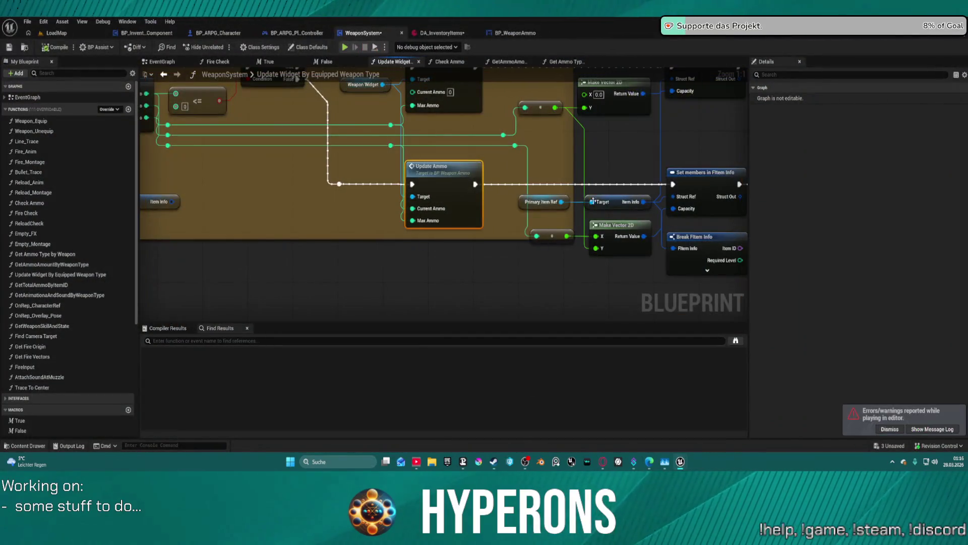
Step: Drop Break Weapon Data lower and nudge the lower Update Ammo node slightly
{"action": "mouse_move", "coordinate": [580, 163]}
{"action": "left_mouse_down"}
{"action": "mouse_move", "coordinate": [390, 147]}
{"action": "mouse_move", "coordinate": [433, 174]}
{"action": "mouse_move", "coordinate": [444, 230]}
{"action": "mouse_move", "coordinate": [251, 220]}
{"action": "mouse_move", "coordinate": [817, 214]}
{"action": "left_mouse_up"}
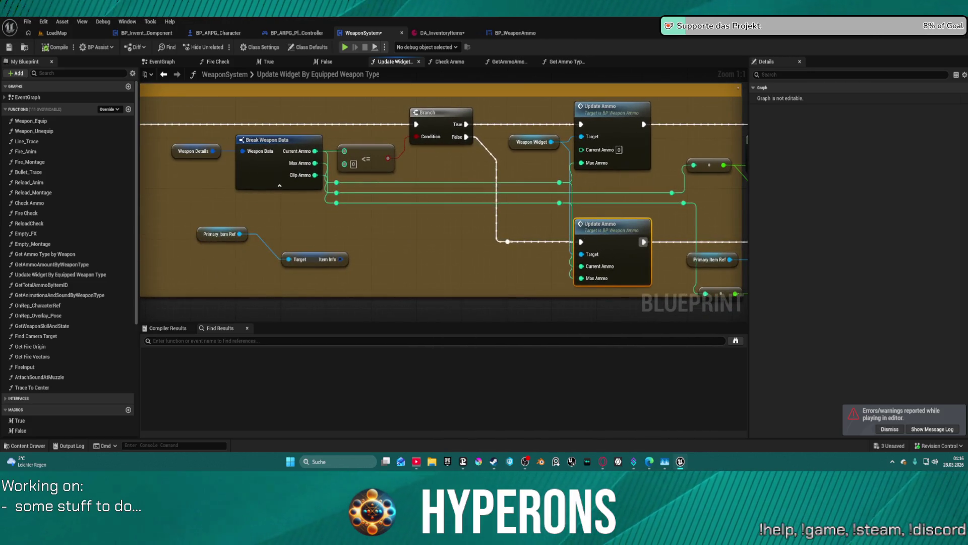
{"action": "mouse_move", "coordinate": [286, 148]}
{"action": "left_mouse_down"}
{"action": "mouse_move", "coordinate": [283, 203]}
{"action": "mouse_move", "coordinate": [275, 197]}
{"action": "left_mouse_up"}
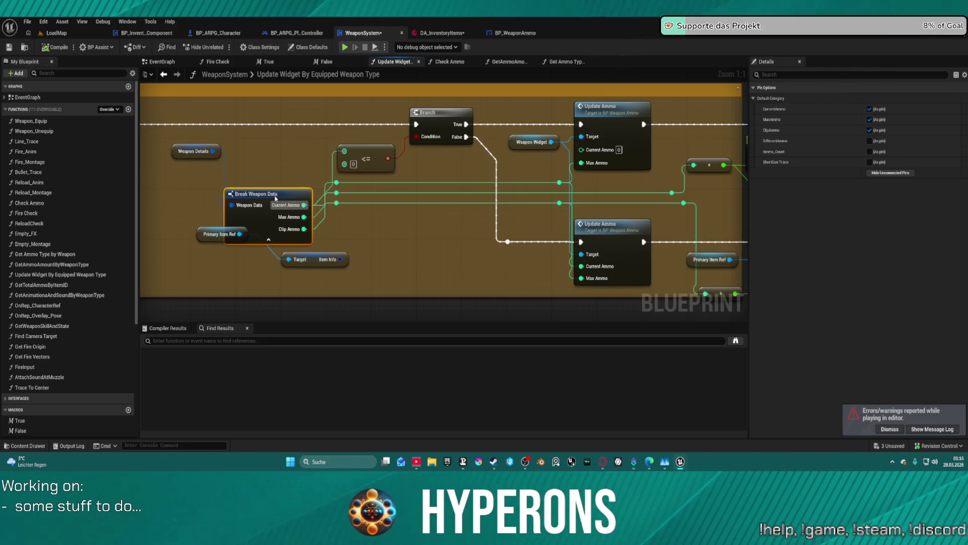
{"action": "mouse_move", "coordinate": [620, 237]}
{"action": "left_mouse_down"}
{"action": "mouse_move", "coordinate": [651, 229]}
{"action": "mouse_move", "coordinate": [555, 242]}
{"action": "mouse_move", "coordinate": [632, 247]}
{"action": "left_mouse_up"}
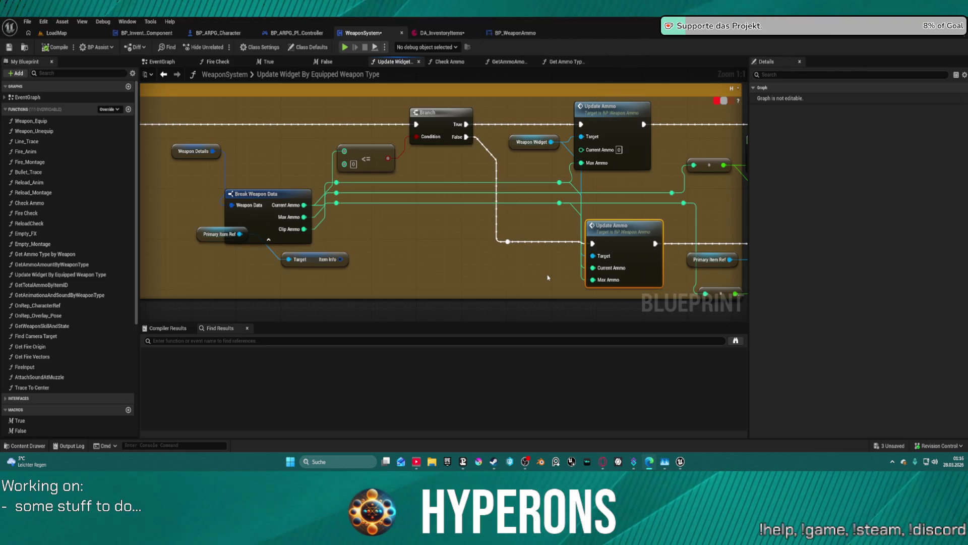
{"action": "left_click_drag", "start_coordinate": [658, 154], "coordinate": [423, 123]}
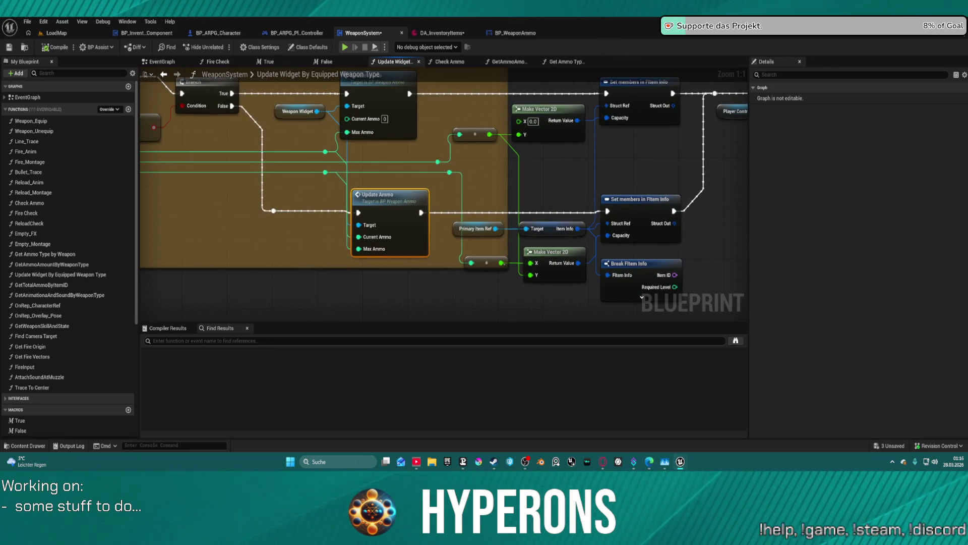
Step: Frame the node chain from Branch and Update Ammo to the controller's Equipped Weapon getter
{"action": "left_click", "coordinate": [640, 82]}
{"action": "left_click_drag", "start_coordinate": [689, 86], "coordinate": [493, 179]}
{"action": "mouse_move", "coordinate": [473, 107]}
{"action": "left_mouse_down"}
{"action": "mouse_move", "coordinate": [628, 63]}
{"action": "mouse_move", "coordinate": [677, 93]}
{"action": "mouse_move", "coordinate": [718, 141]}
{"action": "mouse_move", "coordinate": [742, 116]}
{"action": "mouse_move", "coordinate": [747, 65]}
{"action": "mouse_move", "coordinate": [540, 69]}
{"action": "mouse_move", "coordinate": [353, 56]}
{"action": "left_mouse_up"}
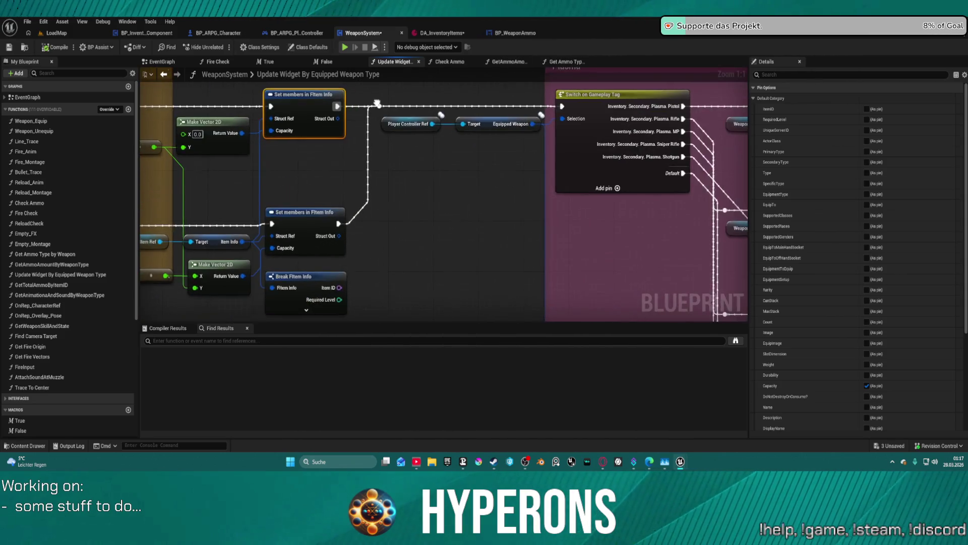
{"action": "left_click", "coordinate": [475, 130]}
{"action": "scroll", "coordinate": [475, 130], "scroll_direction": "down", "scroll_amount": 2}
{"action": "mouse_move", "coordinate": [363, 121]}
{"action": "left_mouse_down"}
{"action": "mouse_move", "coordinate": [399, 106]}
{"action": "mouse_move", "coordinate": [444, 106]}
{"action": "mouse_move", "coordinate": [726, 163]}
{"action": "mouse_move", "coordinate": [943, 159]}
{"action": "mouse_move", "coordinate": [699, 178]}
{"action": "left_mouse_up"}
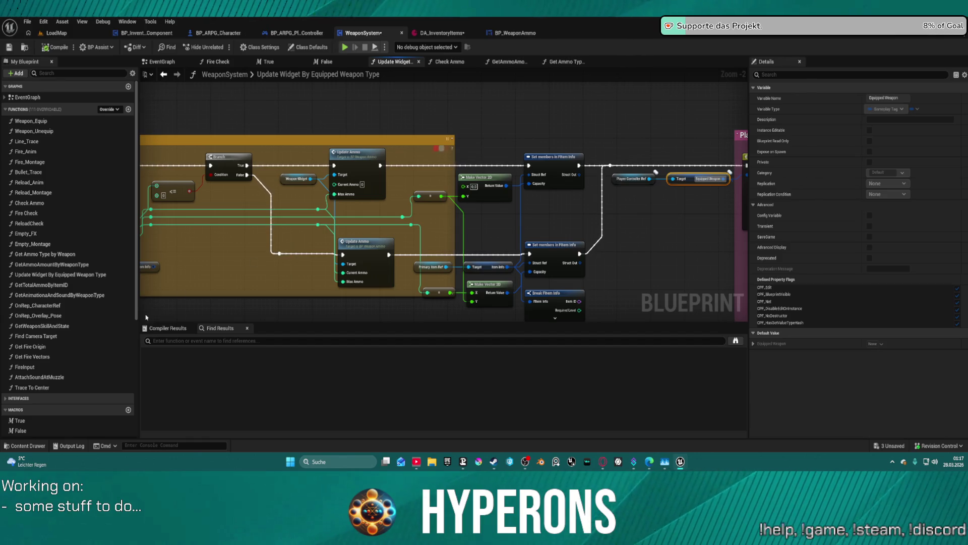
{"action": "scroll", "coordinate": [76, 370], "scroll_direction": "down", "scroll_amount": 6}
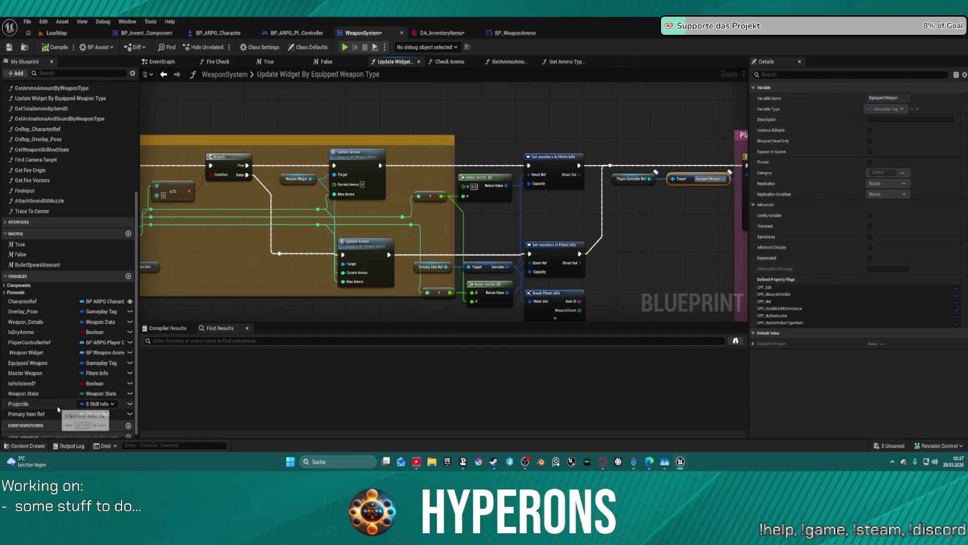
Step: Add a Get Equipped Weapon node and delete the Player Controller Ref lookup
{"action": "mouse_move", "coordinate": [42, 378]}
{"action": "left_mouse_down"}
{"action": "mouse_move", "coordinate": [147, 376]}
{"action": "mouse_move", "coordinate": [460, 289]}
{"action": "mouse_move", "coordinate": [474, 223]}
{"action": "left_mouse_up"}
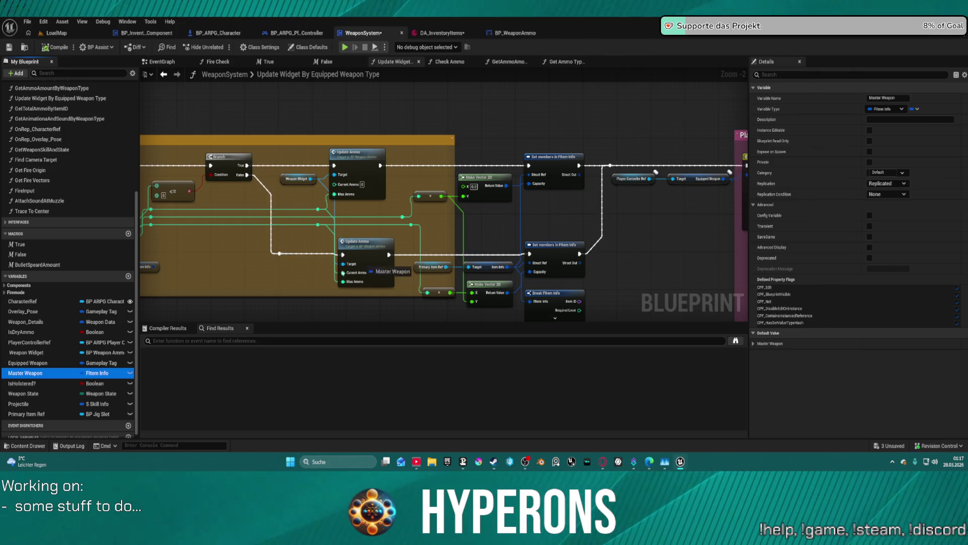
{"action": "mouse_move", "coordinate": [74, 369]}
{"action": "left_mouse_down"}
{"action": "mouse_move", "coordinate": [38, 375]}
{"action": "mouse_move", "coordinate": [567, 218]}
{"action": "left_mouse_up"}
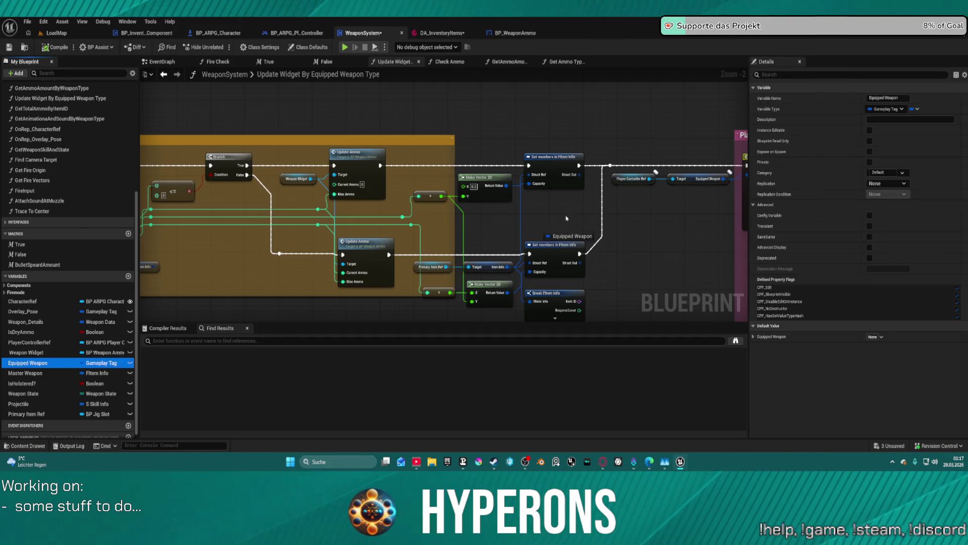
{"action": "mouse_move", "coordinate": [693, 203]}
{"action": "left_mouse_down"}
{"action": "mouse_move", "coordinate": [703, 216]}
{"action": "mouse_move", "coordinate": [542, 211]}
{"action": "mouse_move", "coordinate": [572, 183]}
{"action": "left_mouse_up"}
{"action": "left_click", "coordinate": [719, 217]}
{"action": "left_click_drag", "start_coordinate": [453, 183], "coordinate": [285, 118]}
{"action": "key", "text": "Delete"}
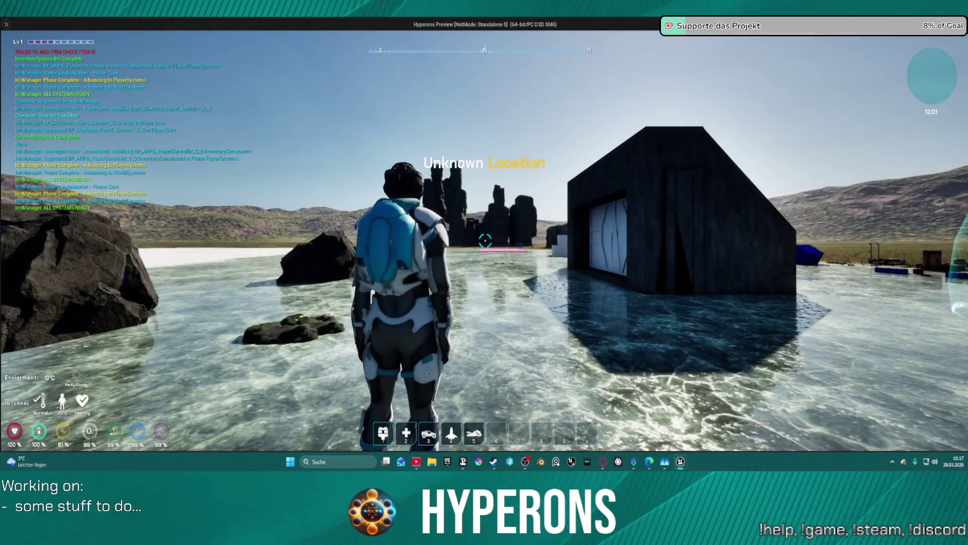
Step: In the standalone game, equip MG 01 from the inventory, then reopen the inventory to show character equipment
{"action": "key", "text": "i"}
{"action": "right_click", "coordinate": [866, 284]}
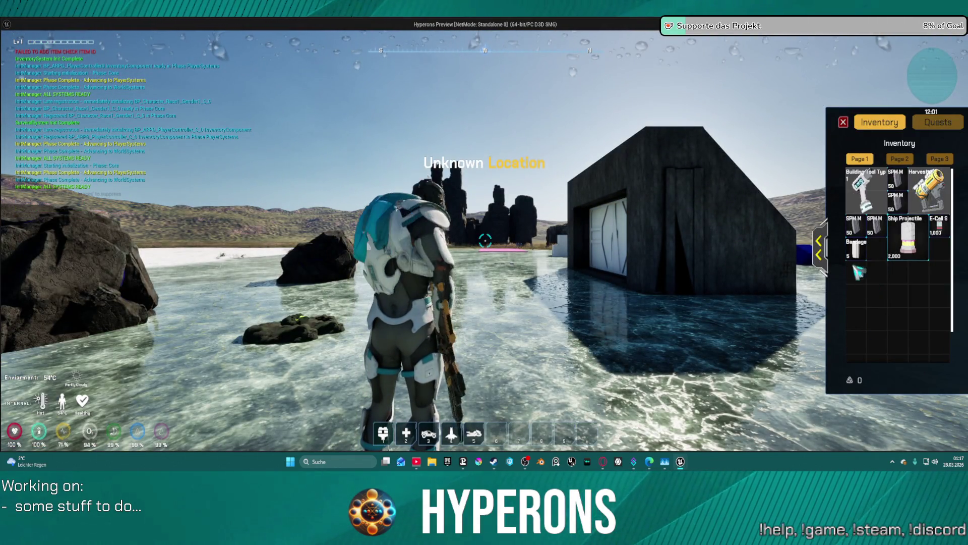
{"action": "left_click", "coordinate": [843, 122]}
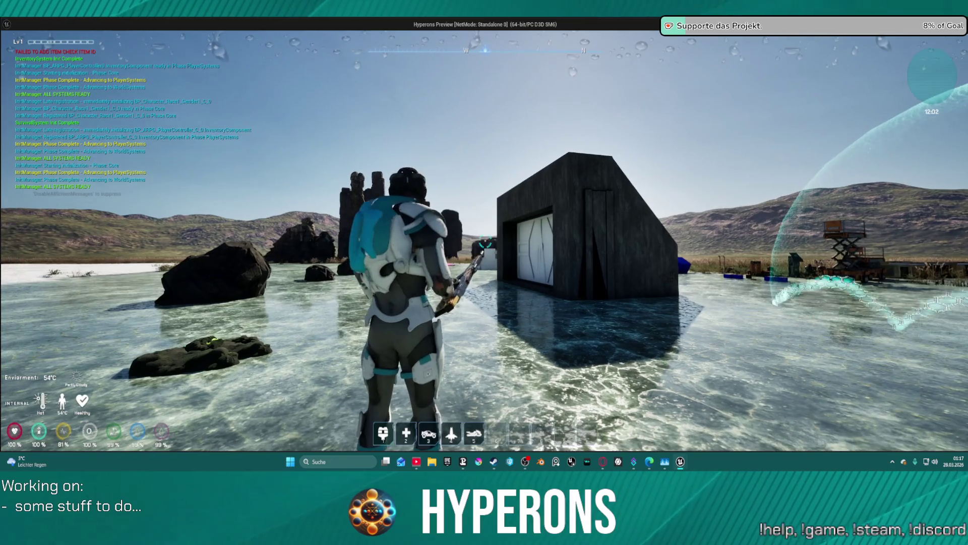
{"action": "key", "text": "i"}
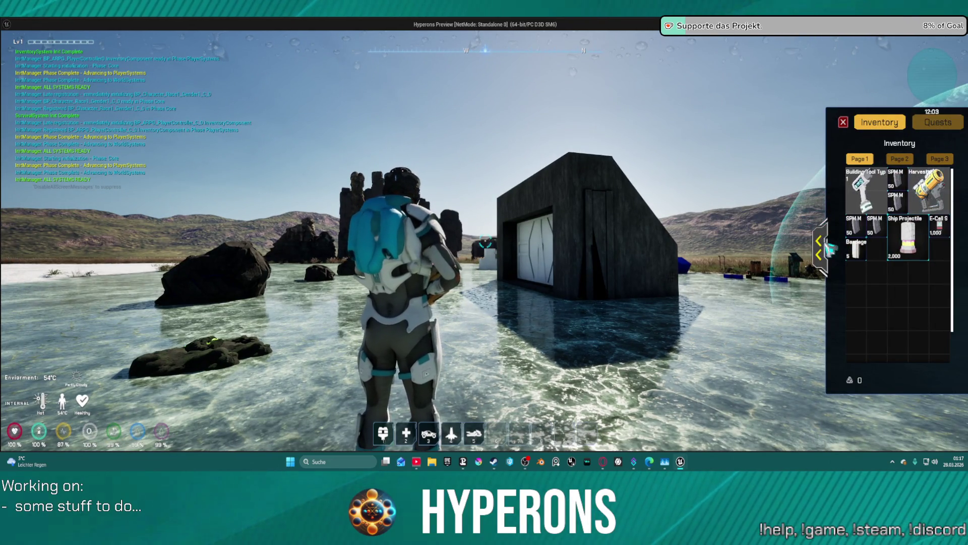
{"action": "left_click", "coordinate": [819, 247]}
Step: Swap MG 01 out for the Harvester as the primary weapon, then stop the play session
{"action": "key", "text": "i"}
{"action": "key", "text": "i"}
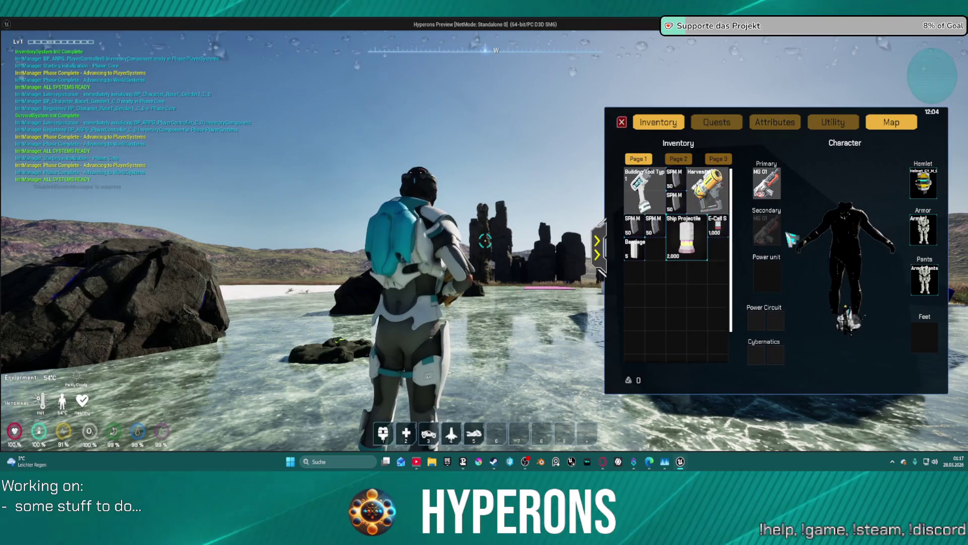
{"action": "right_click", "coordinate": [765, 184]}
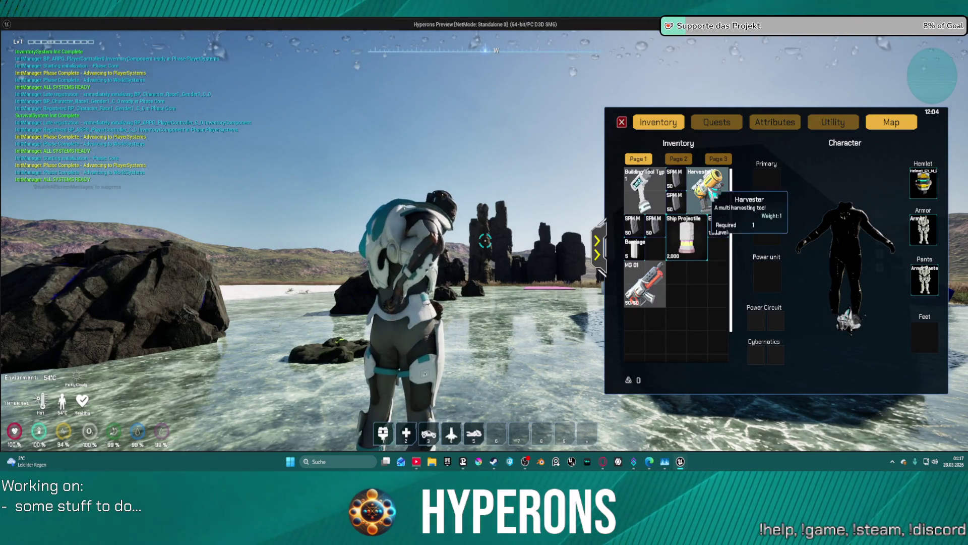
{"action": "right_click", "coordinate": [706, 191]}
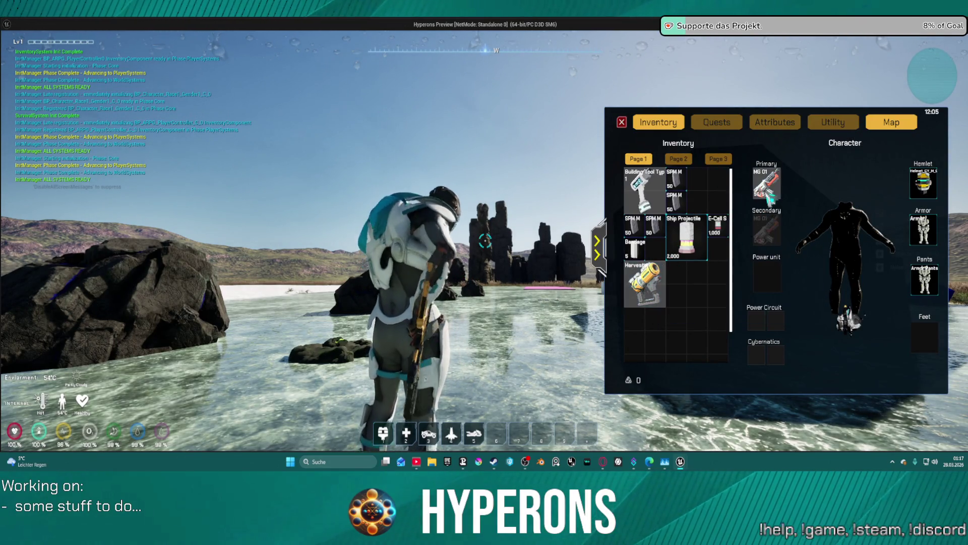
{"action": "key", "text": "alt+Tab"}
{"action": "key", "text": "Escape"}
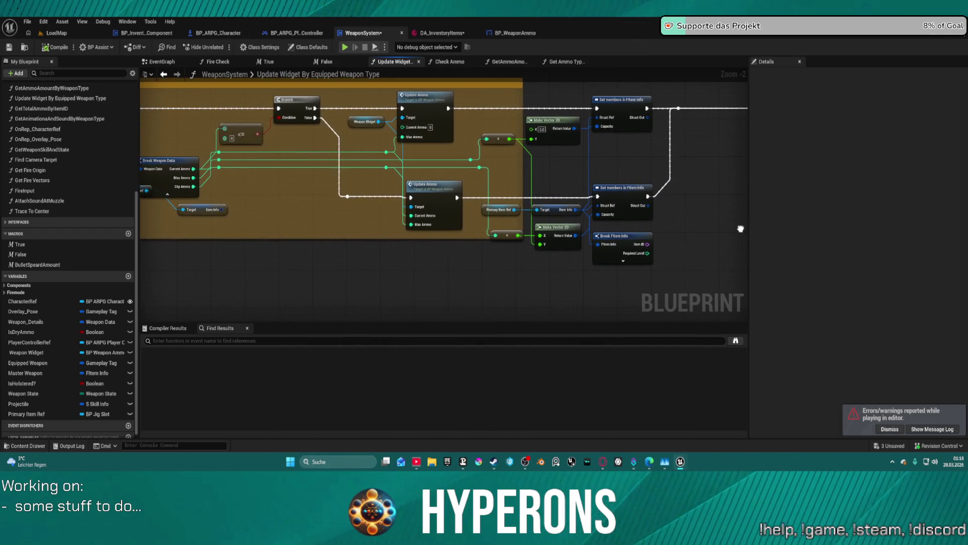
Step: Paste a copy of the Primary Item Ref getter and convert it to a validated get
{"action": "mouse_move", "coordinate": [621, 249]}
{"action": "left_mouse_down"}
{"action": "mouse_move", "coordinate": [781, 249]}
{"action": "mouse_move", "coordinate": [705, 238]}
{"action": "mouse_move", "coordinate": [746, 253]}
{"action": "left_mouse_up"}
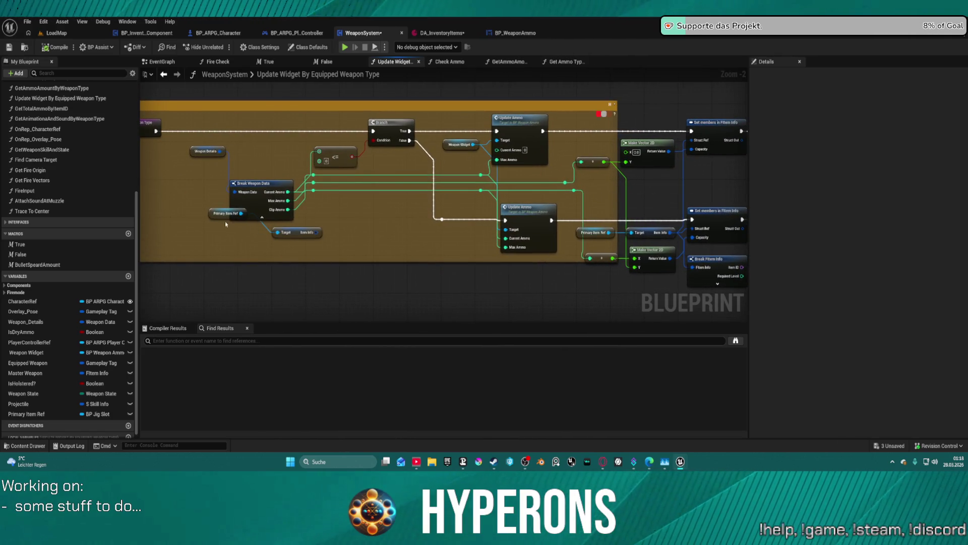
{"action": "left_click_drag", "start_coordinate": [227, 213], "coordinate": [222, 219]}
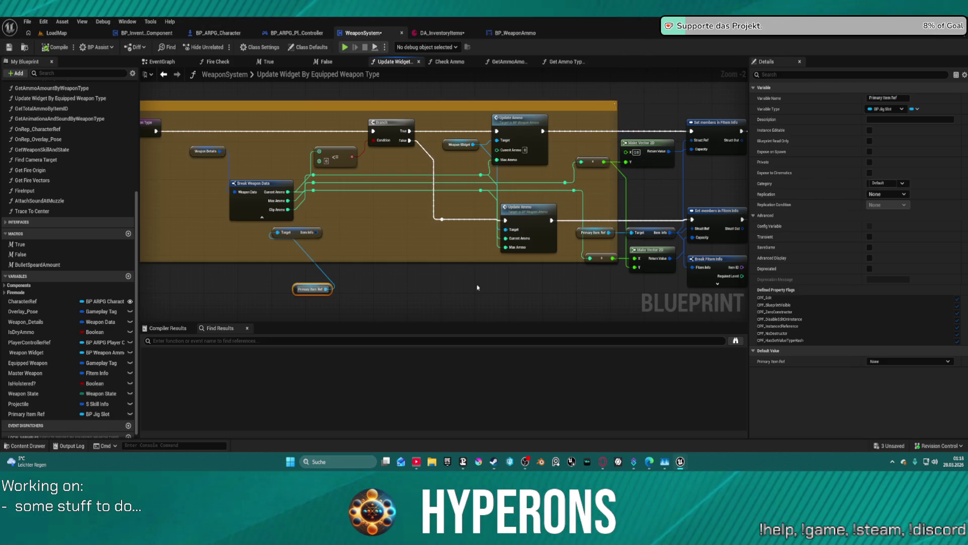
{"action": "left_click_drag", "start_coordinate": [478, 288], "coordinate": [298, 325]}
{"action": "key", "text": "ctrl+v"}
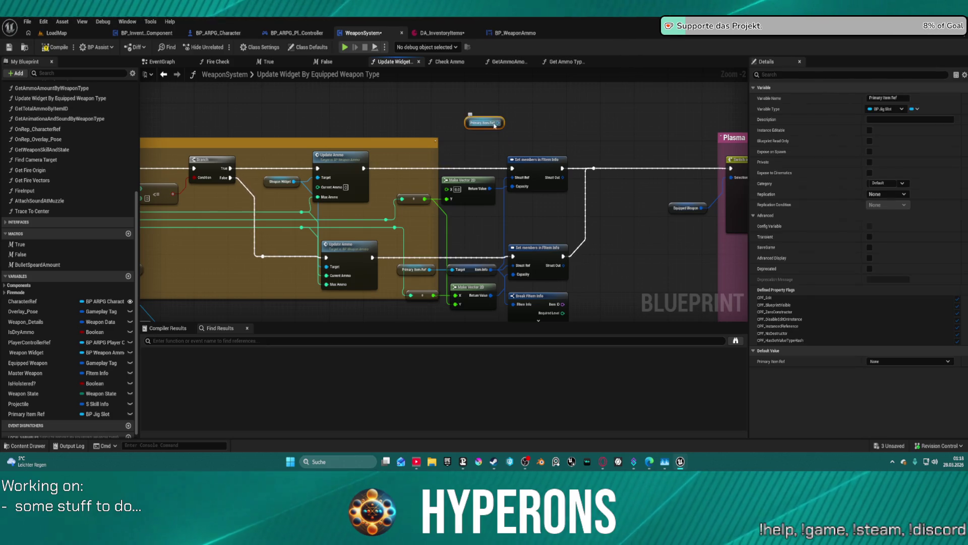
{"action": "right_click", "coordinate": [489, 125]}
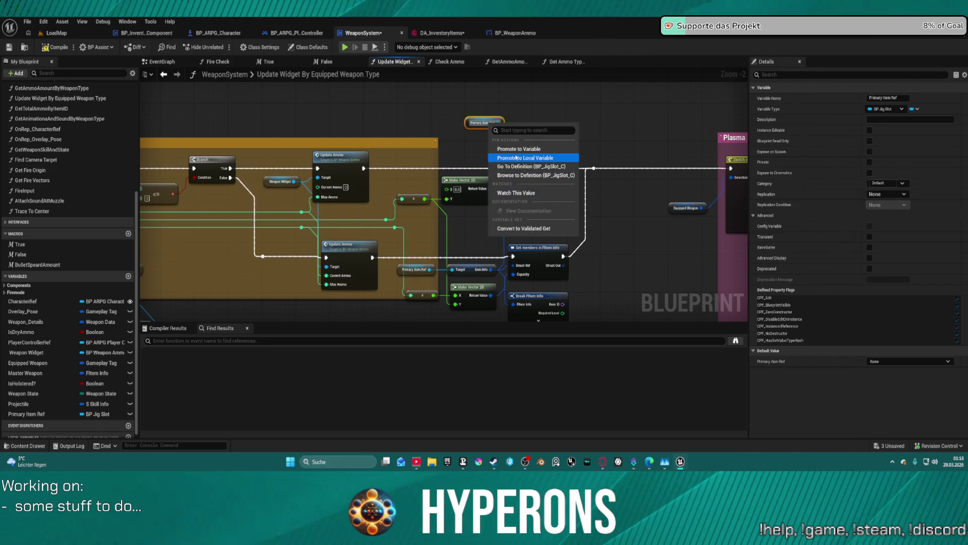
{"action": "left_click", "coordinate": [518, 228]}
Step: Wire Update Ammo's exec into the validity check and Is Valid into the Fitem Info setter
{"action": "mouse_move", "coordinate": [471, 130]}
{"action": "left_mouse_down"}
{"action": "mouse_move", "coordinate": [420, 163]}
{"action": "mouse_move", "coordinate": [364, 171]}
{"action": "left_mouse_up"}
{"action": "left_click_drag", "start_coordinate": [511, 129], "coordinate": [510, 166]}
{"action": "left_click", "coordinate": [535, 159]}
{"action": "mouse_move", "coordinate": [511, 129]}
{"action": "left_mouse_down"}
{"action": "mouse_move", "coordinate": [583, 148]}
{"action": "mouse_move", "coordinate": [594, 169]}
{"action": "left_mouse_up"}
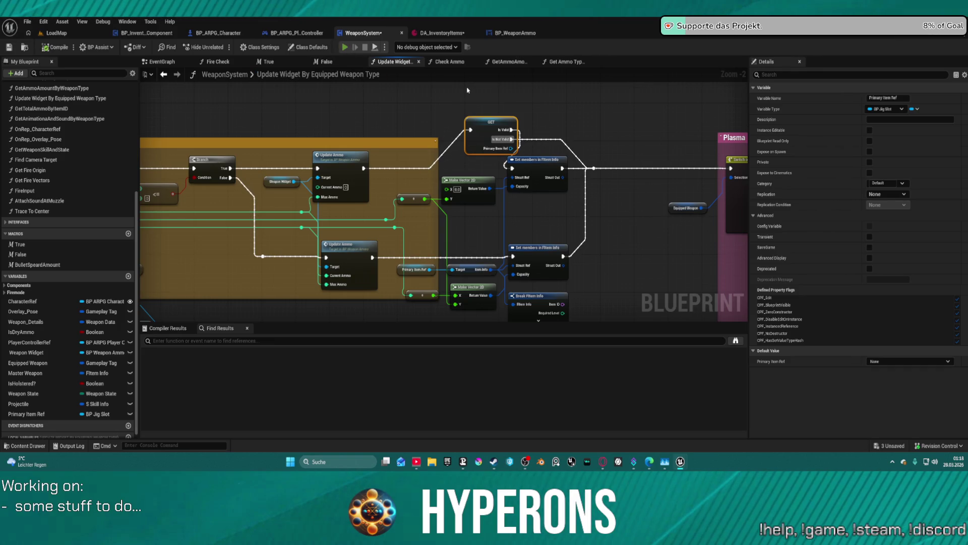
{"action": "key", "text": "i"}
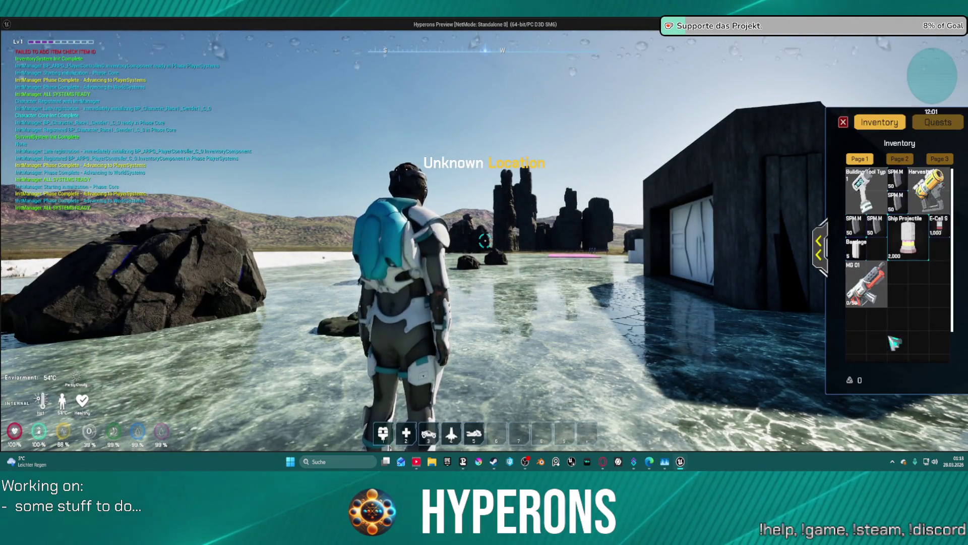
{"action": "key", "text": "i"}
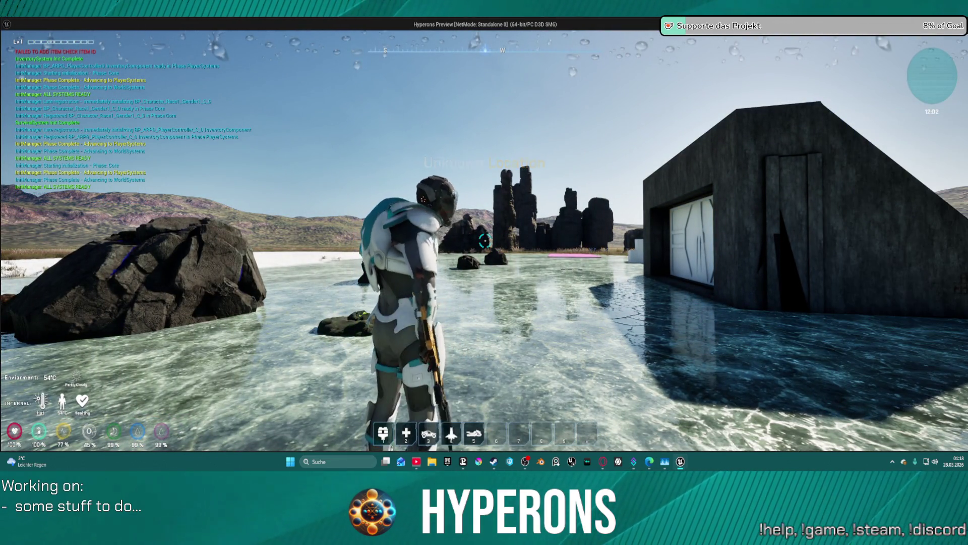
{"action": "key", "text": "i"}
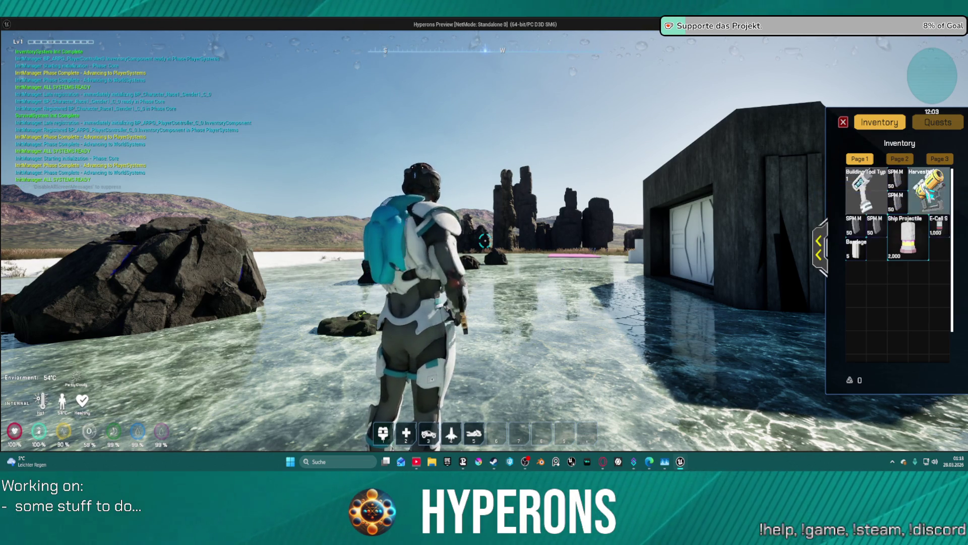
{"action": "key", "text": "Escape"}
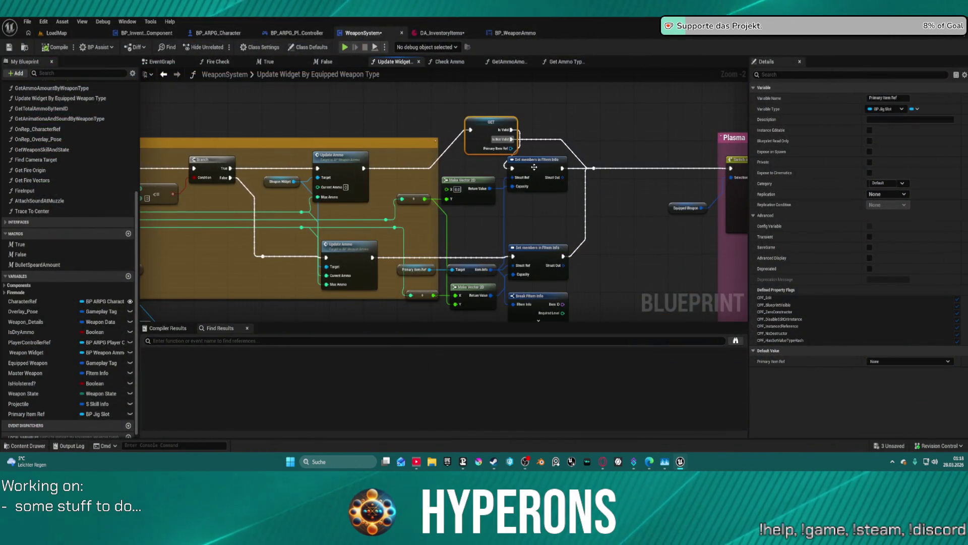
Step: Look over the Fire Check function graph, then return to the EventGraph
{"action": "left_click_drag", "start_coordinate": [564, 208], "coordinate": [546, 272]}
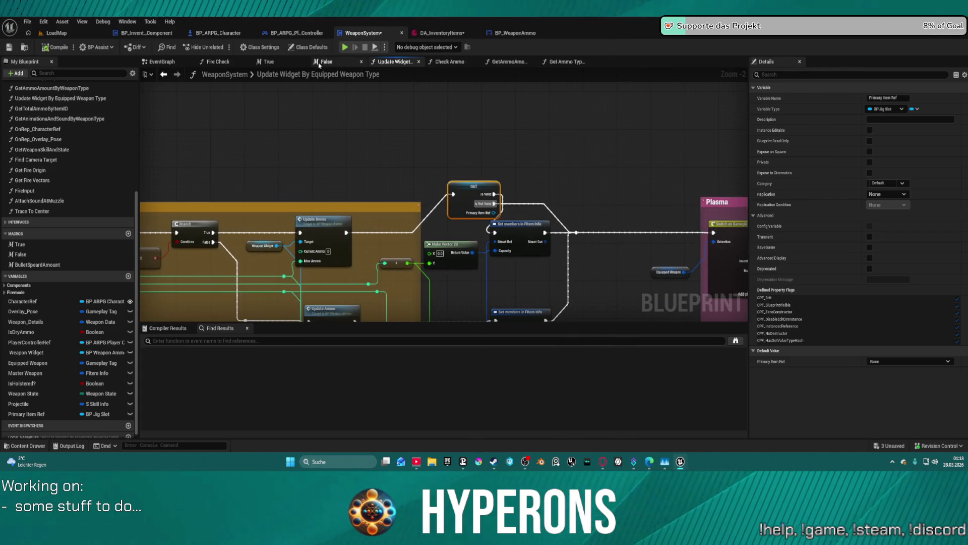
{"action": "left_click", "coordinate": [227, 63]}
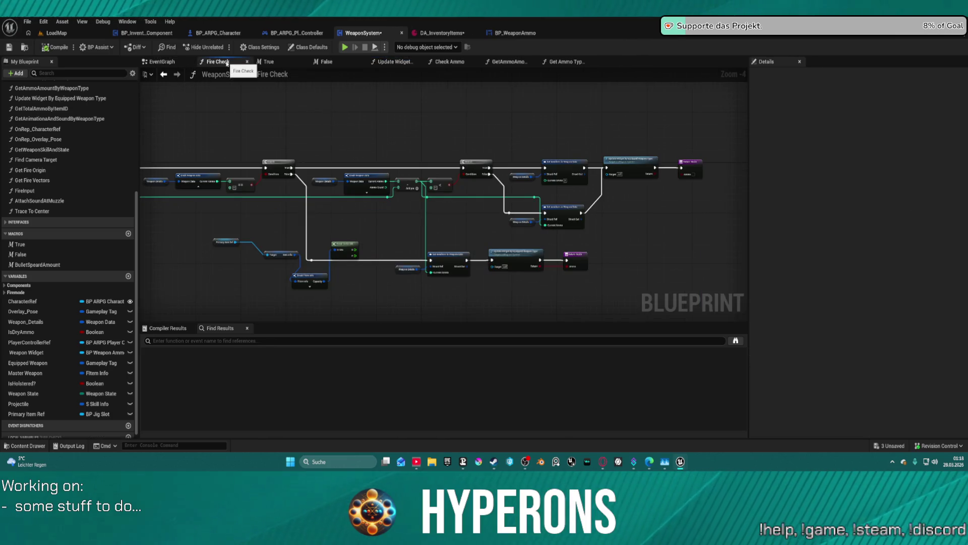
{"action": "scroll", "coordinate": [586, 217], "scroll_direction": "up", "scroll_amount": 5}
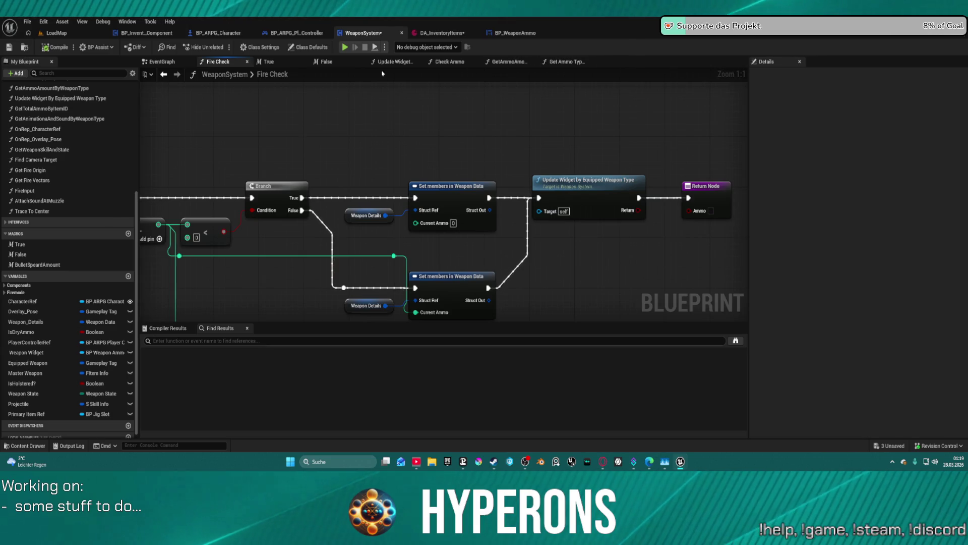
{"action": "left_click", "coordinate": [156, 62]}
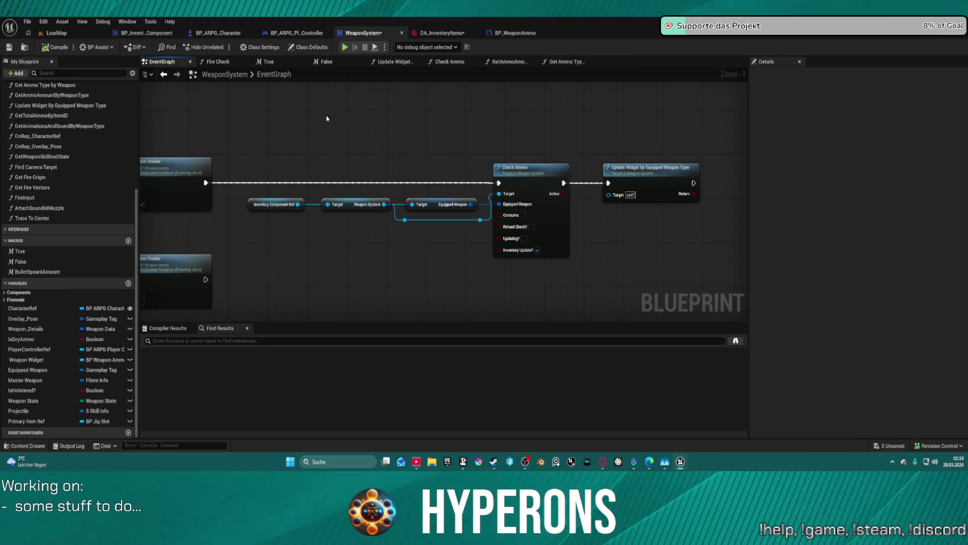
{"action": "scroll", "coordinate": [362, 177], "scroll_direction": "down", "scroll_amount": 7}
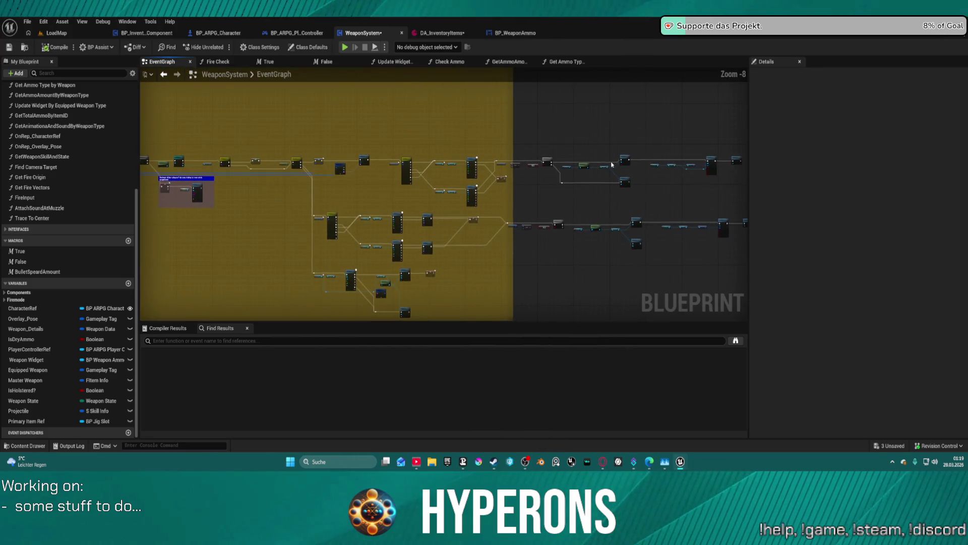
{"action": "scroll", "coordinate": [578, 201], "scroll_direction": "up", "scroll_amount": 4}
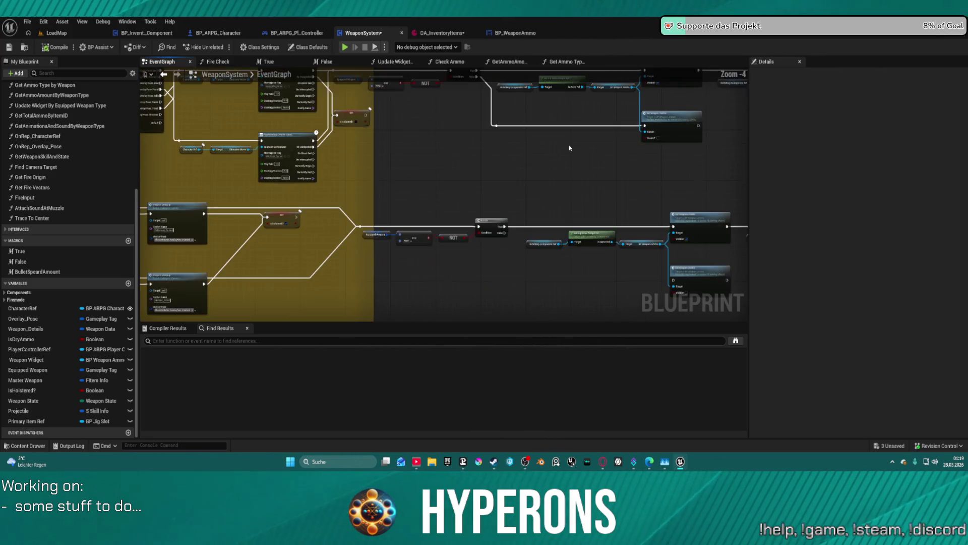
Step: Move the equipped-weapon Branch's outgoing exec wire from True to False
{"action": "mouse_move", "coordinate": [478, 198]}
{"action": "left_mouse_down"}
{"action": "mouse_move", "coordinate": [290, 204]}
{"action": "mouse_move", "coordinate": [615, 174]}
{"action": "mouse_move", "coordinate": [454, 202]}
{"action": "left_mouse_up"}
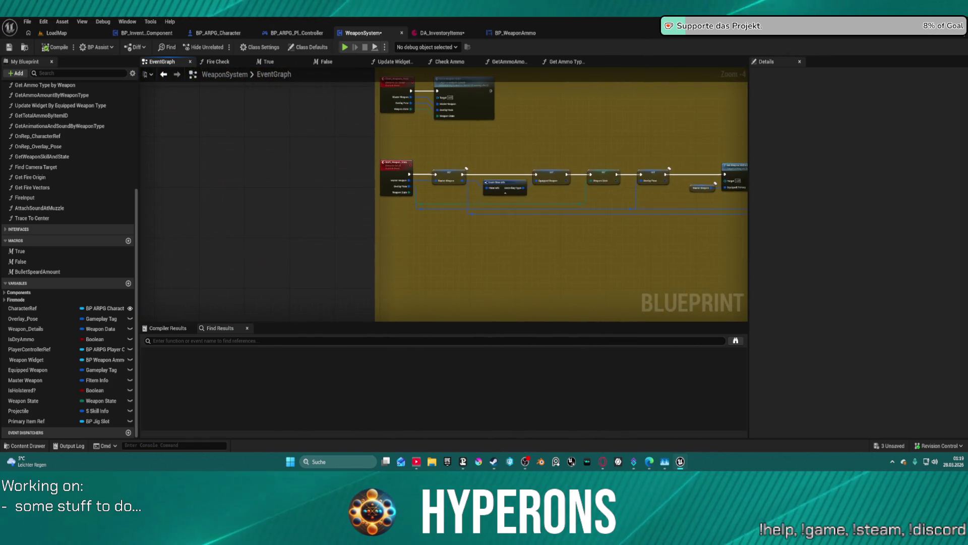
{"action": "mouse_move", "coordinate": [555, 202]}
{"action": "left_mouse_down"}
{"action": "mouse_move", "coordinate": [303, 177]}
{"action": "mouse_move", "coordinate": [88, 176]}
{"action": "left_mouse_up"}
{"action": "mouse_move", "coordinate": [605, 263]}
{"action": "left_mouse_down"}
{"action": "mouse_move", "coordinate": [460, 252]}
{"action": "mouse_move", "coordinate": [411, 181]}
{"action": "mouse_move", "coordinate": [408, 61]}
{"action": "left_mouse_up"}
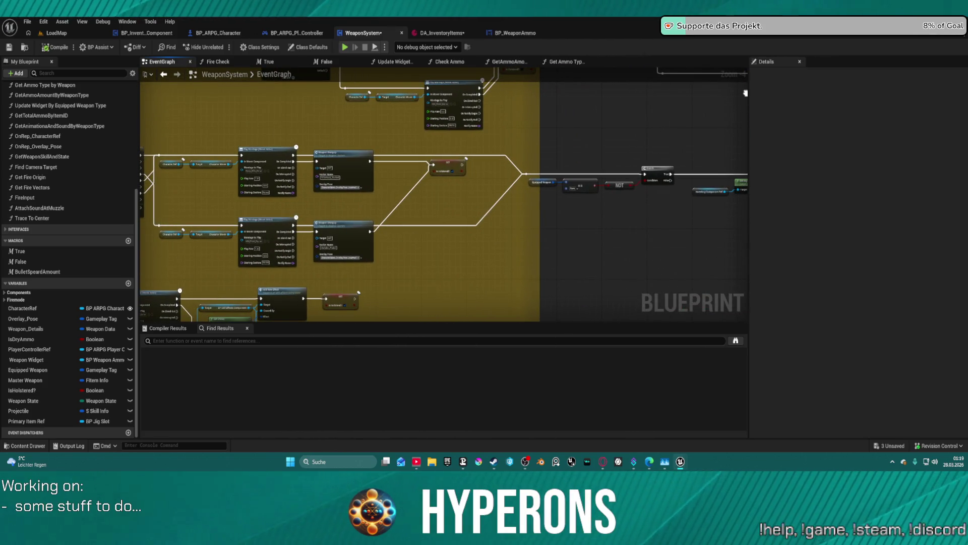
{"action": "mouse_move", "coordinate": [746, 92]}
{"action": "left_mouse_down"}
{"action": "mouse_move", "coordinate": [600, 126]}
{"action": "mouse_move", "coordinate": [593, 136]}
{"action": "left_mouse_up"}
{"action": "scroll", "coordinate": [594, 136], "scroll_direction": "up", "scroll_amount": 2}
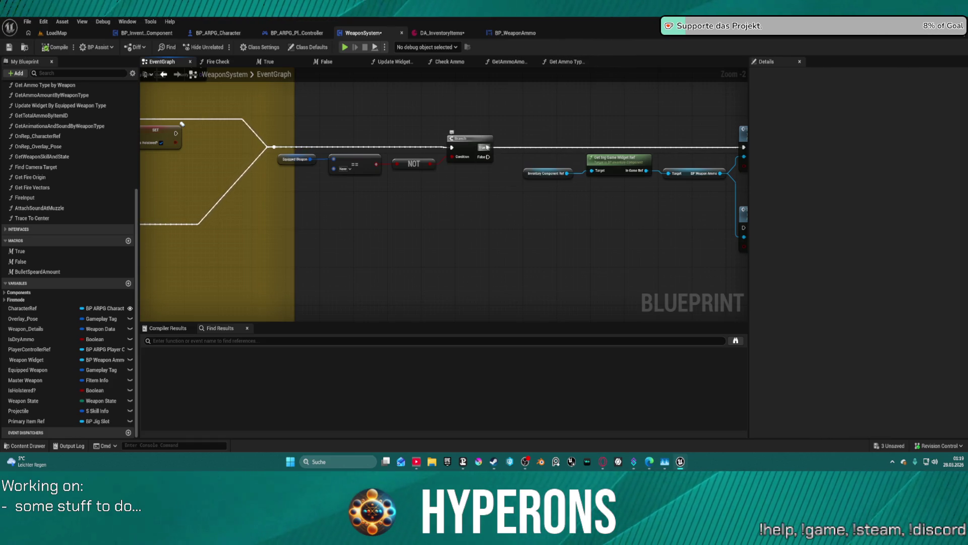
{"action": "left_click_drag", "start_coordinate": [489, 146], "coordinate": [487, 160]}
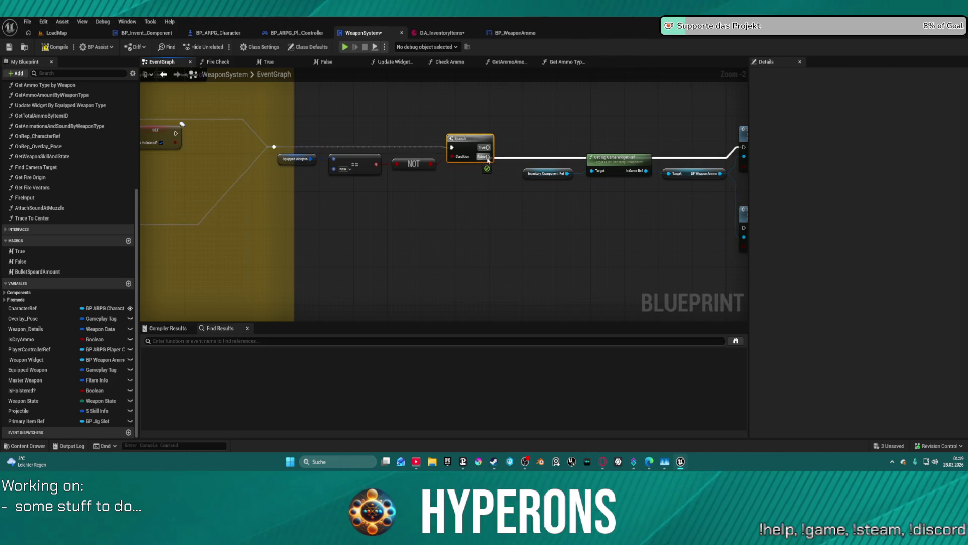
Step: Connect the Branch's True output to the lower Set Weapon Visible node
{"action": "left_click_drag", "start_coordinate": [558, 134], "coordinate": [374, 116]}
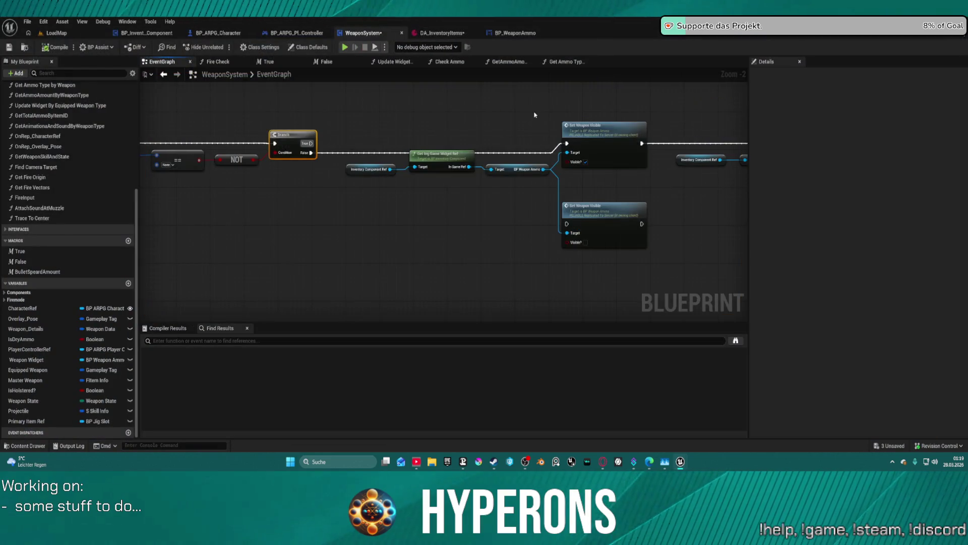
{"action": "mouse_move", "coordinate": [536, 119]}
{"action": "left_mouse_down"}
{"action": "mouse_move", "coordinate": [487, 160]}
{"action": "mouse_move", "coordinate": [473, 206]}
{"action": "mouse_move", "coordinate": [474, 233]}
{"action": "mouse_move", "coordinate": [528, 233]}
{"action": "mouse_move", "coordinate": [493, 288]}
{"action": "left_mouse_up"}
{"action": "scroll", "coordinate": [474, 205], "scroll_direction": "down", "scroll_amount": 2}
{"action": "scroll", "coordinate": [519, 186], "scroll_direction": "up", "scroll_amount": 1}
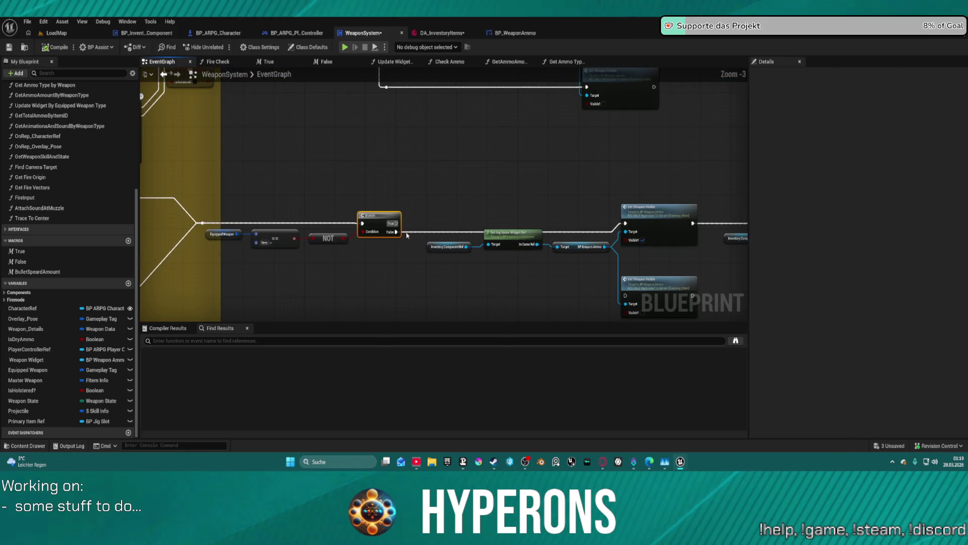
{"action": "mouse_move", "coordinate": [395, 224]}
{"action": "left_mouse_down"}
{"action": "mouse_move", "coordinate": [585, 279]}
{"action": "mouse_move", "coordinate": [628, 303]}
{"action": "mouse_move", "coordinate": [626, 295]}
{"action": "left_mouse_up"}
{"action": "mouse_move", "coordinate": [580, 169]}
{"action": "left_mouse_down"}
{"action": "mouse_move", "coordinate": [498, 136]}
{"action": "mouse_move", "coordinate": [394, 251]}
{"action": "mouse_move", "coordinate": [399, 287]}
{"action": "mouse_move", "coordinate": [439, 101]}
{"action": "left_mouse_up"}
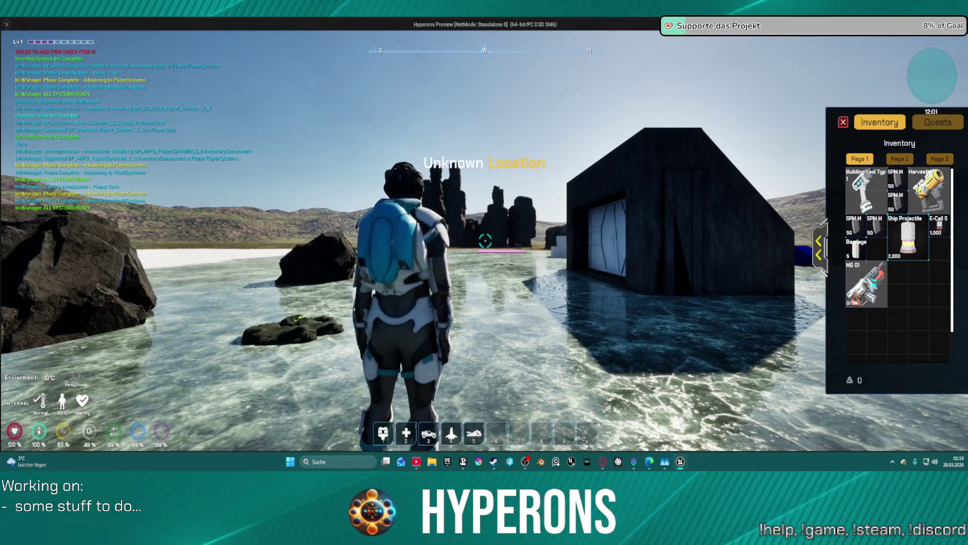
Step: Equip MG 01 in play, stop, then pan past the Switch and Play Montage nodes to the Branch
{"action": "double_click", "coordinate": [874, 291]}
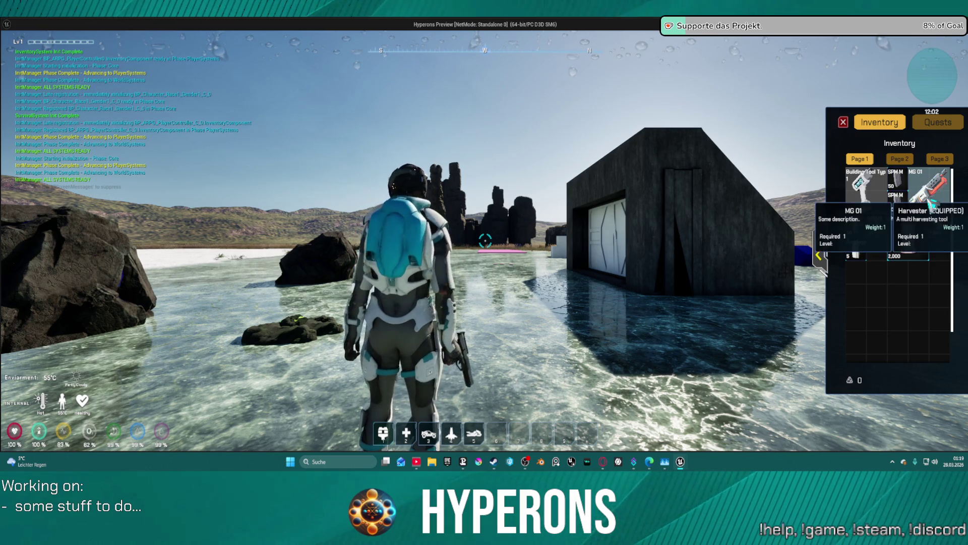
{"action": "key", "text": "Escape"}
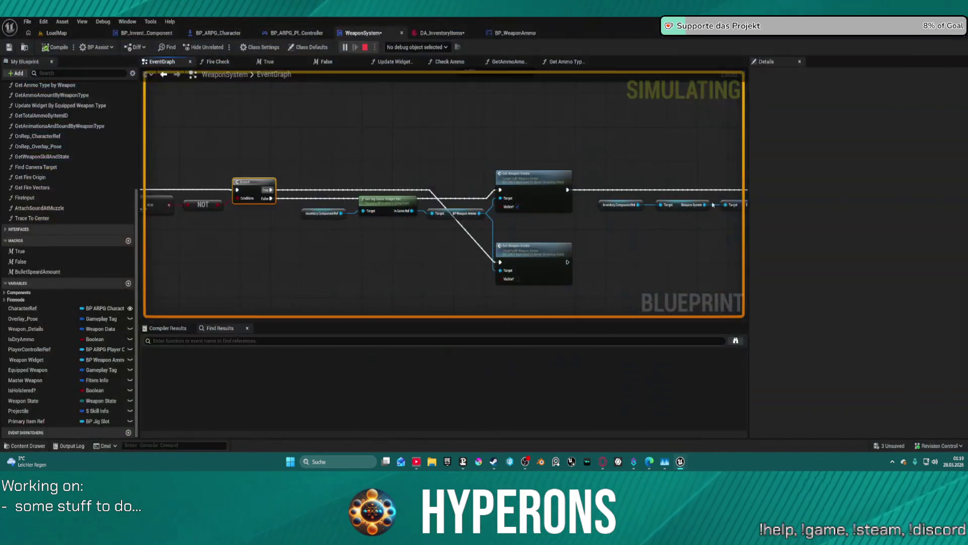
{"action": "left_click_drag", "start_coordinate": [469, 138], "coordinate": [603, 25]}
{"action": "left_click_drag", "start_coordinate": [734, 74], "coordinate": [958, 177]}
{"action": "mouse_move", "coordinate": [444, 197]}
{"action": "left_mouse_down"}
{"action": "mouse_move", "coordinate": [558, 189]}
{"action": "mouse_move", "coordinate": [544, 133]}
{"action": "left_mouse_up"}
{"action": "mouse_move", "coordinate": [505, 202]}
{"action": "left_mouse_down"}
{"action": "mouse_move", "coordinate": [479, 208]}
{"action": "mouse_move", "coordinate": [469, 192]}
{"action": "mouse_move", "coordinate": [547, 196]}
{"action": "mouse_move", "coordinate": [503, 244]}
{"action": "mouse_move", "coordinate": [459, 236]}
{"action": "mouse_move", "coordinate": [441, 119]}
{"action": "mouse_move", "coordinate": [510, 104]}
{"action": "mouse_move", "coordinate": [623, 101]}
{"action": "mouse_move", "coordinate": [417, 195]}
{"action": "mouse_move", "coordinate": [394, 239]}
{"action": "mouse_move", "coordinate": [481, 238]}
{"action": "left_mouse_up"}
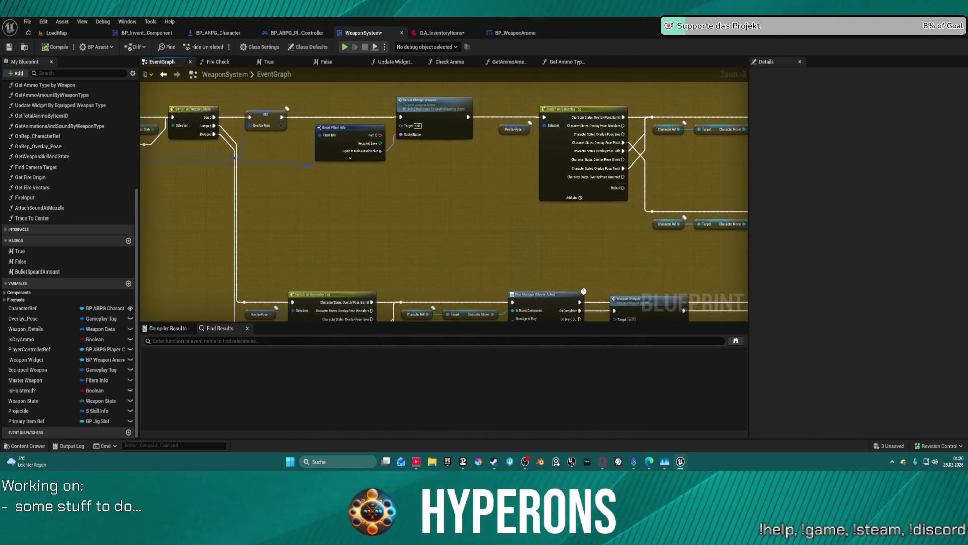
{"action": "left_click_drag", "start_coordinate": [586, 252], "coordinate": [467, 74]}
{"action": "mouse_move", "coordinate": [587, 252]}
{"action": "left_mouse_down"}
{"action": "mouse_move", "coordinate": [222, 231]}
{"action": "mouse_move", "coordinate": [68, 242]}
{"action": "mouse_move", "coordinate": [186, 234]}
{"action": "left_mouse_up"}
Step: Toggle a breakpoint on the upper Set Weapon Visible node and equip MG 01 in play to trigger it
{"action": "left_click_drag", "start_coordinate": [237, 153], "coordinate": [234, 155]}
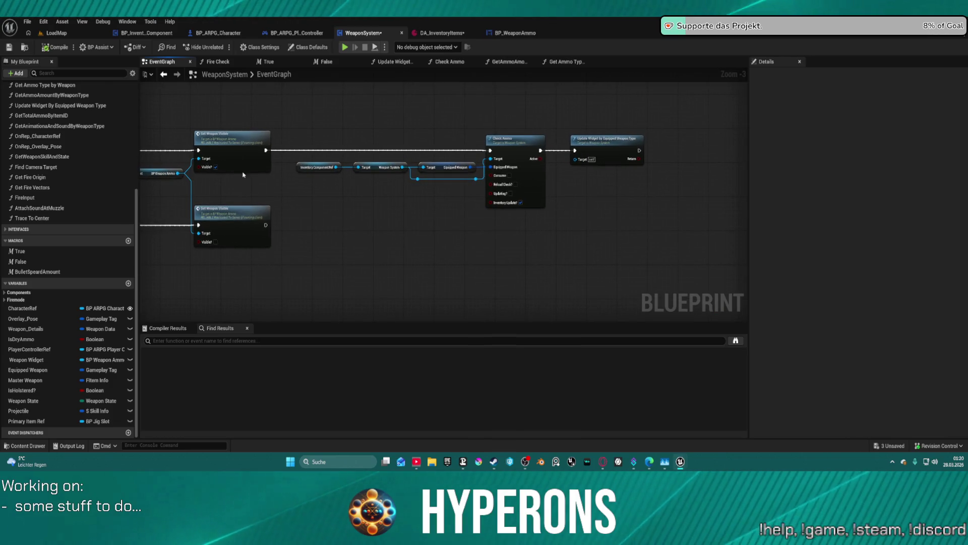
{"action": "right_click", "coordinate": [241, 169]}
{"action": "left_click", "coordinate": [288, 371]}
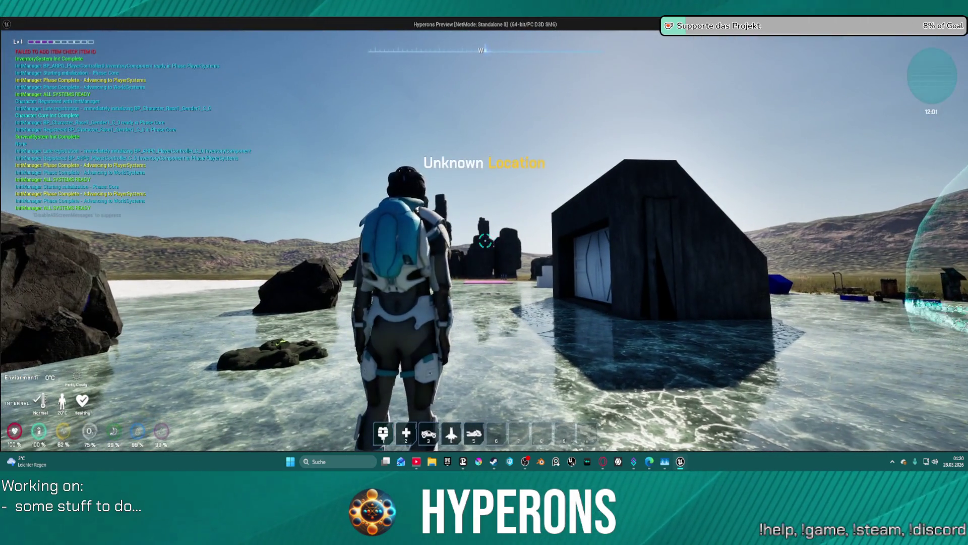
{"action": "key", "text": "i"}
{"action": "left_click", "coordinate": [866, 283]}
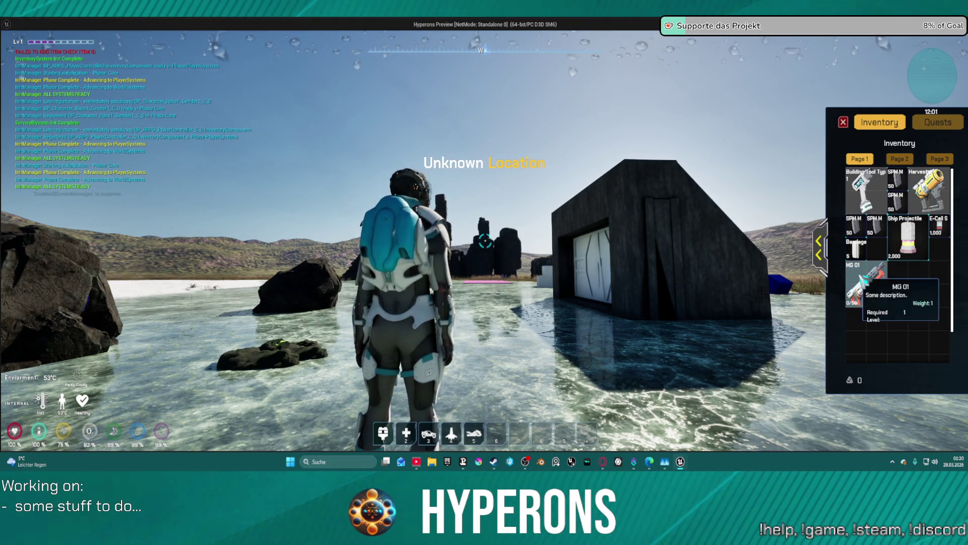